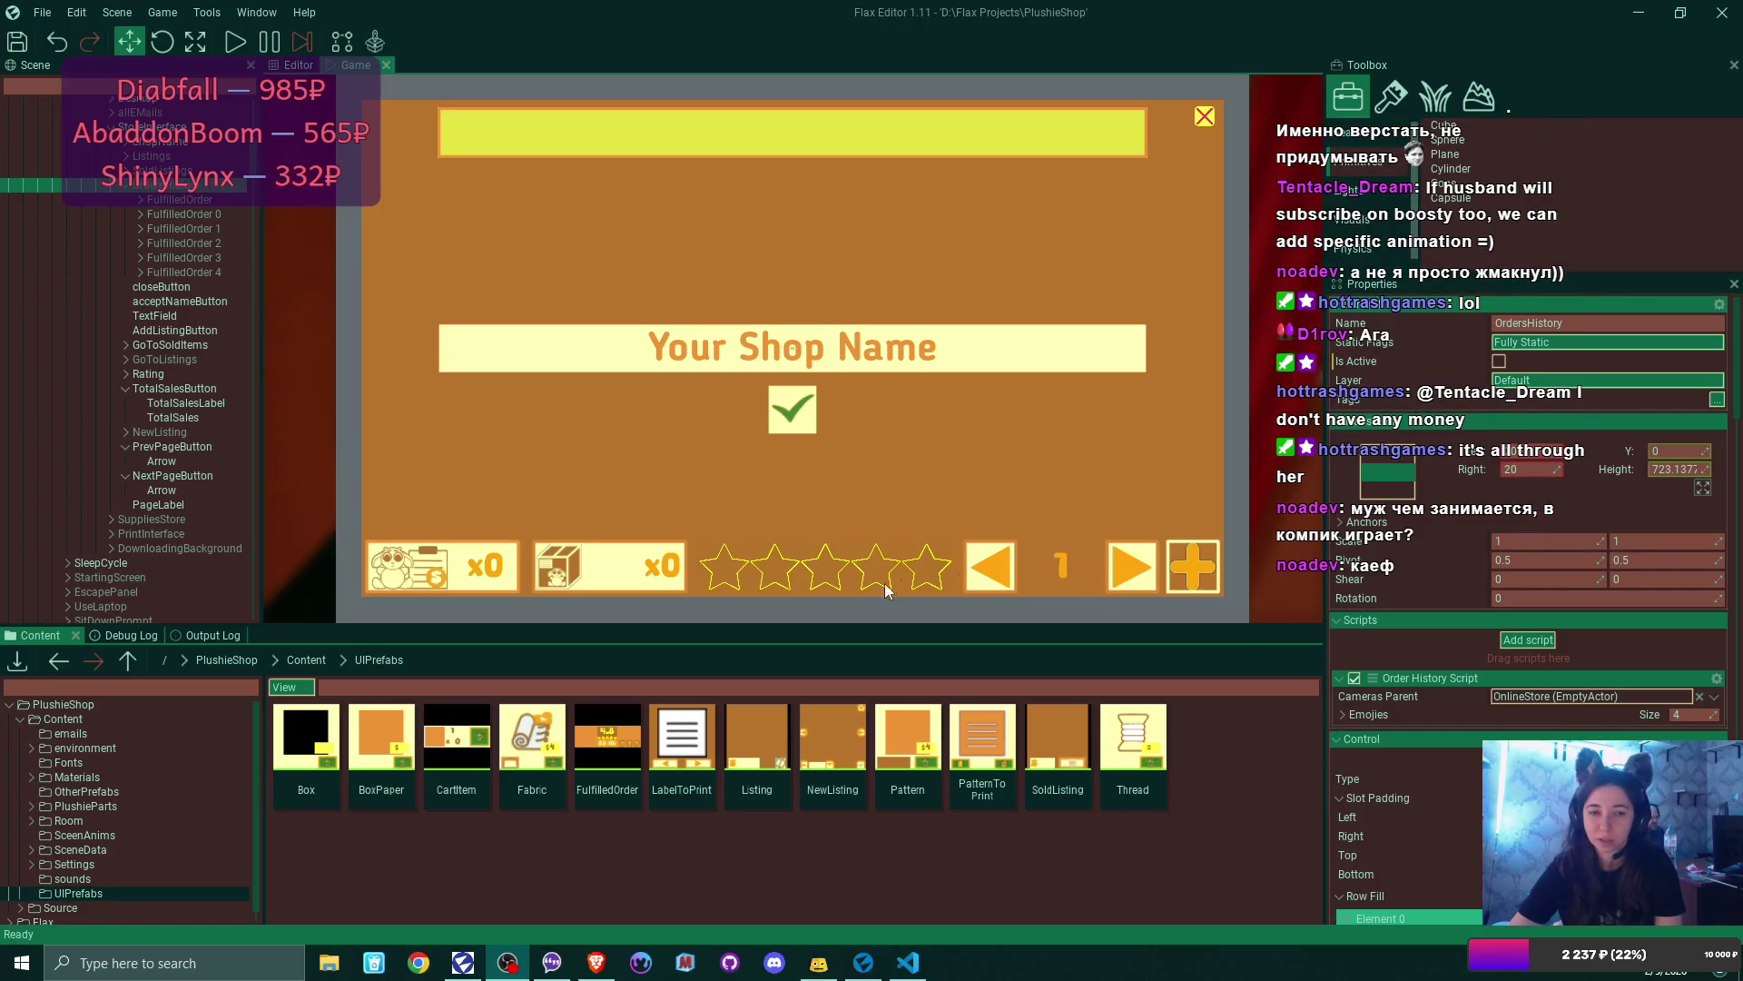
- Give PageLabel a background colour eyedropped from the panels' pale yellow
{"action": "left_click", "coordinate": [178, 506]}
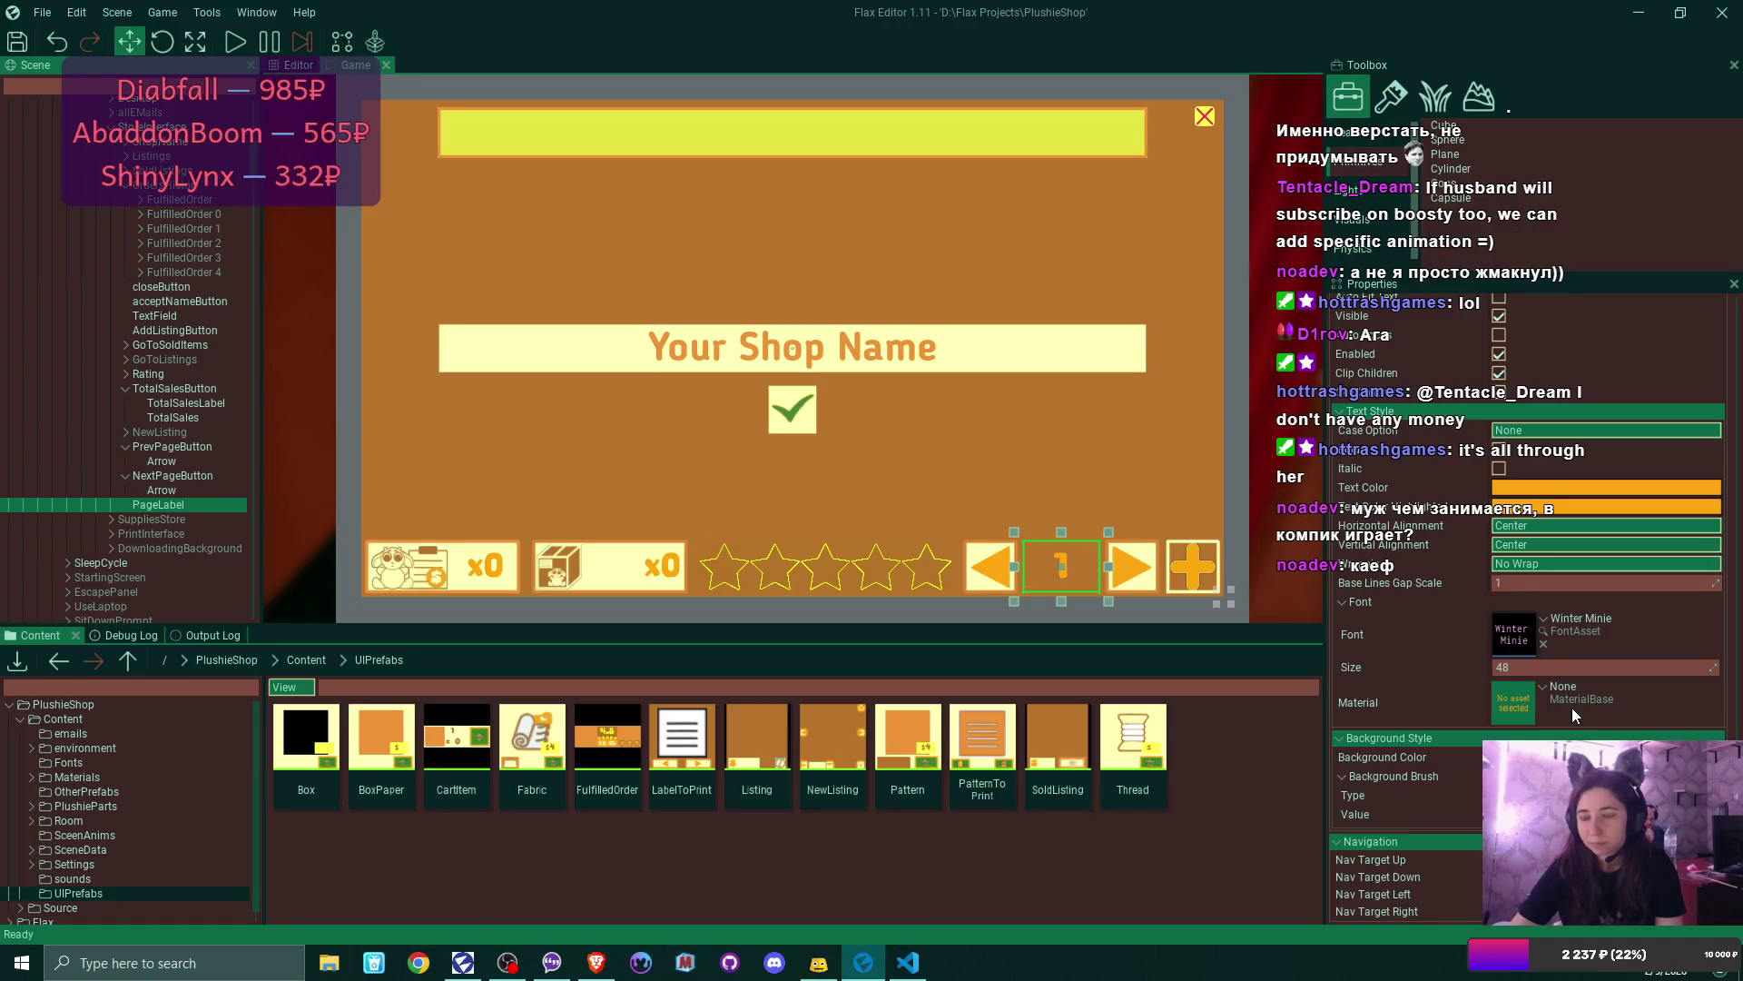
{"action": "scroll", "coordinate": [1572, 706], "scroll_direction": "up", "scroll_amount": 3}
{"action": "scroll", "coordinate": [1571, 706], "scroll_direction": "down", "scroll_amount": 3}
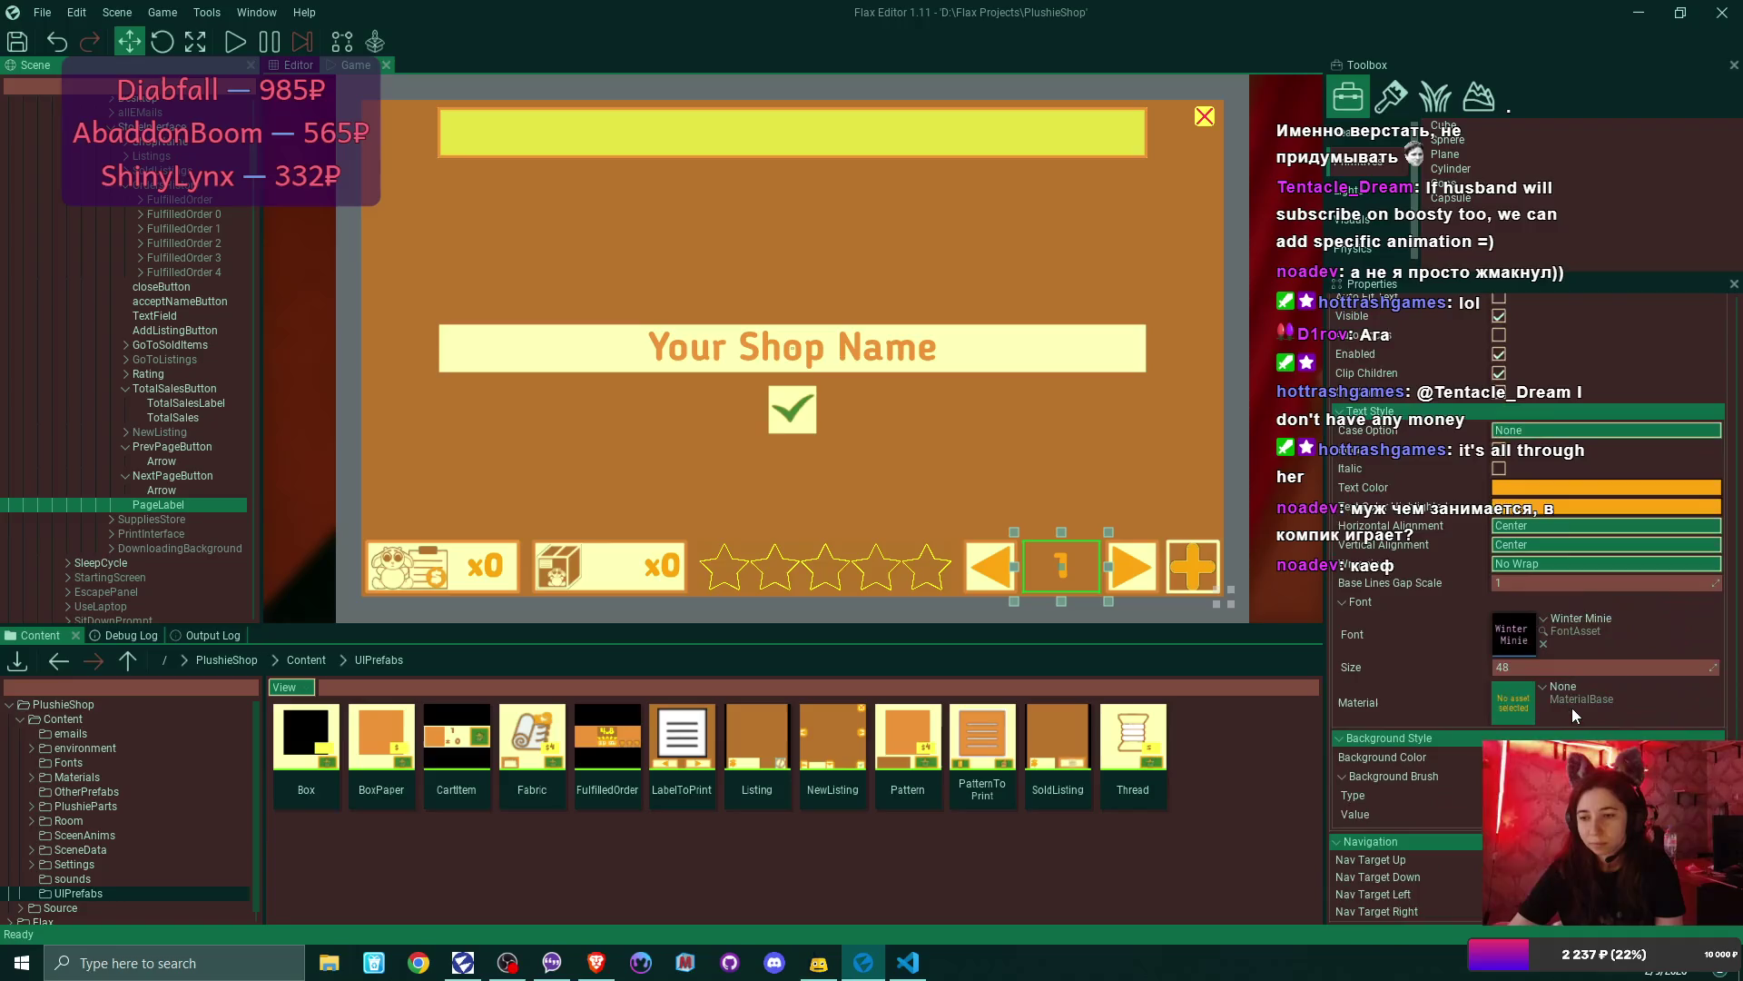
{"action": "left_click", "coordinate": [1571, 757]}
{"action": "left_click", "coordinate": [1353, 710]}
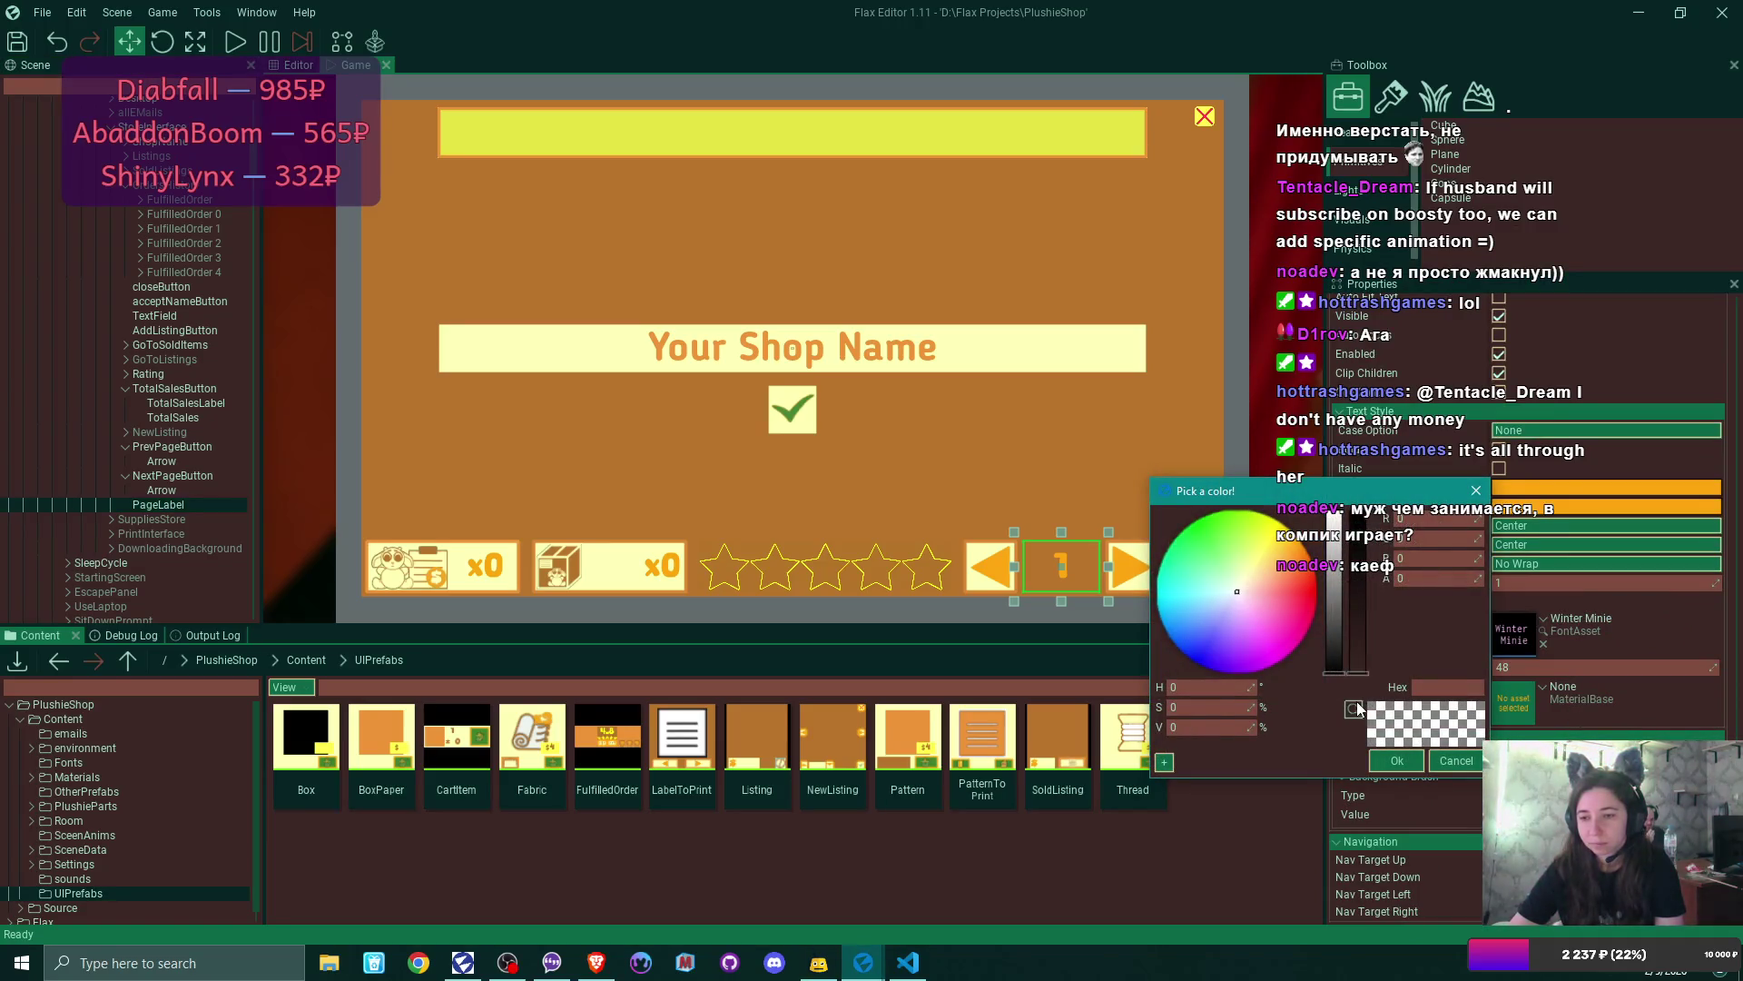
{"action": "left_click", "coordinate": [1396, 760]}
{"action": "left_click", "coordinate": [95, 419]}
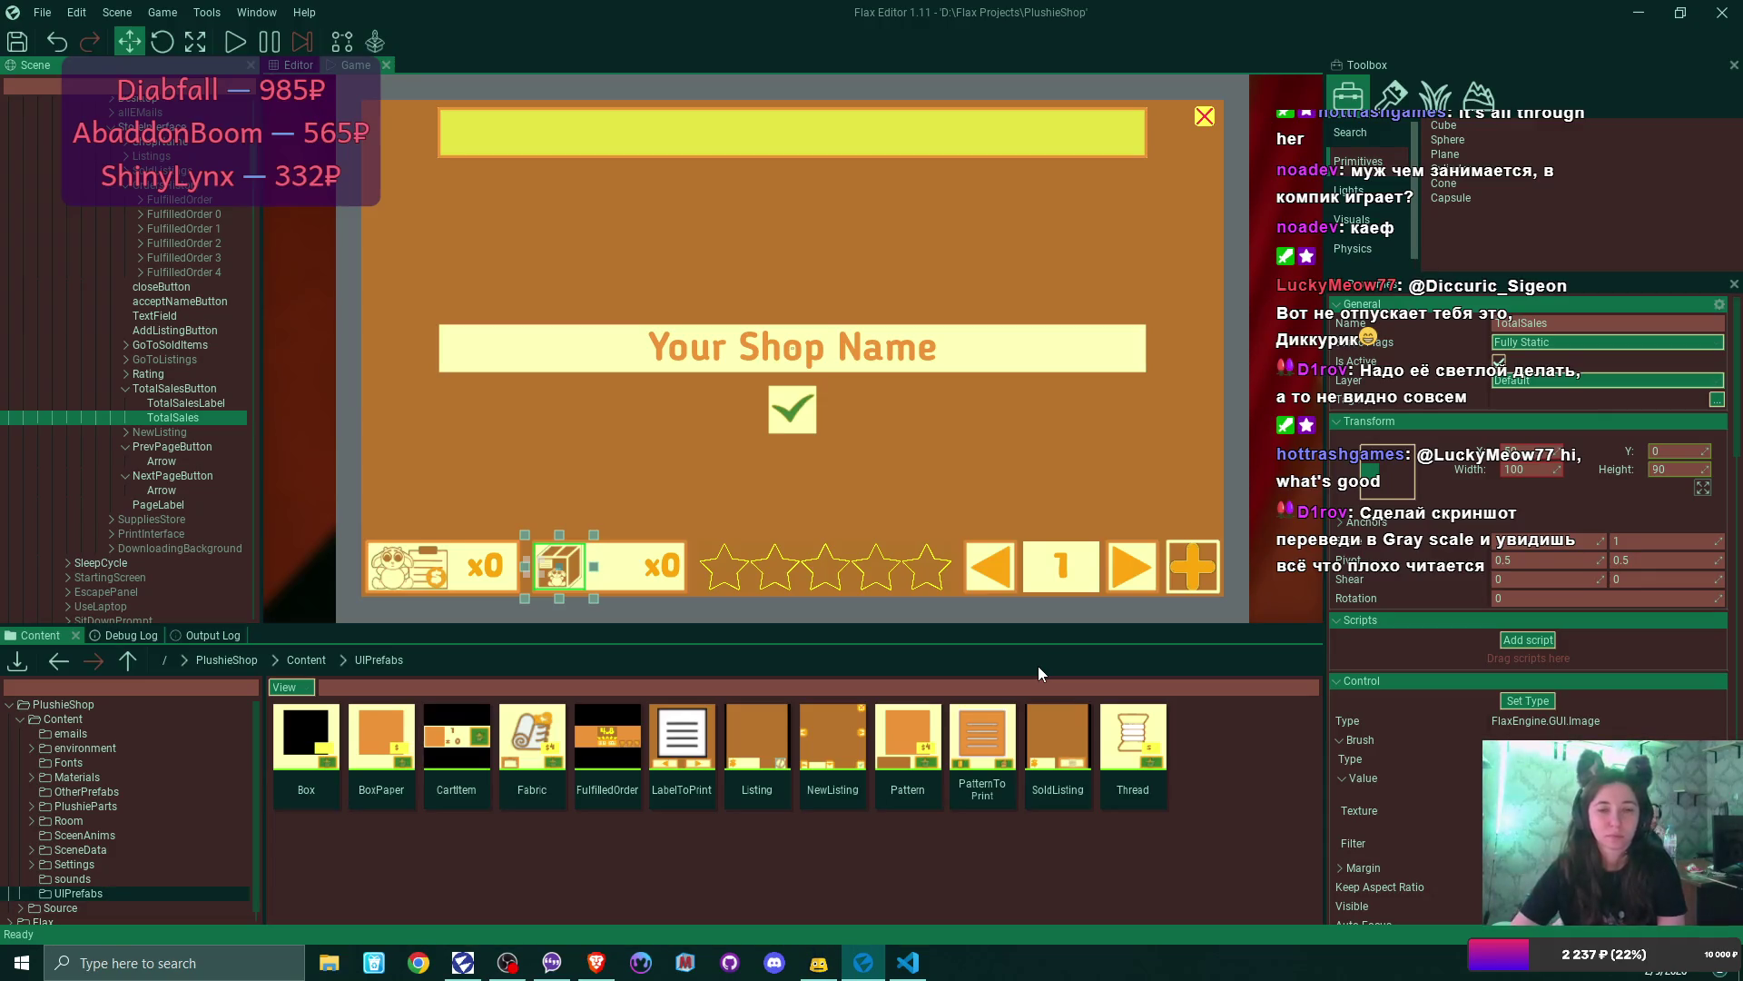
{"action": "scroll", "coordinate": [134, 225], "scroll_direction": "up", "scroll_amount": 2}
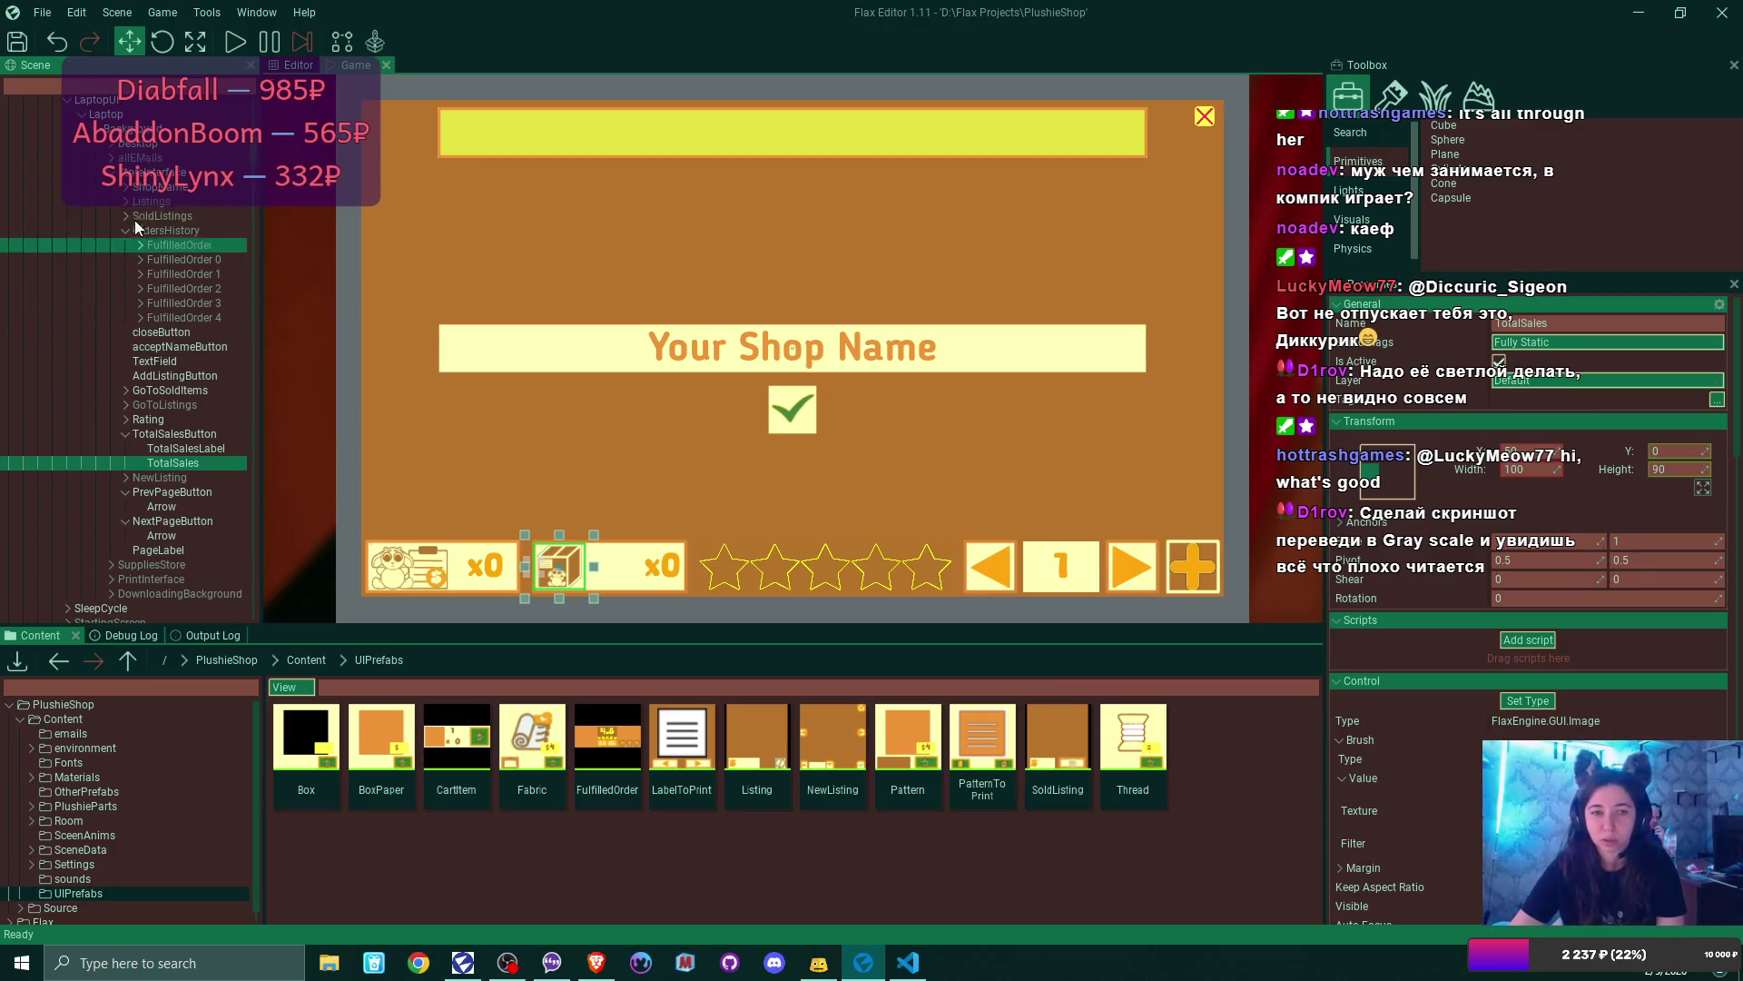
{"action": "left_click", "coordinate": [150, 171]}
{"action": "left_click", "coordinate": [133, 115]}
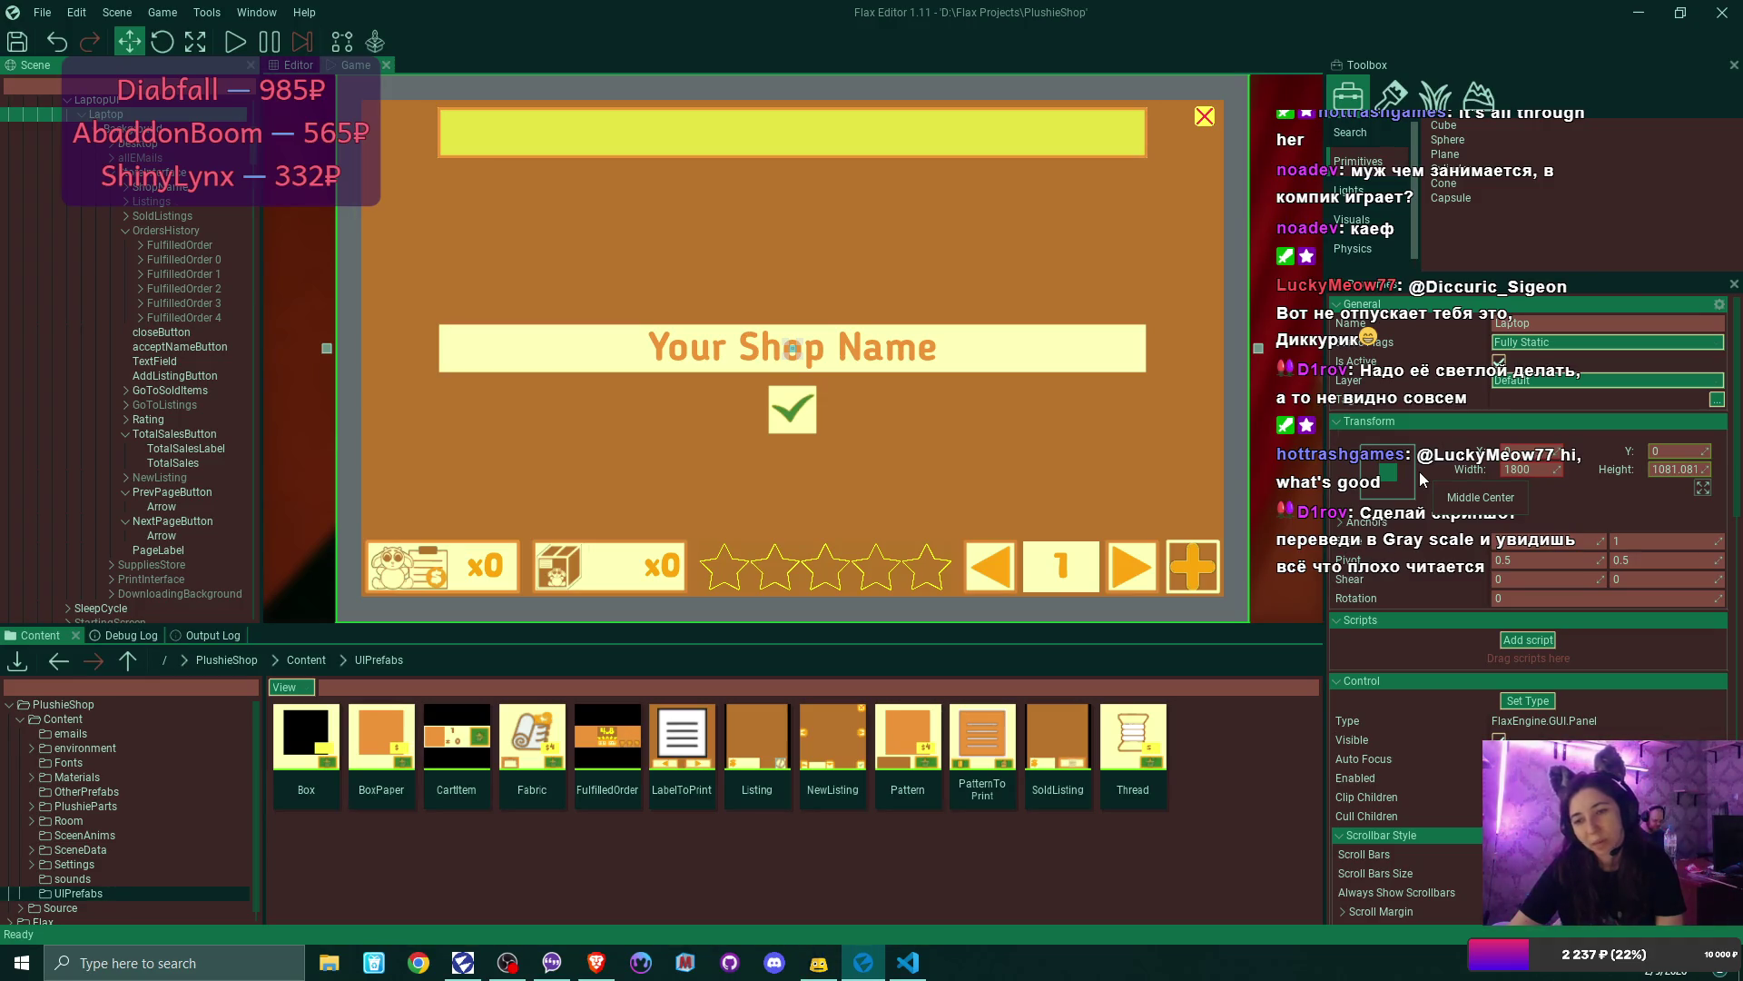
- Make PageLabel's background fully transparent by setting its alpha to 0
{"action": "left_click", "coordinate": [229, 549]}
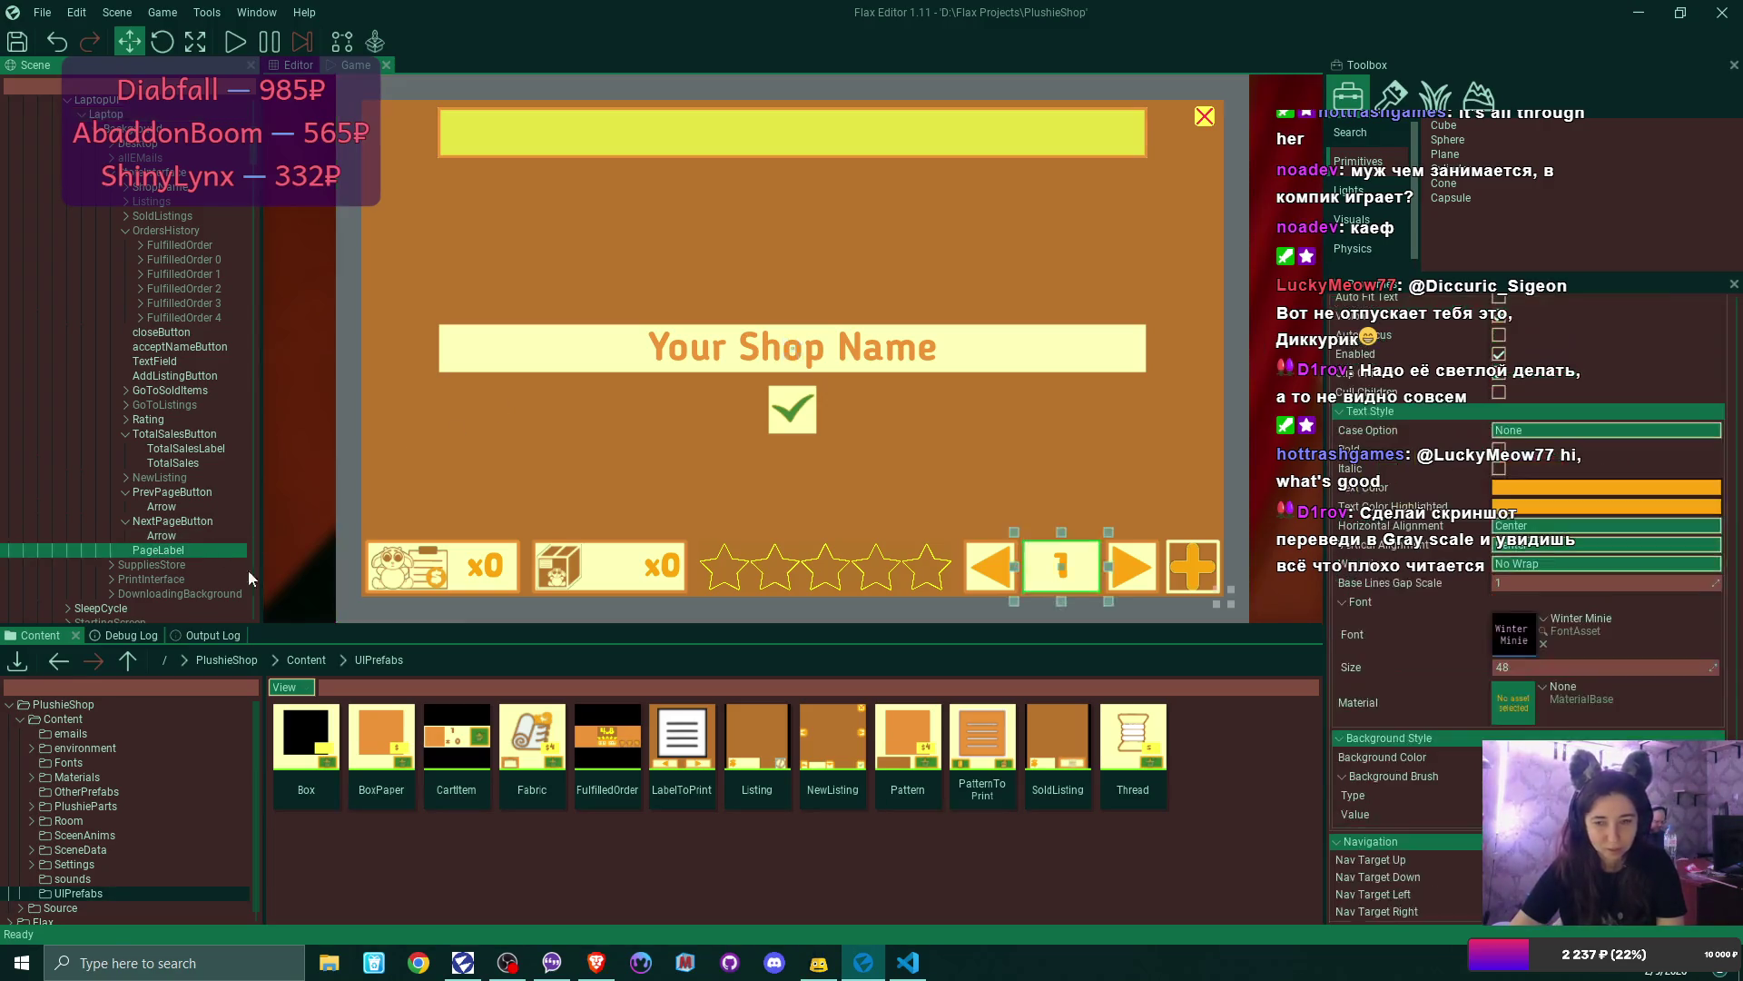
{"action": "left_click", "coordinate": [1544, 488]}
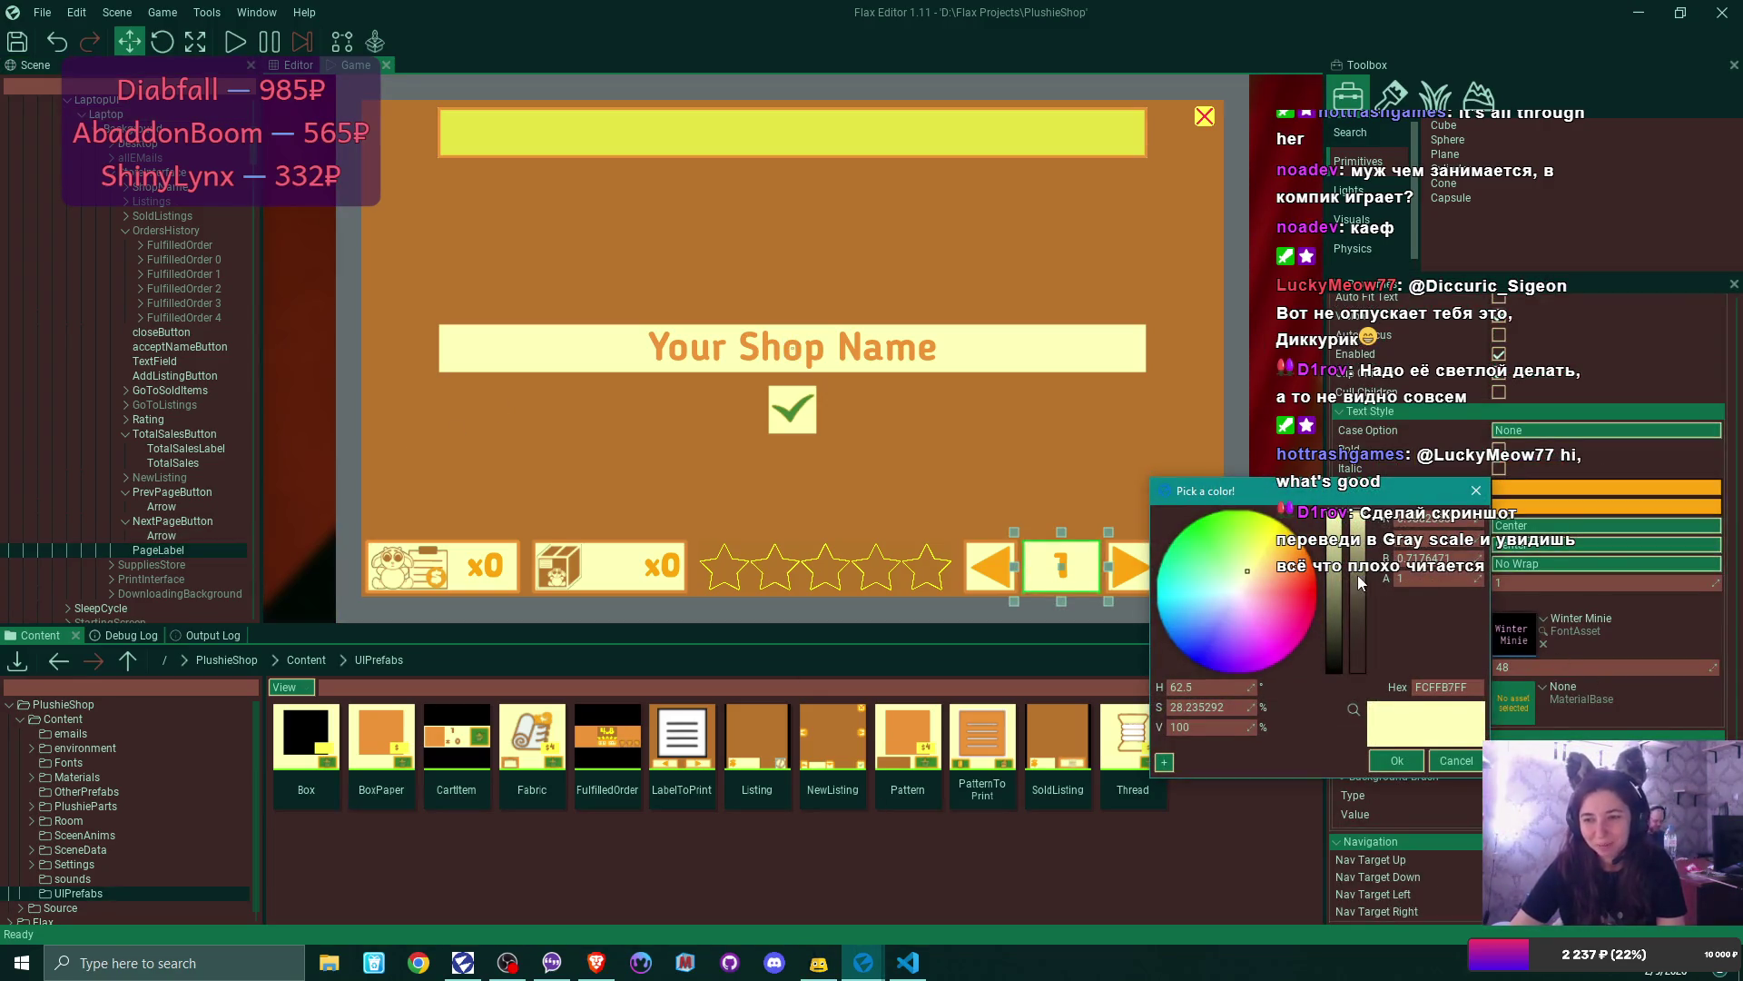
{"action": "left_click_drag", "start_coordinate": [1358, 574], "coordinate": [1358, 672]}
{"action": "left_click", "coordinate": [1394, 761]}
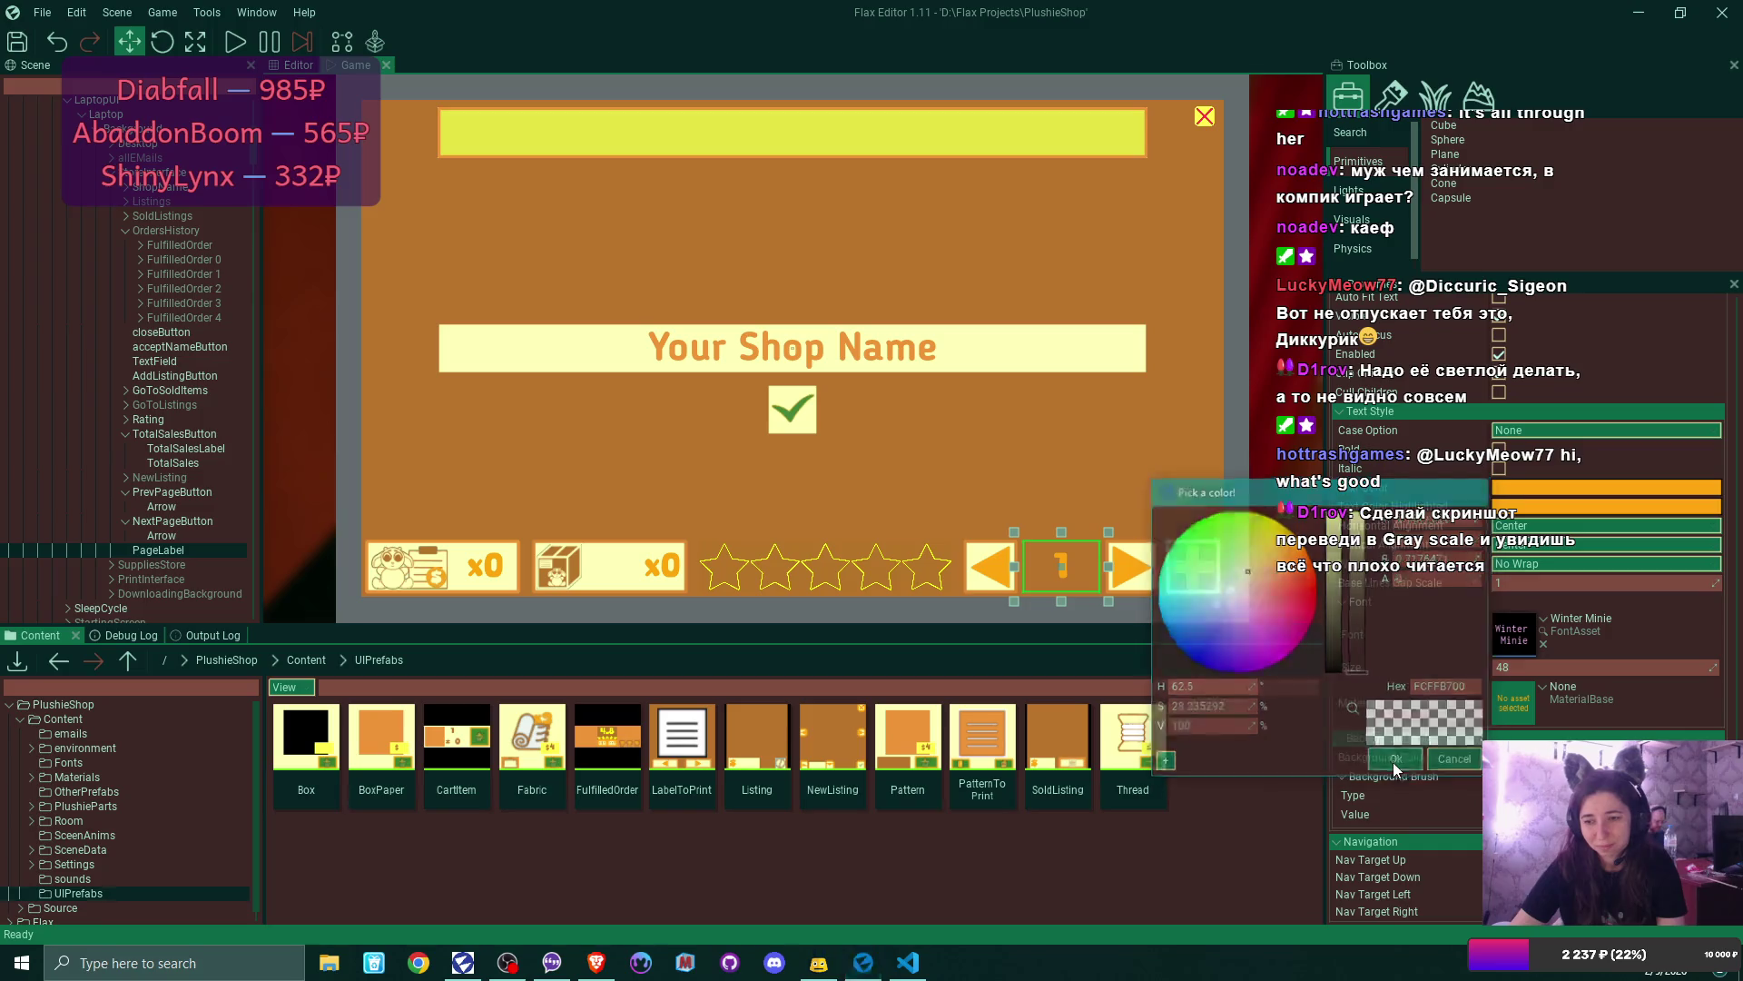
- Change PageLabel's text colour from orange to pale yellow FCFFB7FF
{"action": "left_click", "coordinate": [1566, 491]}
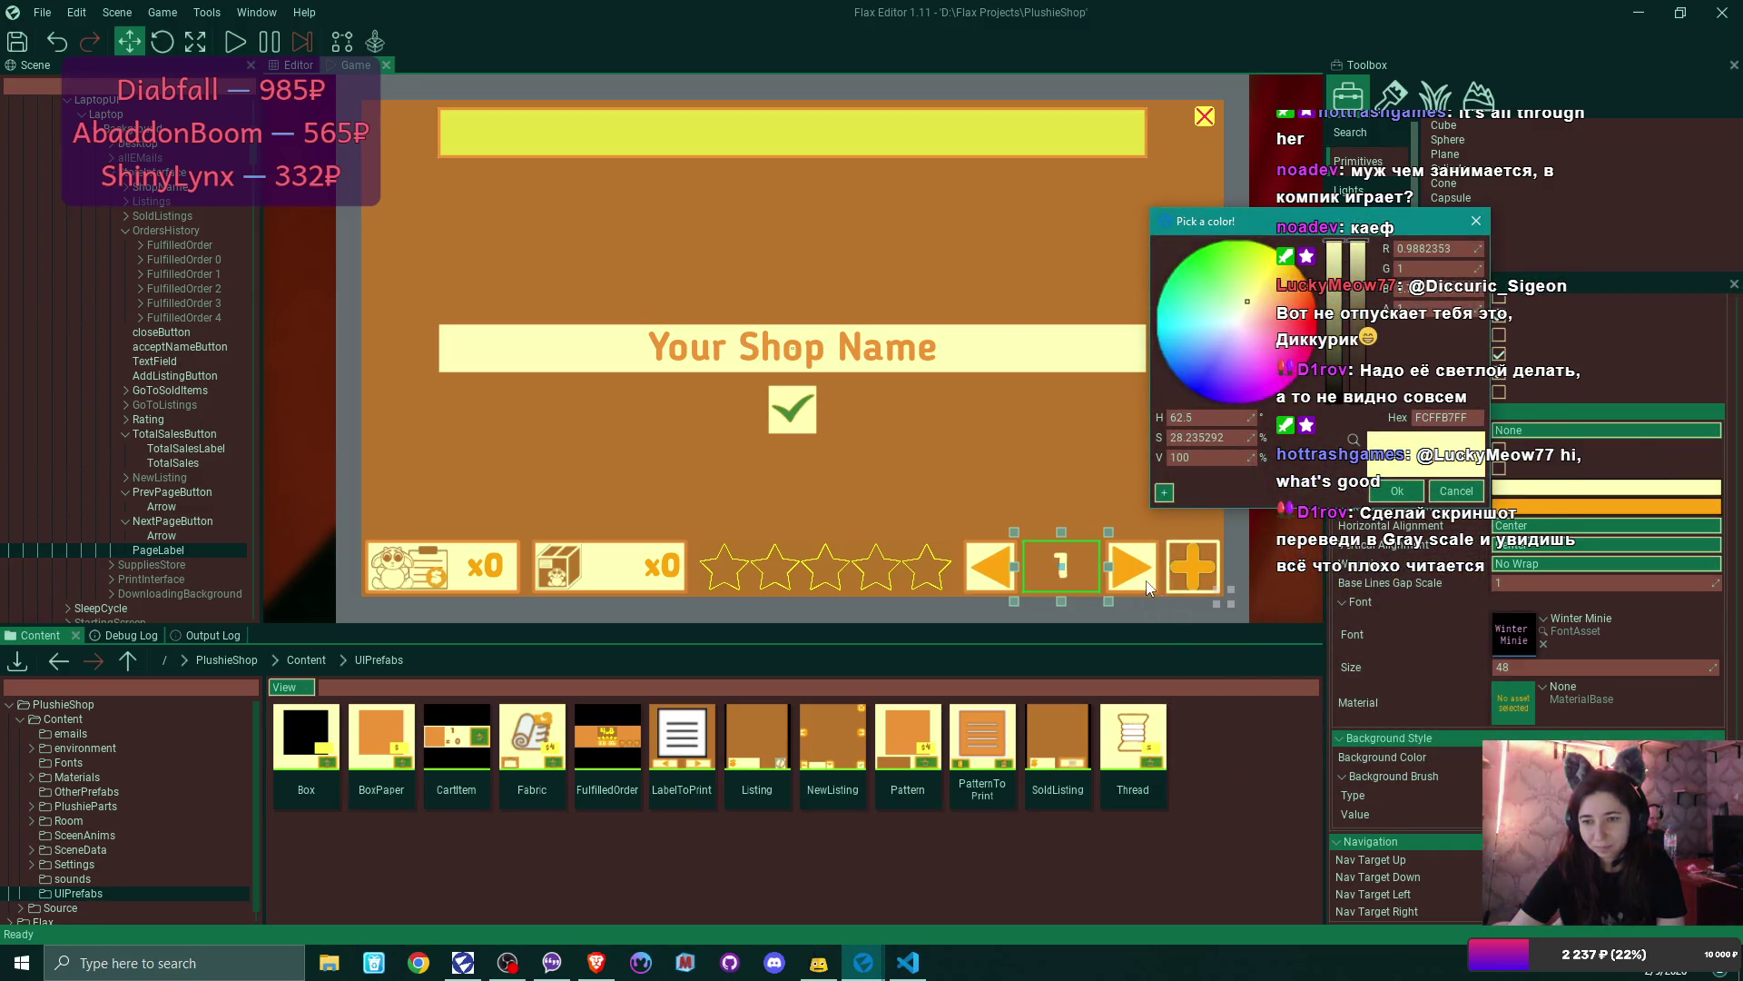
{"action": "left_click", "coordinate": [1397, 491]}
{"action": "left_click", "coordinate": [1557, 505]}
{"action": "left_click", "coordinate": [1350, 465]}
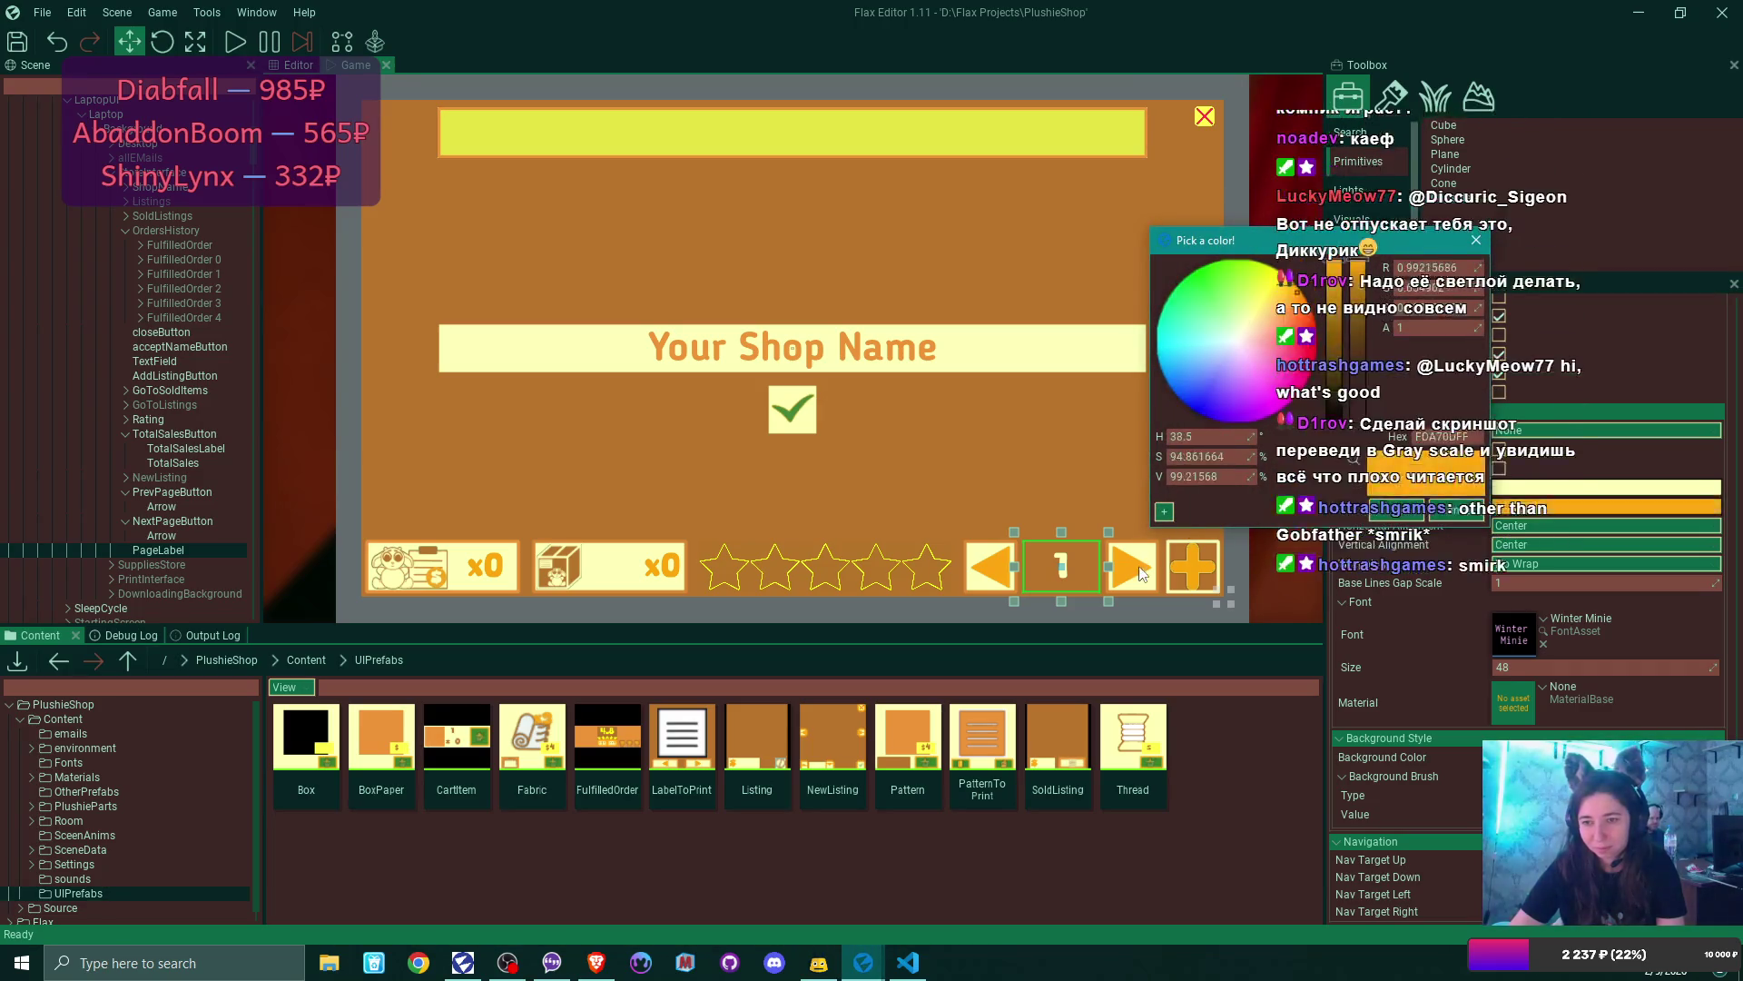
{"action": "left_click", "coordinate": [1391, 512]}
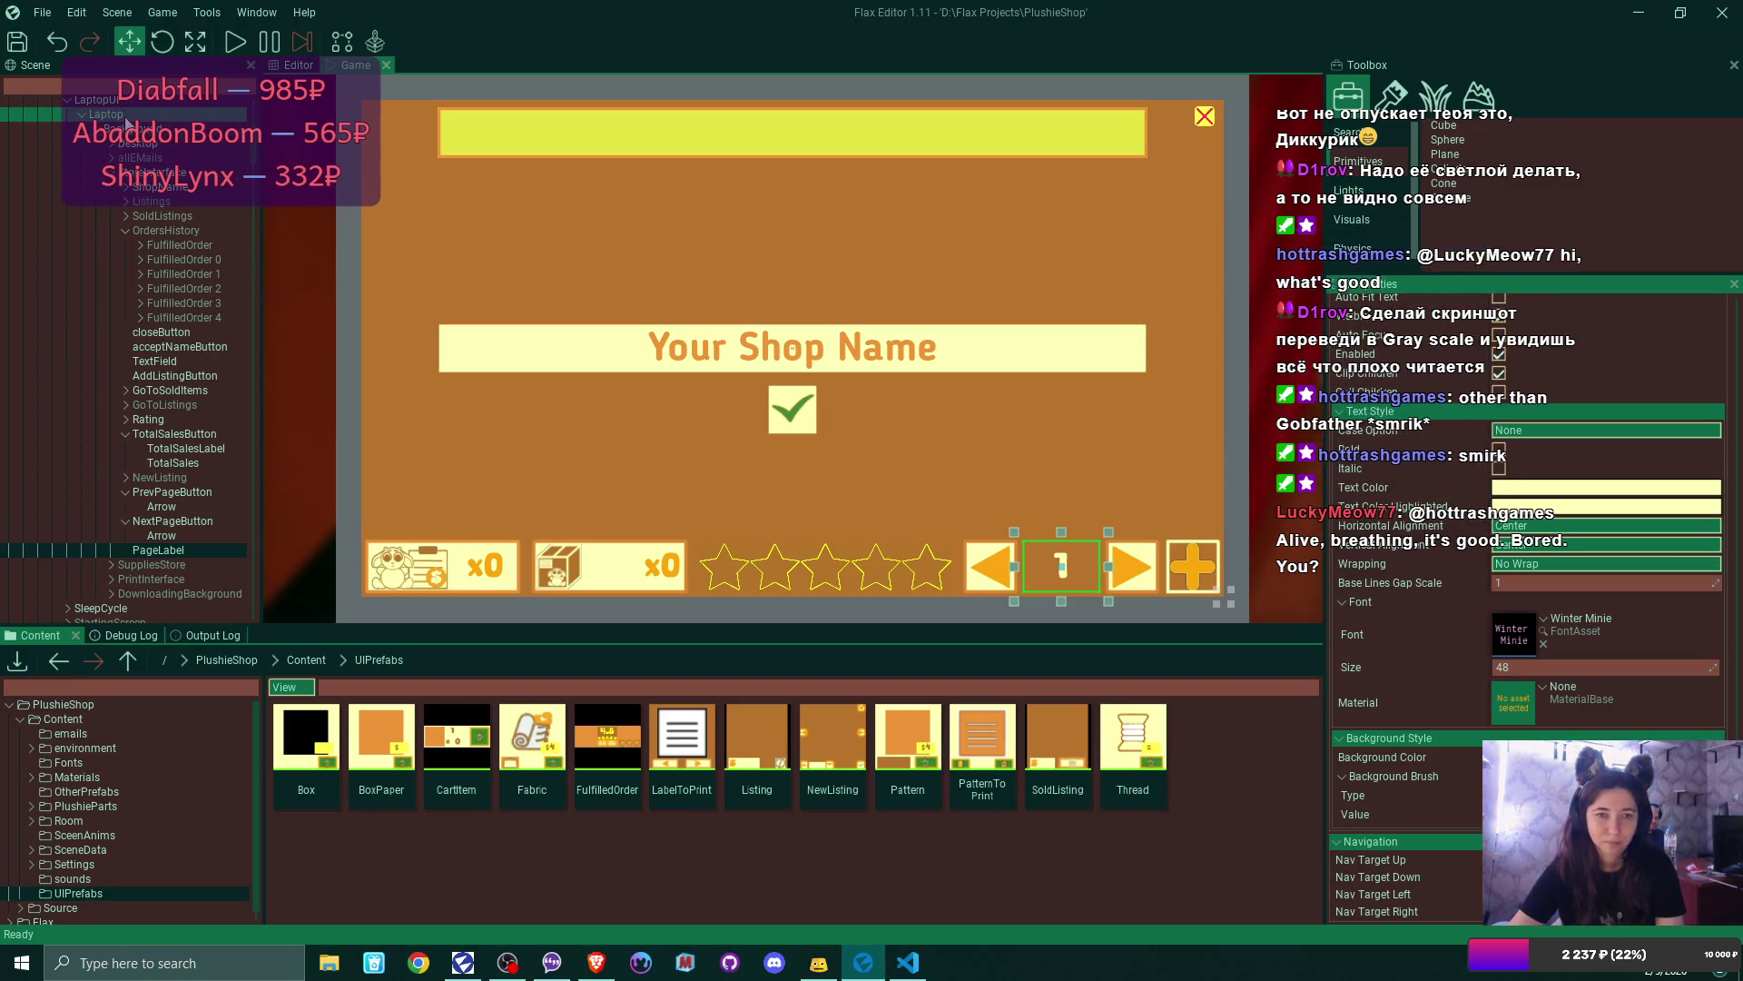
{"action": "left_click", "coordinate": [105, 114]}
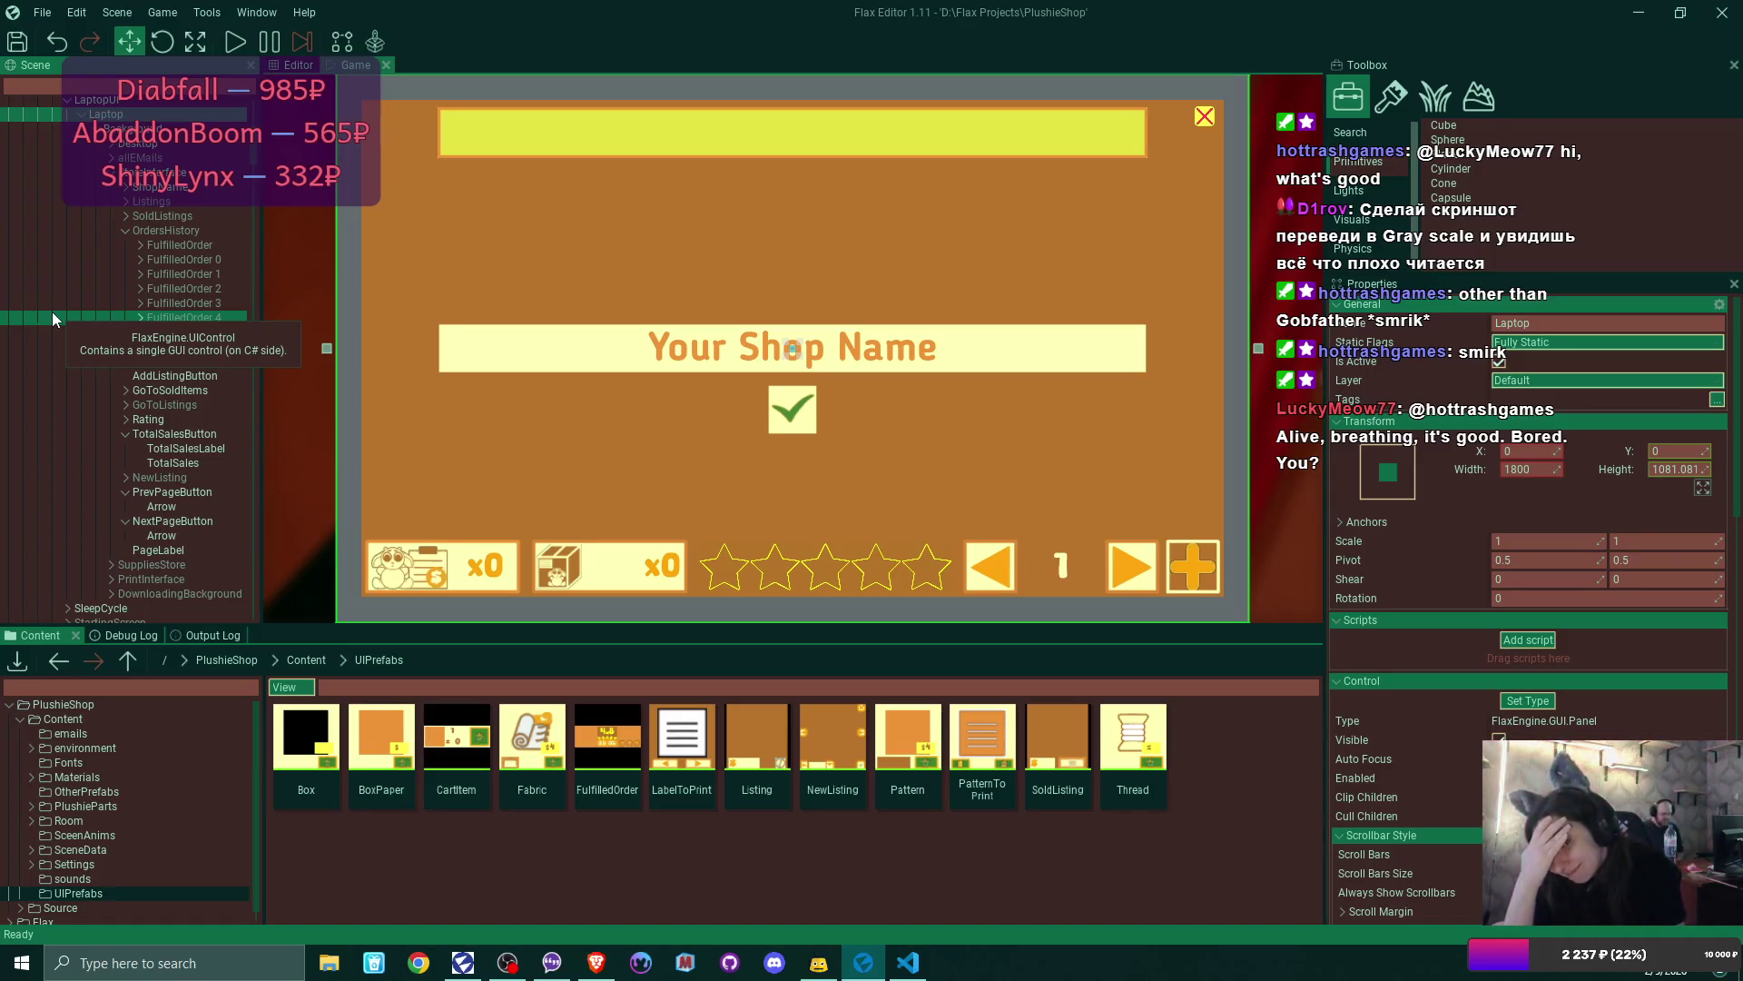
- Inspect StoreInterface's Store Interface UI control links, then switch to Visual Studio Code
{"action": "left_click", "coordinate": [176, 180]}
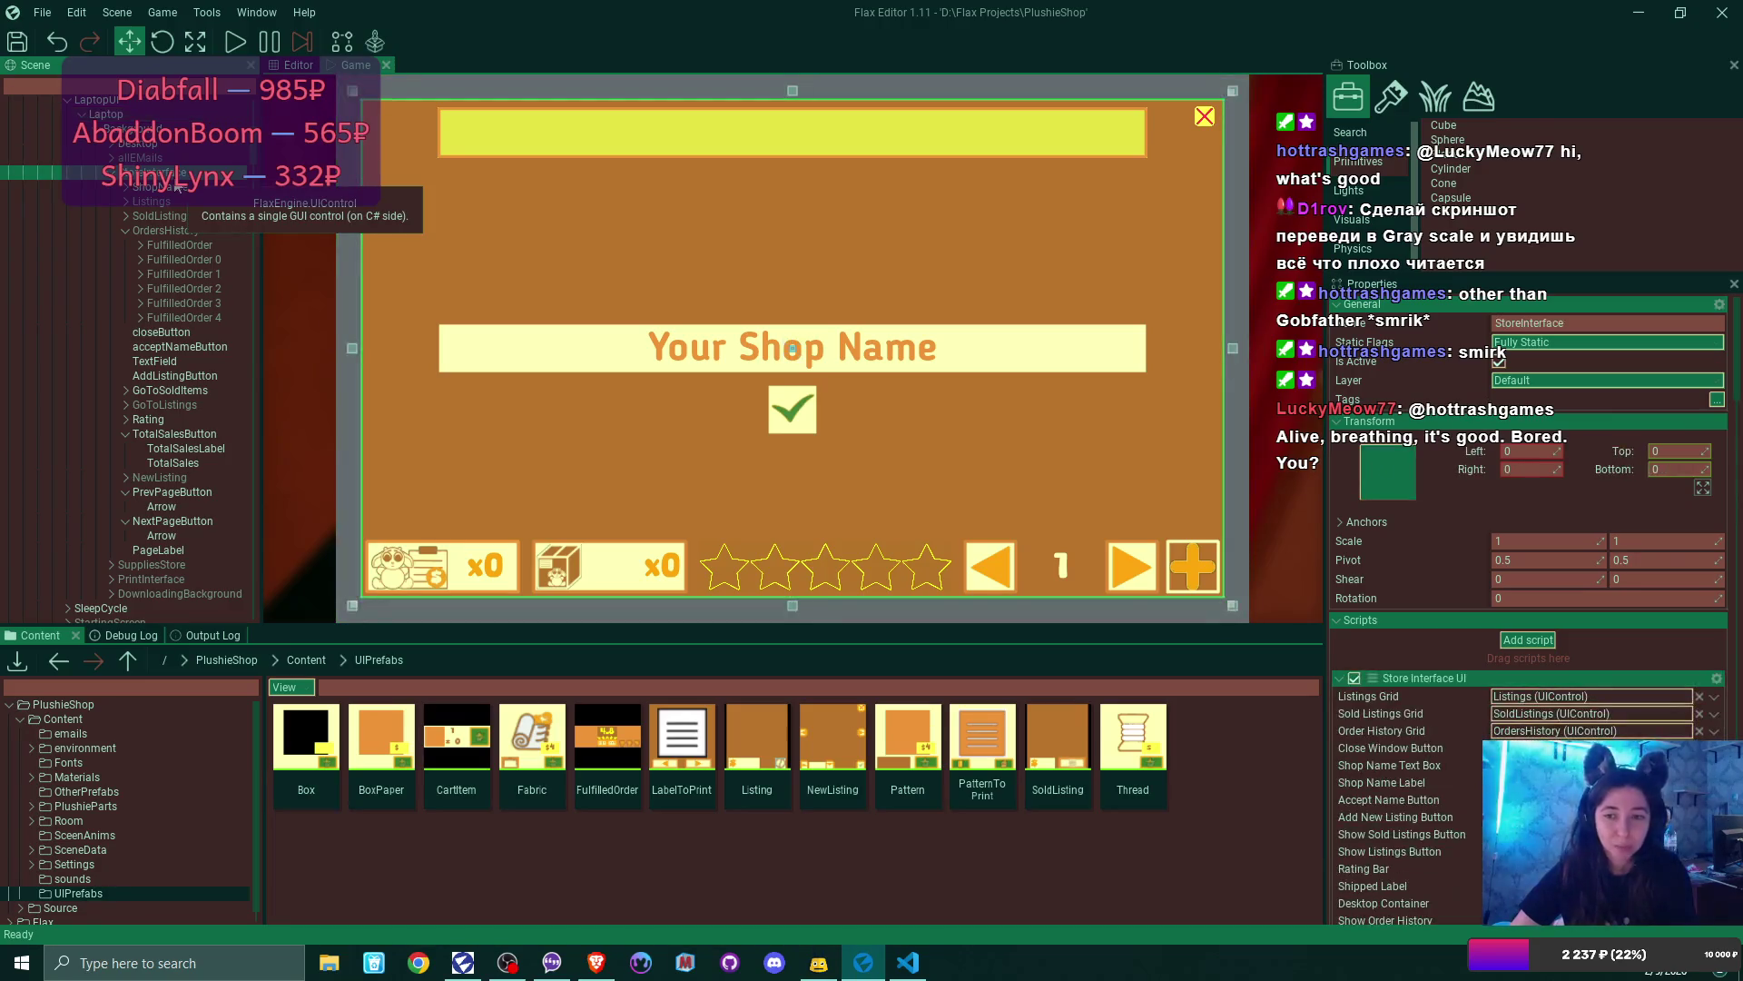
{"action": "scroll", "coordinate": [1571, 478], "scroll_direction": "down", "scroll_amount": 4}
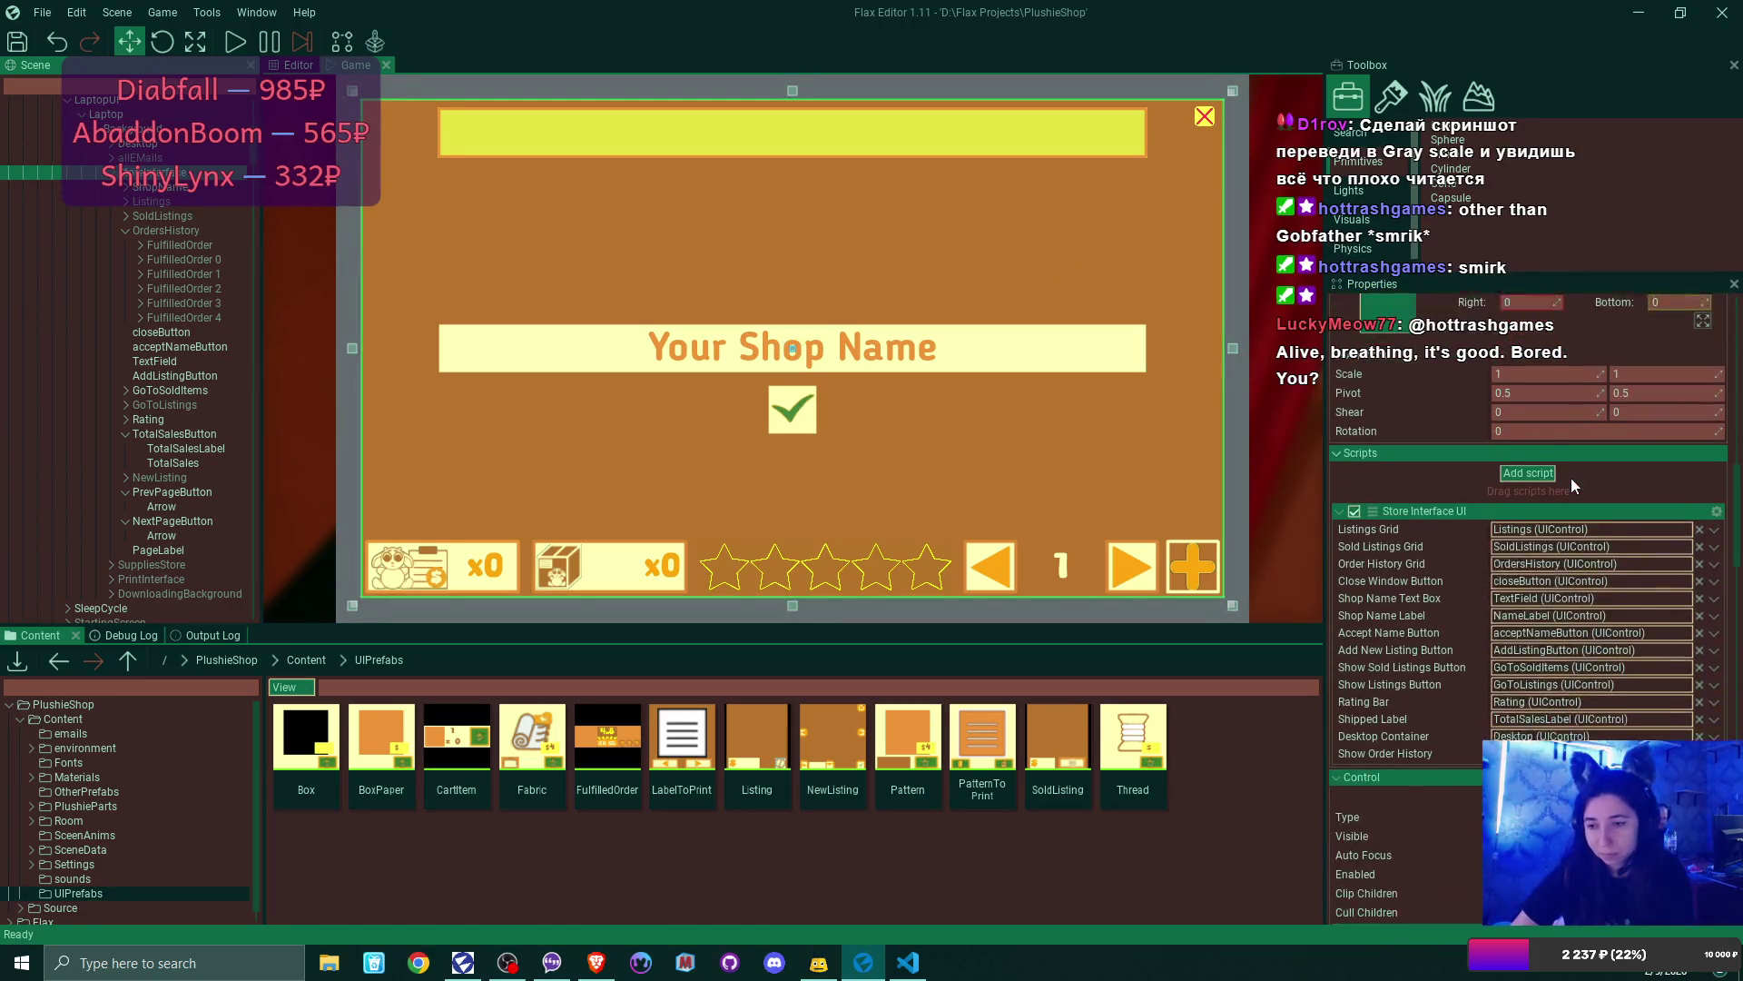
{"action": "scroll", "coordinate": [1567, 494], "scroll_direction": "down", "scroll_amount": 1}
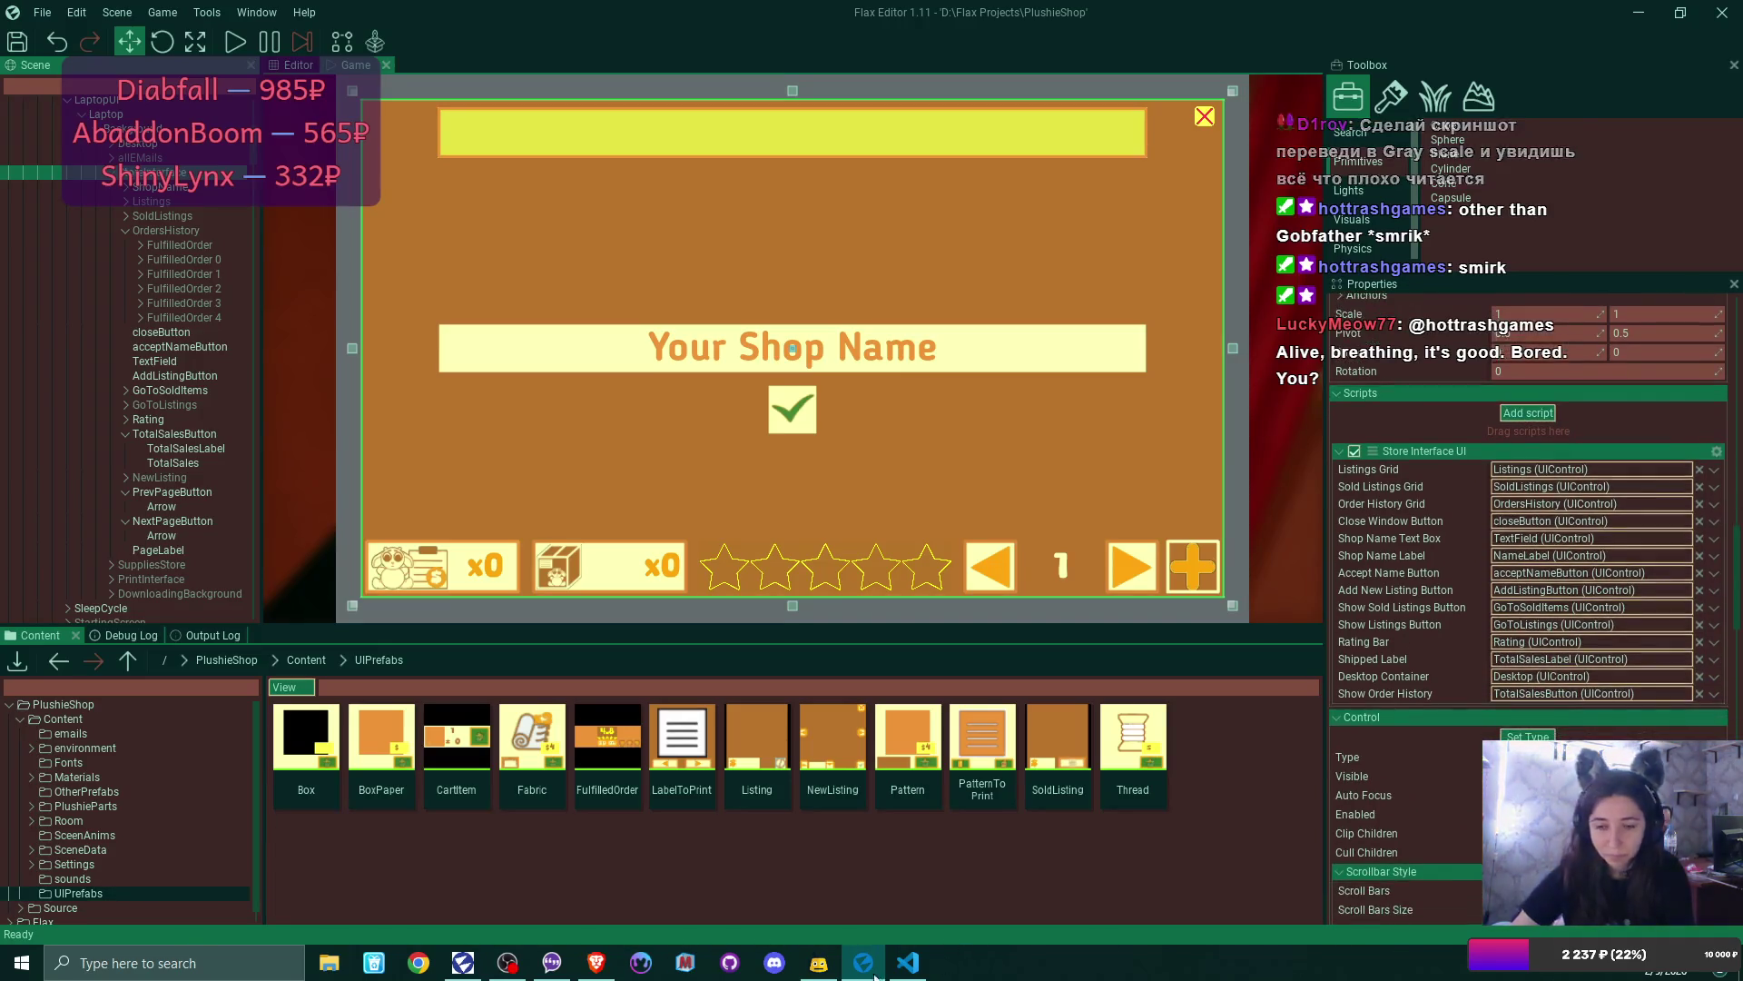
{"action": "mouse_move", "coordinate": [850, 975]}
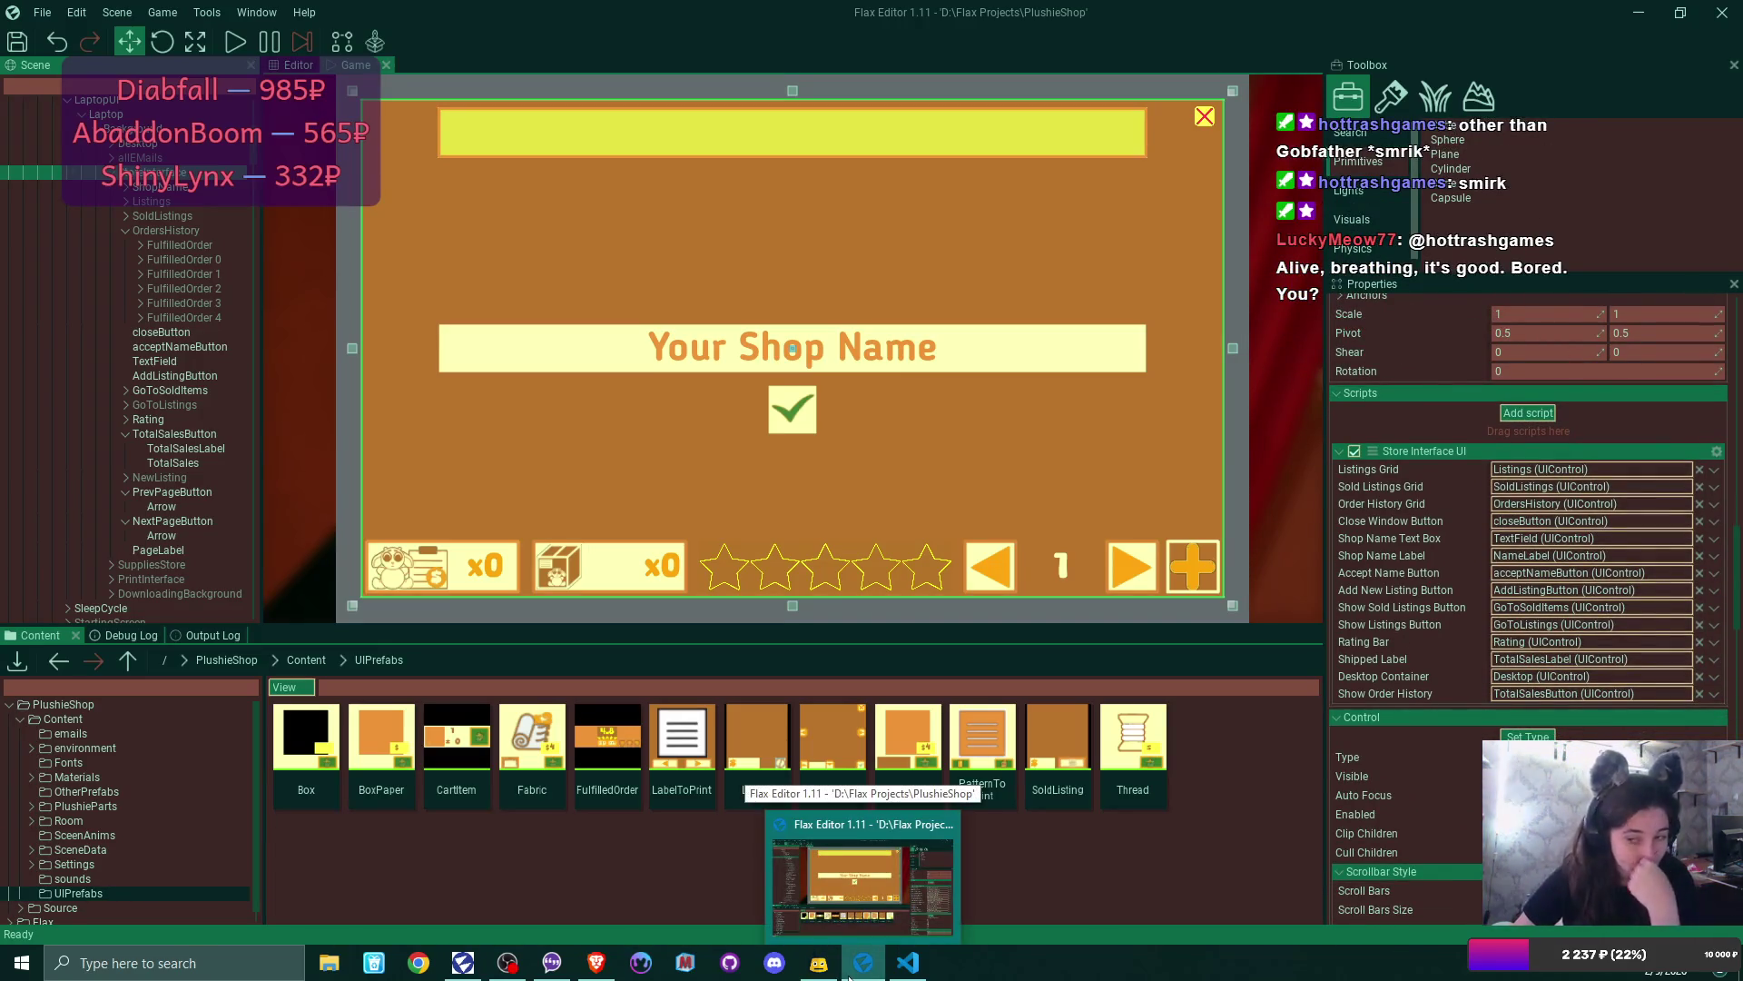
{"action": "left_click", "coordinate": [908, 964]}
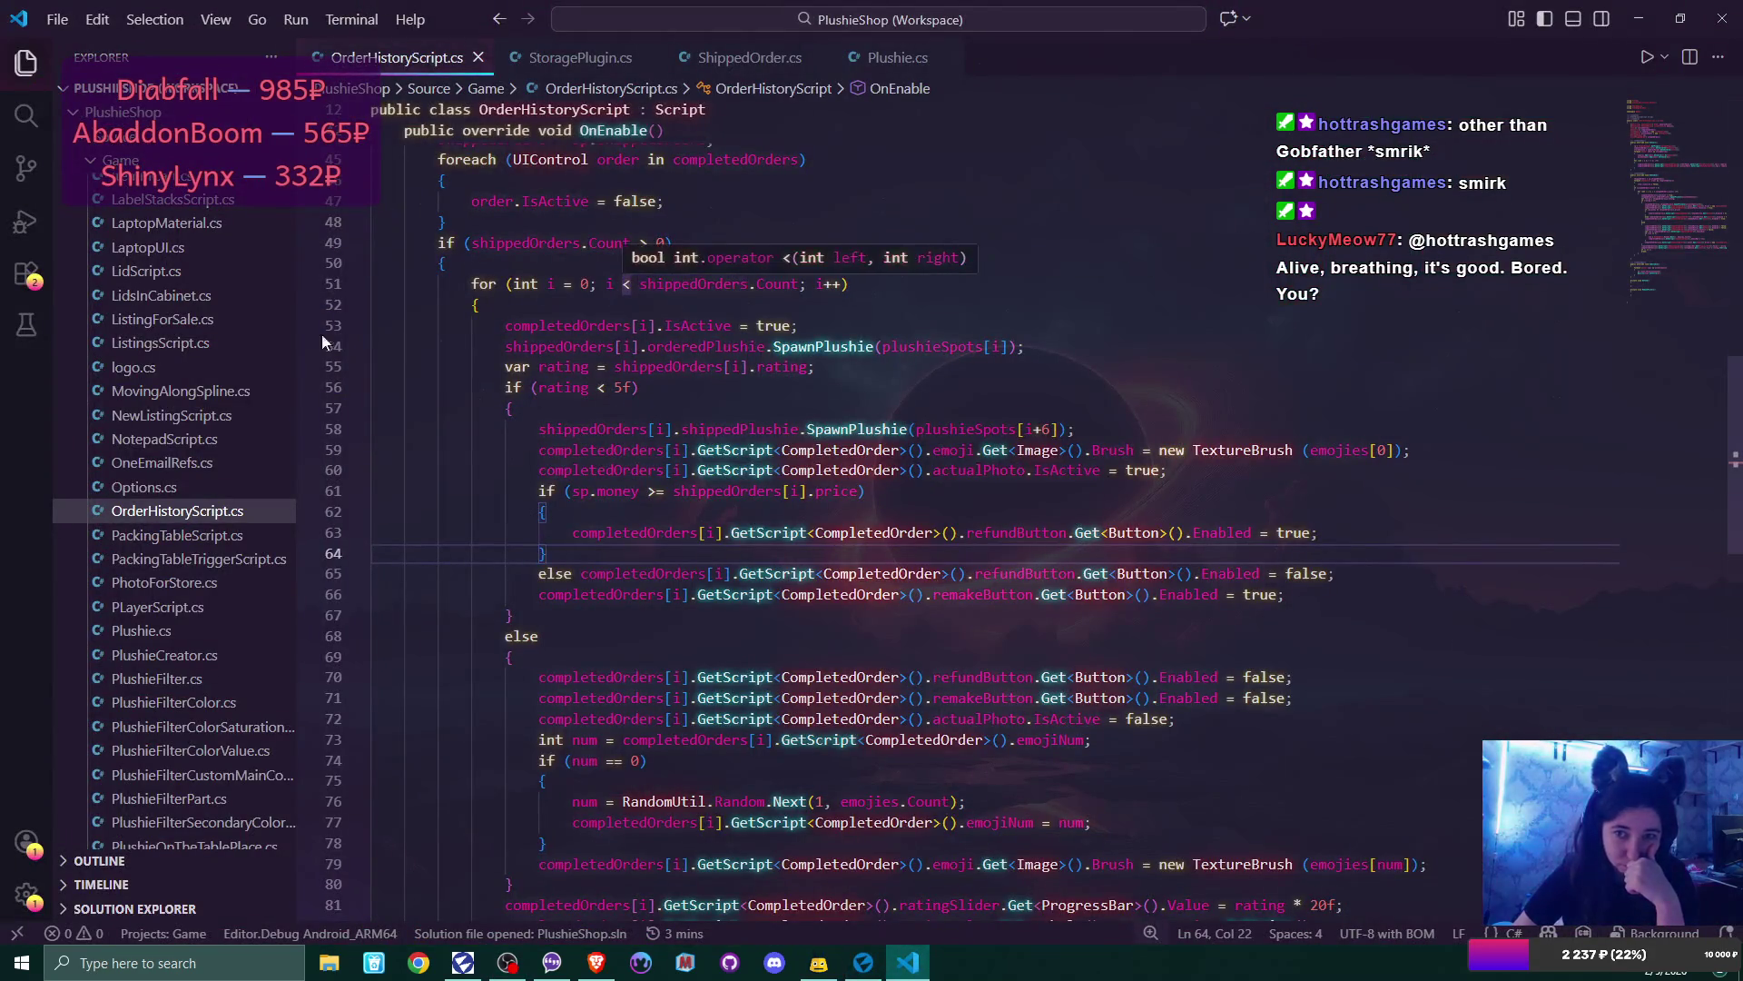
- Open StoreInterfaceUI.cs from the Explorer's Game folder
{"action": "scroll", "coordinate": [239, 478], "scroll_direction": "down", "scroll_amount": 3}
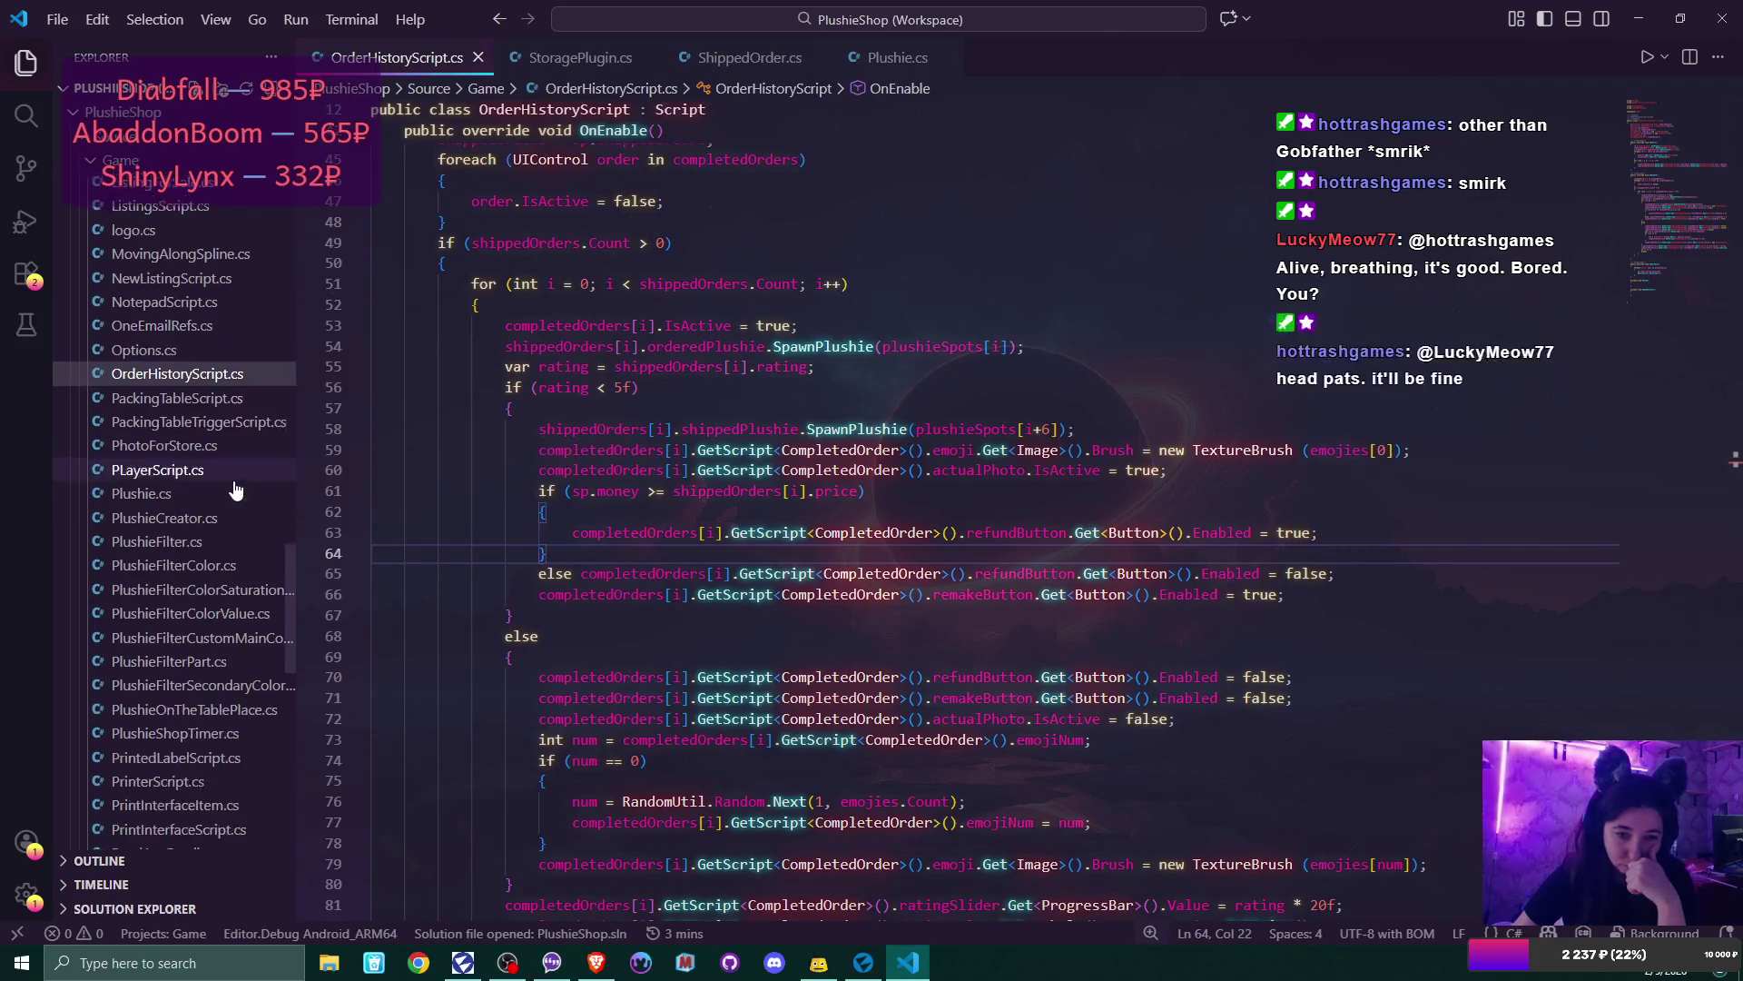
{"action": "scroll", "coordinate": [235, 490], "scroll_direction": "down", "scroll_amount": 3}
{"action": "scroll", "coordinate": [233, 492], "scroll_direction": "down", "scroll_amount": 6}
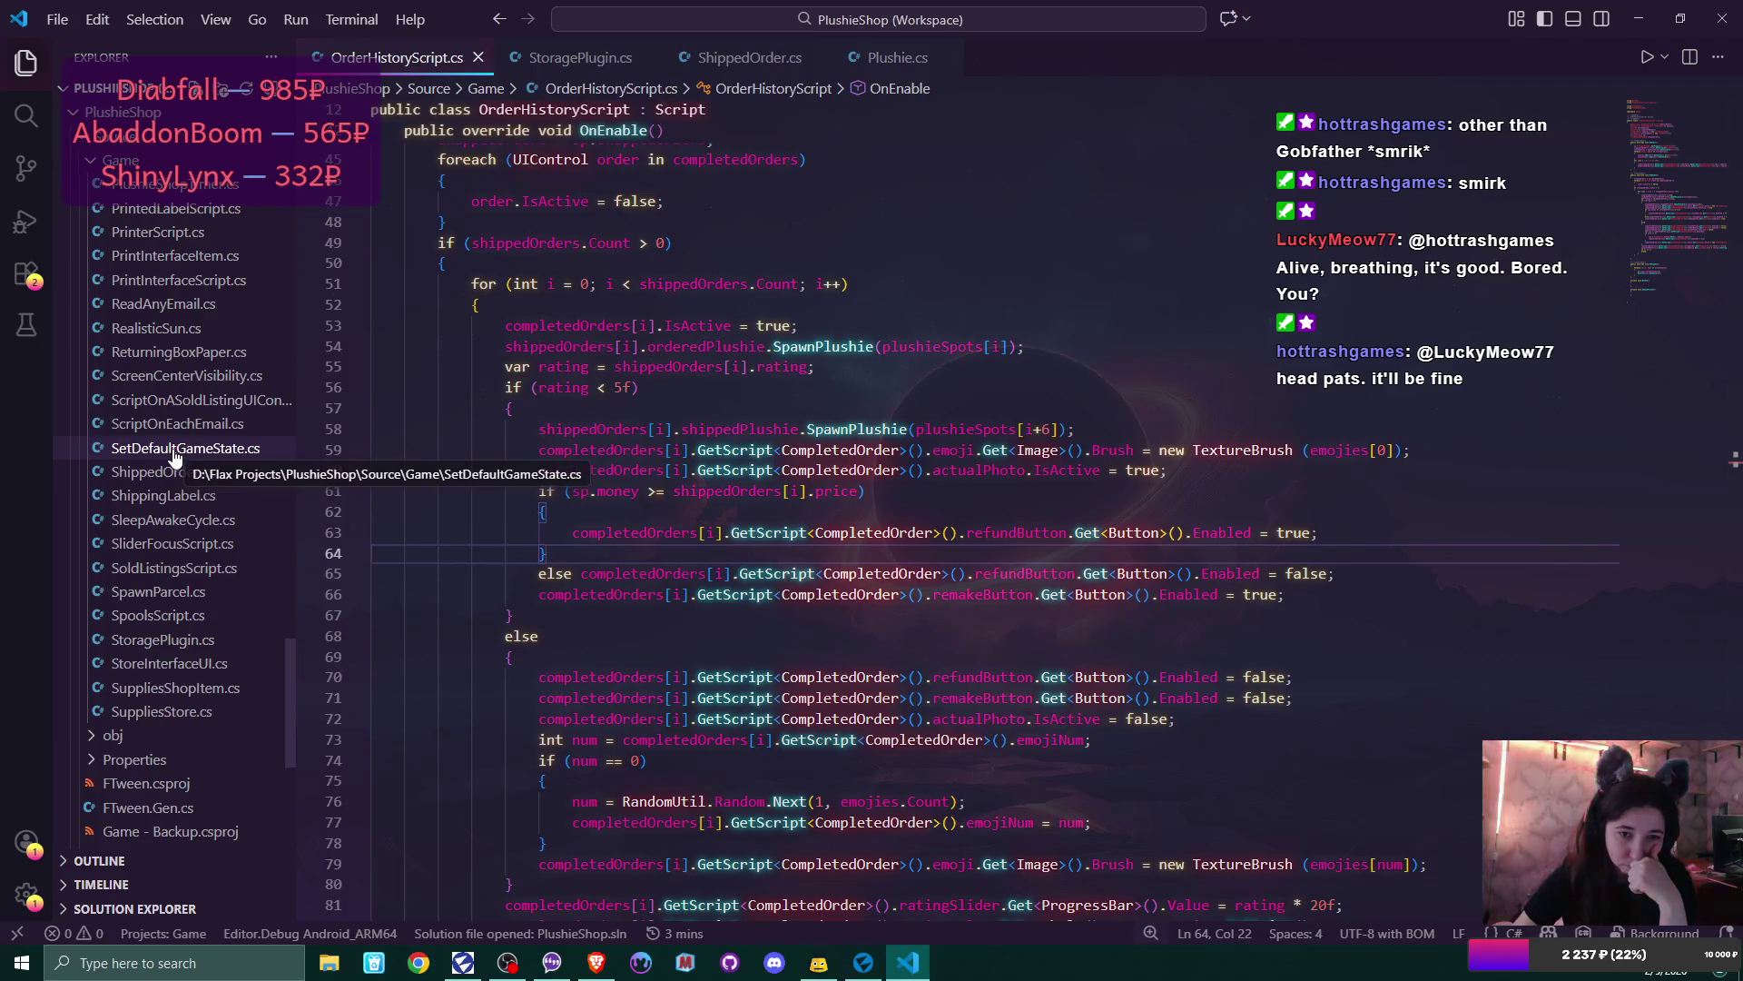
{"action": "left_click", "coordinate": [159, 664]}
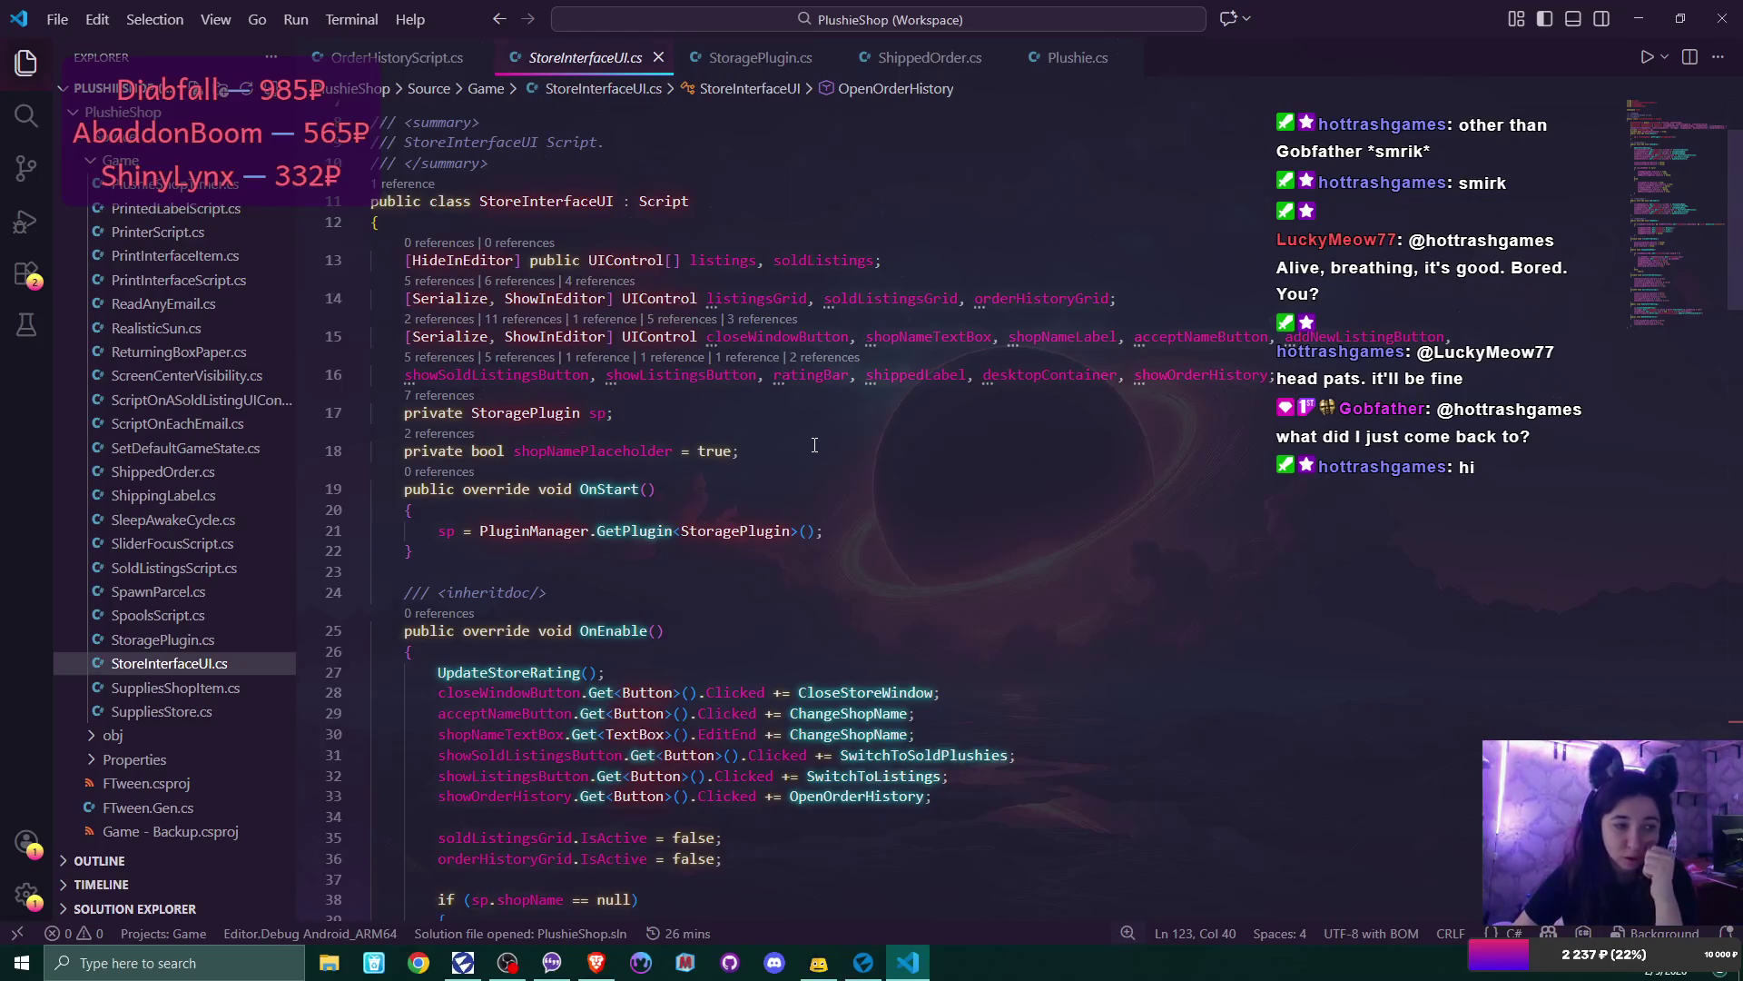
- Append prevPageButton and nextPageButton to the UIControl field list on line 16
{"action": "scroll", "coordinate": [814, 445], "scroll_direction": "down", "scroll_amount": 1}
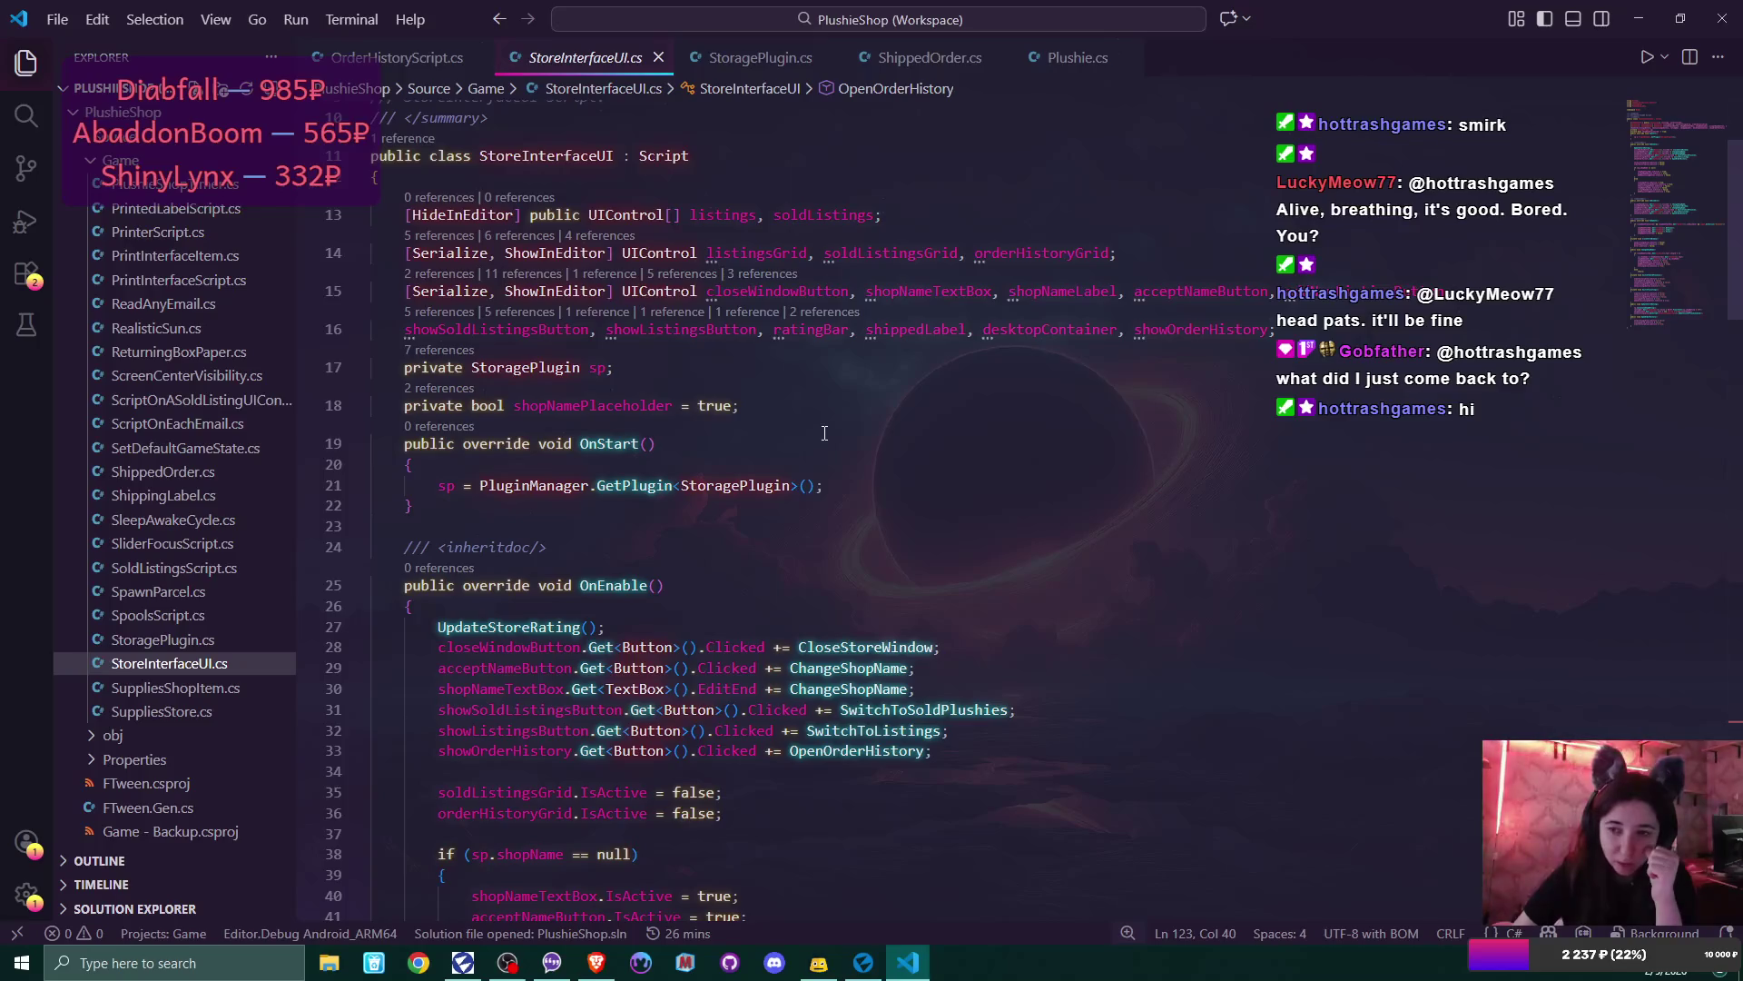
{"action": "scroll", "coordinate": [814, 445], "scroll_direction": "up", "scroll_amount": 4}
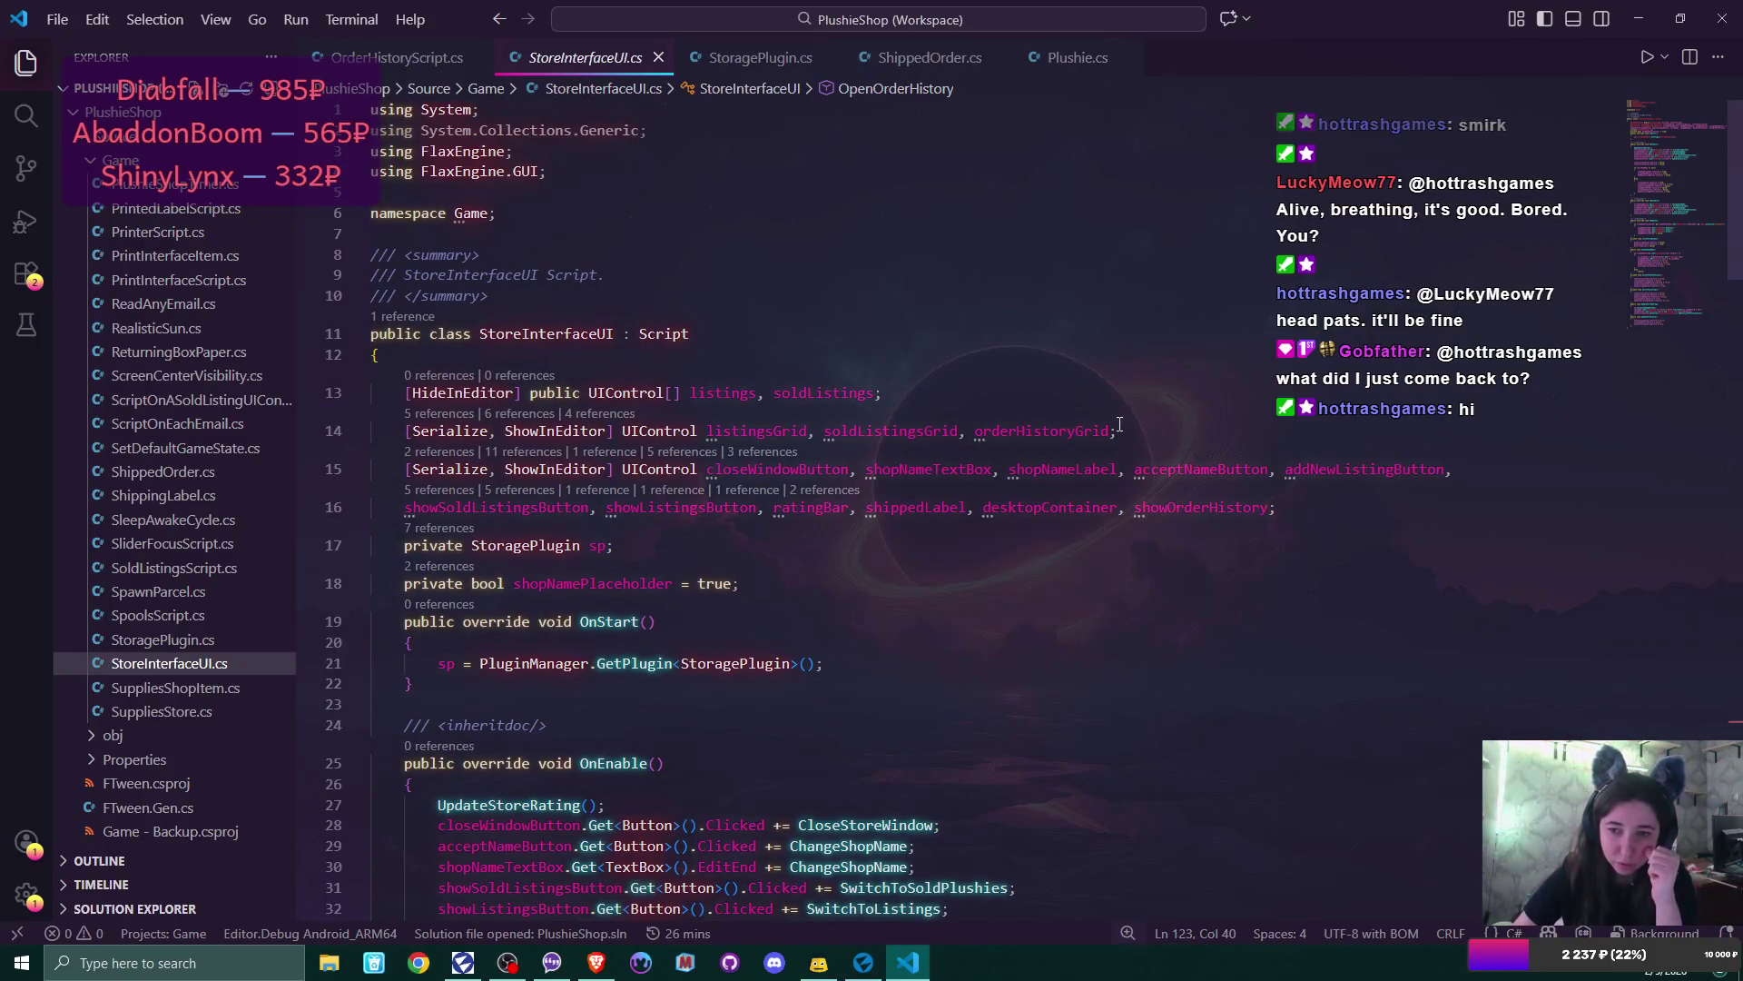
{"action": "left_click", "coordinate": [1274, 509]}
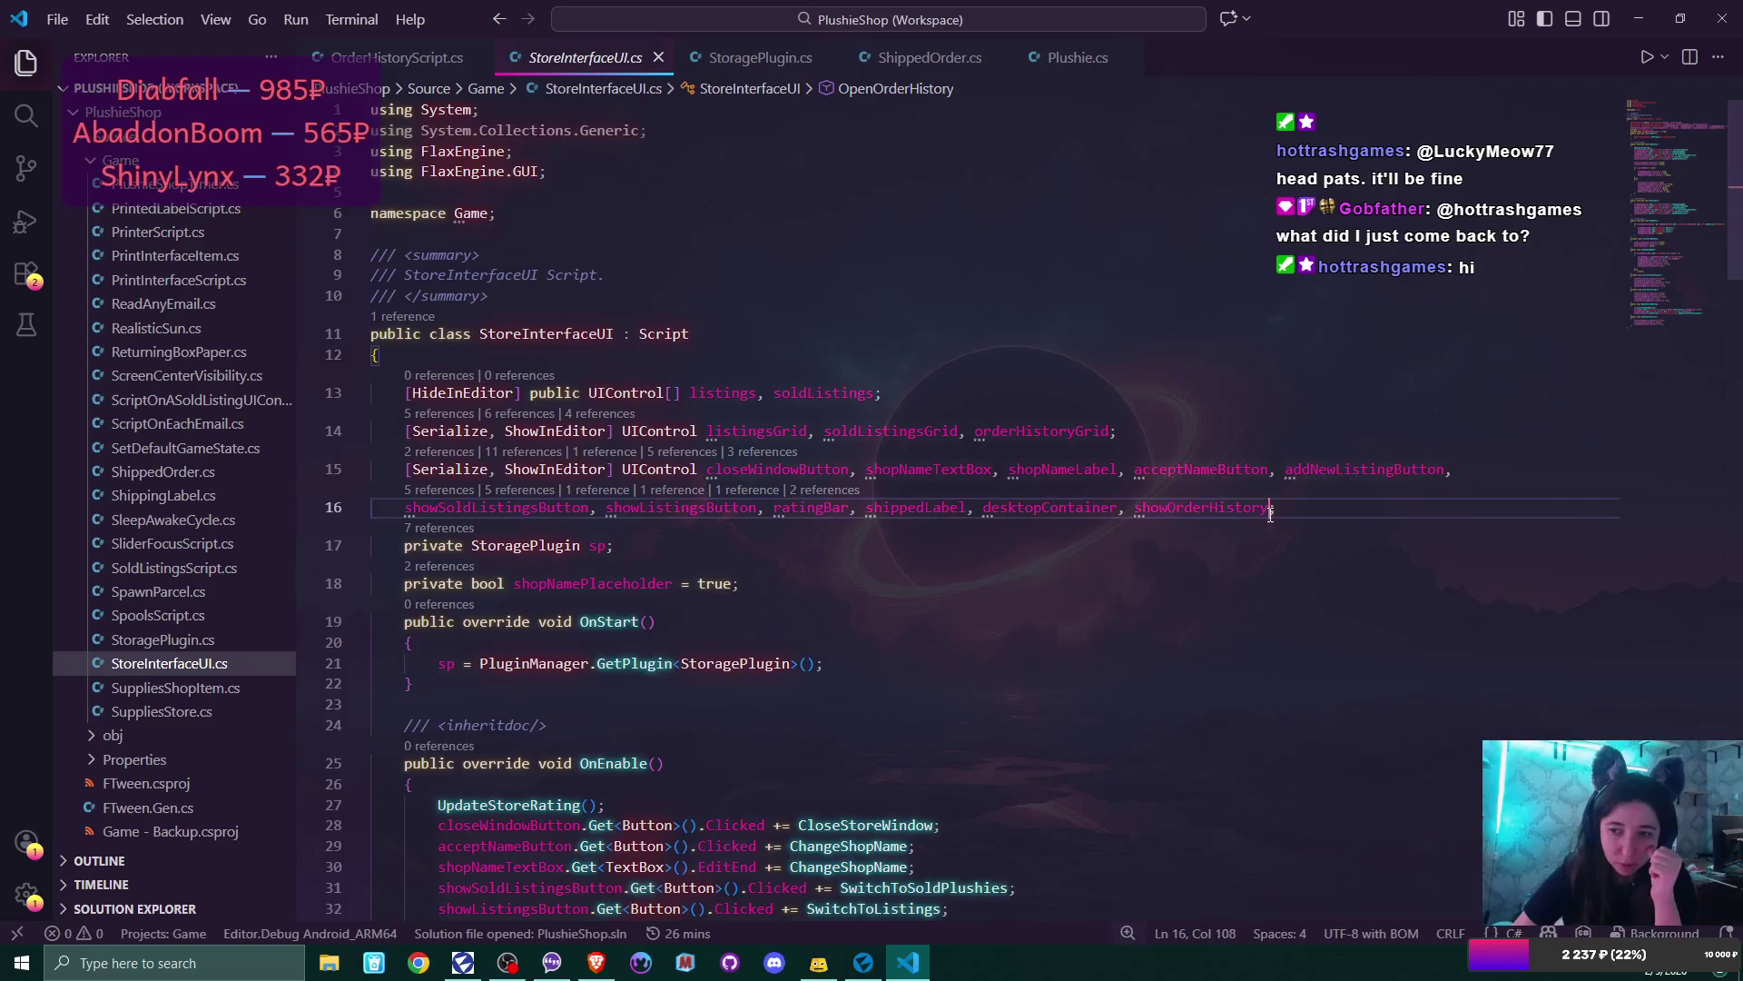
{"action": "type", "text": ", prevPa"}
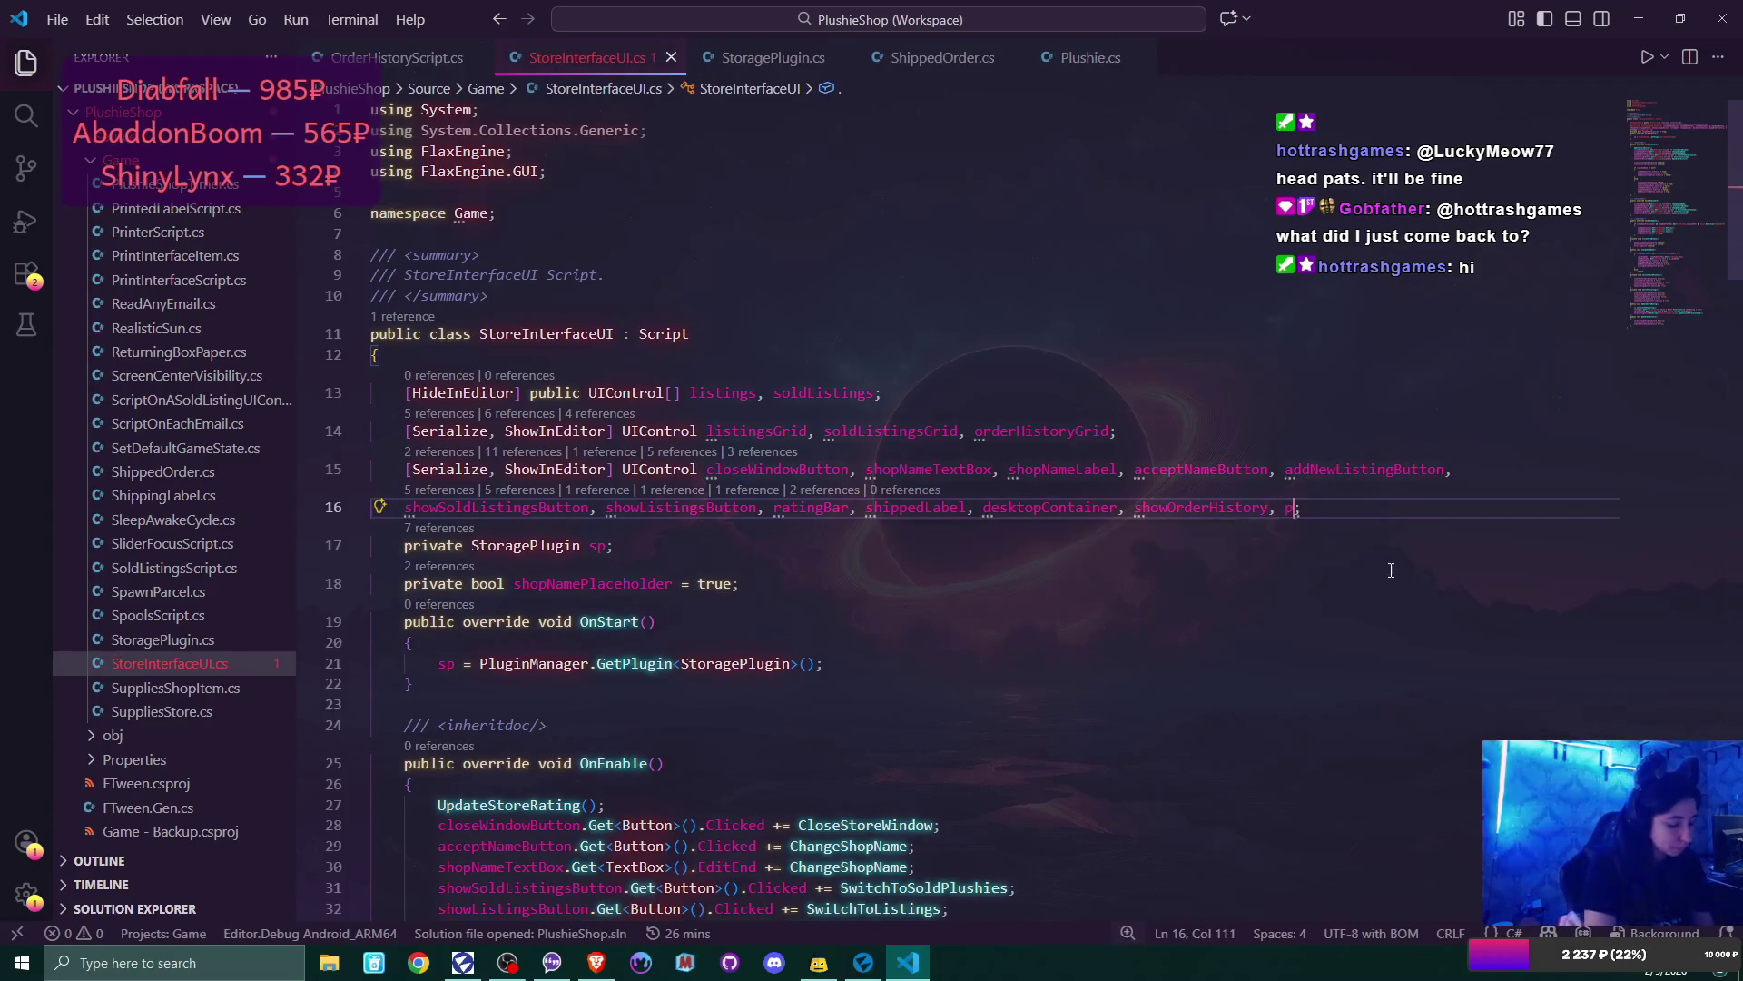
{"action": "type", "text": "geButton"}
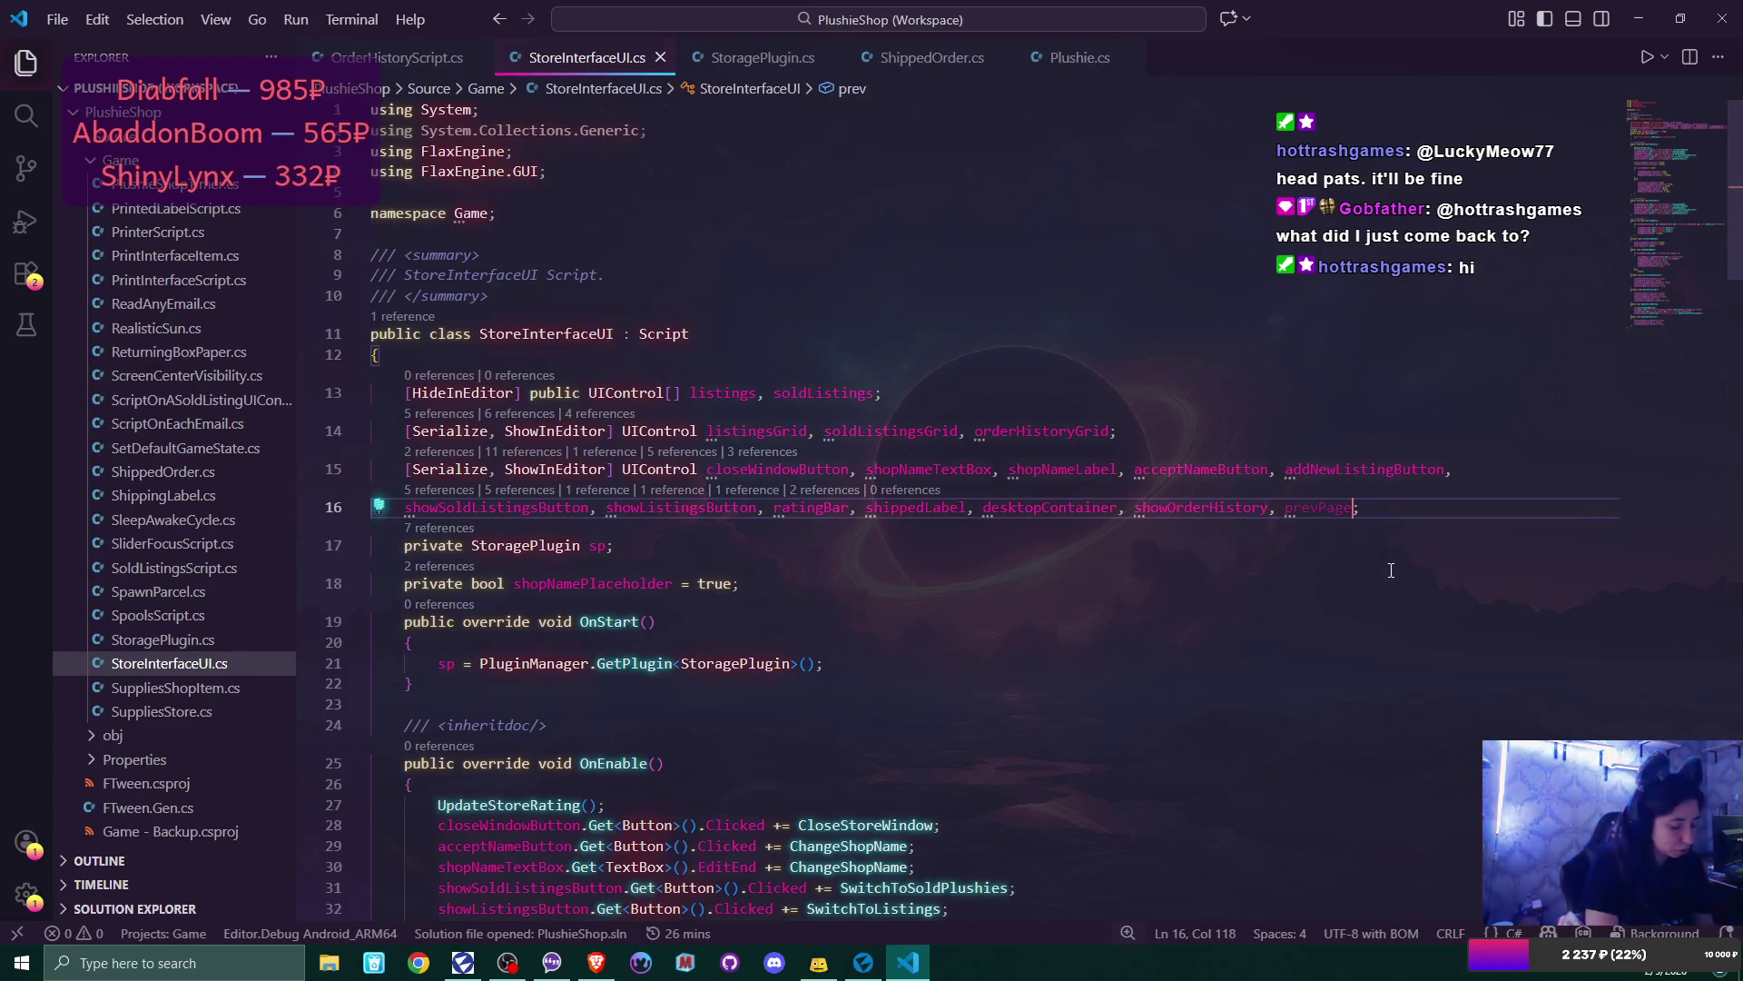
{"action": "type", "text": ", "}
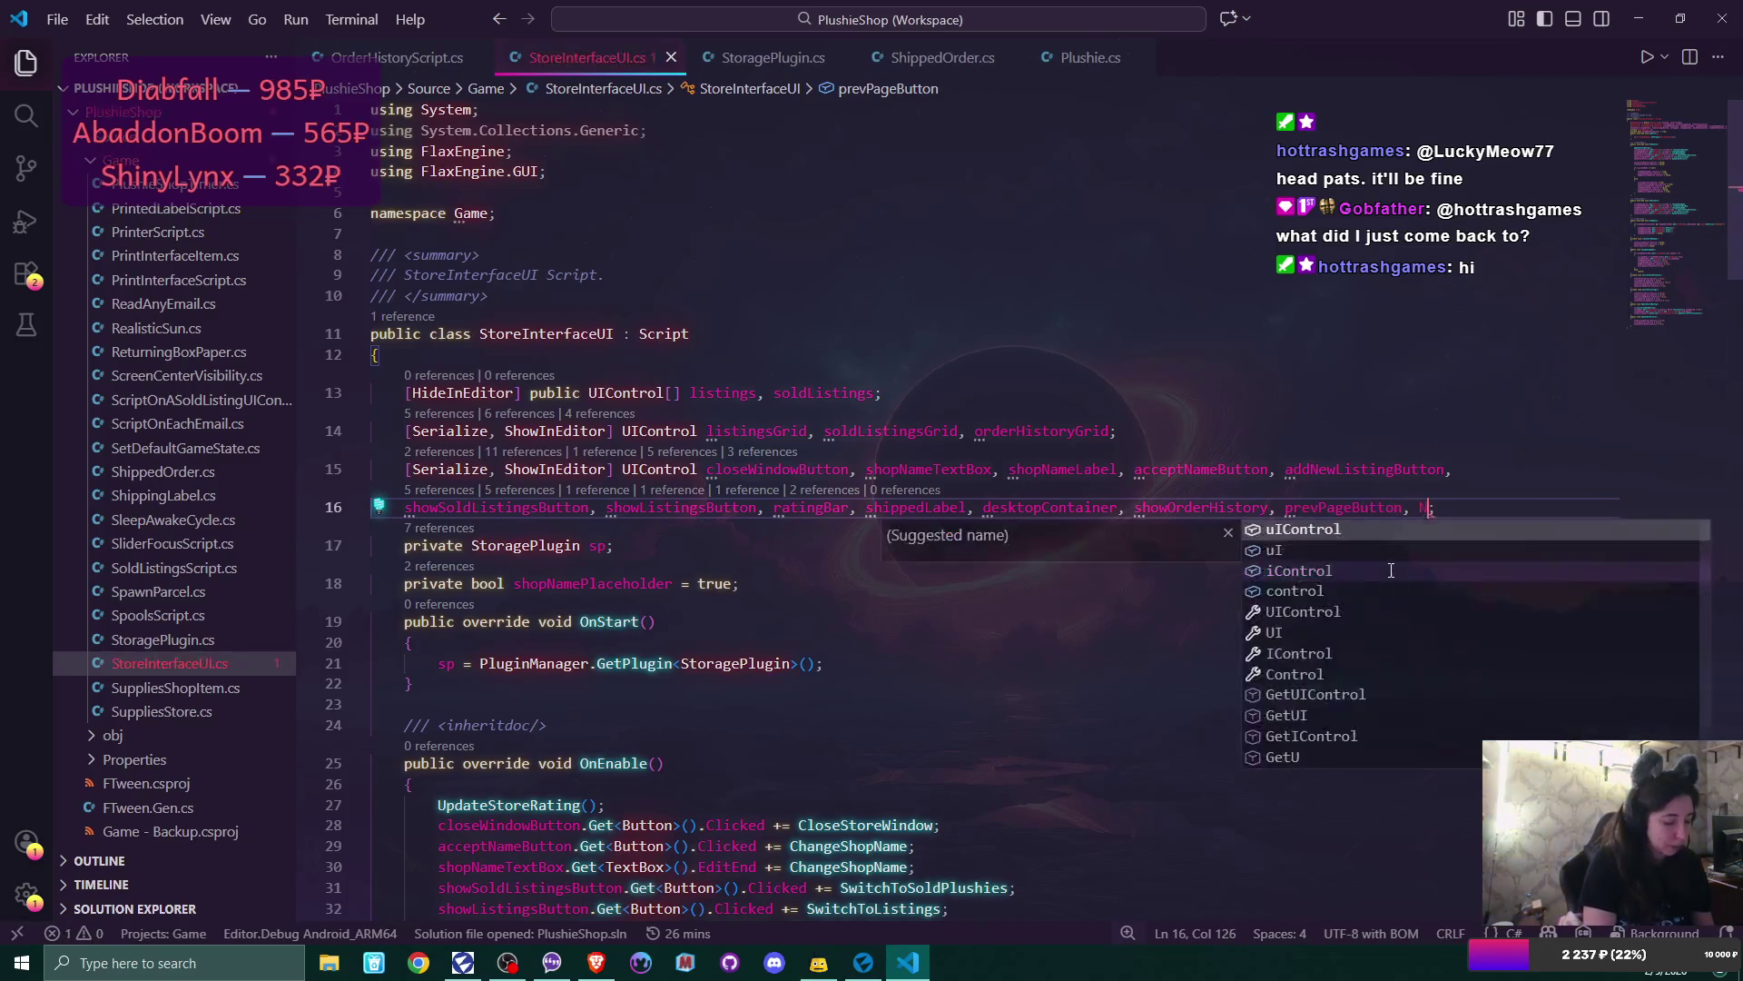
{"action": "type", "text": "nextPageButton"}
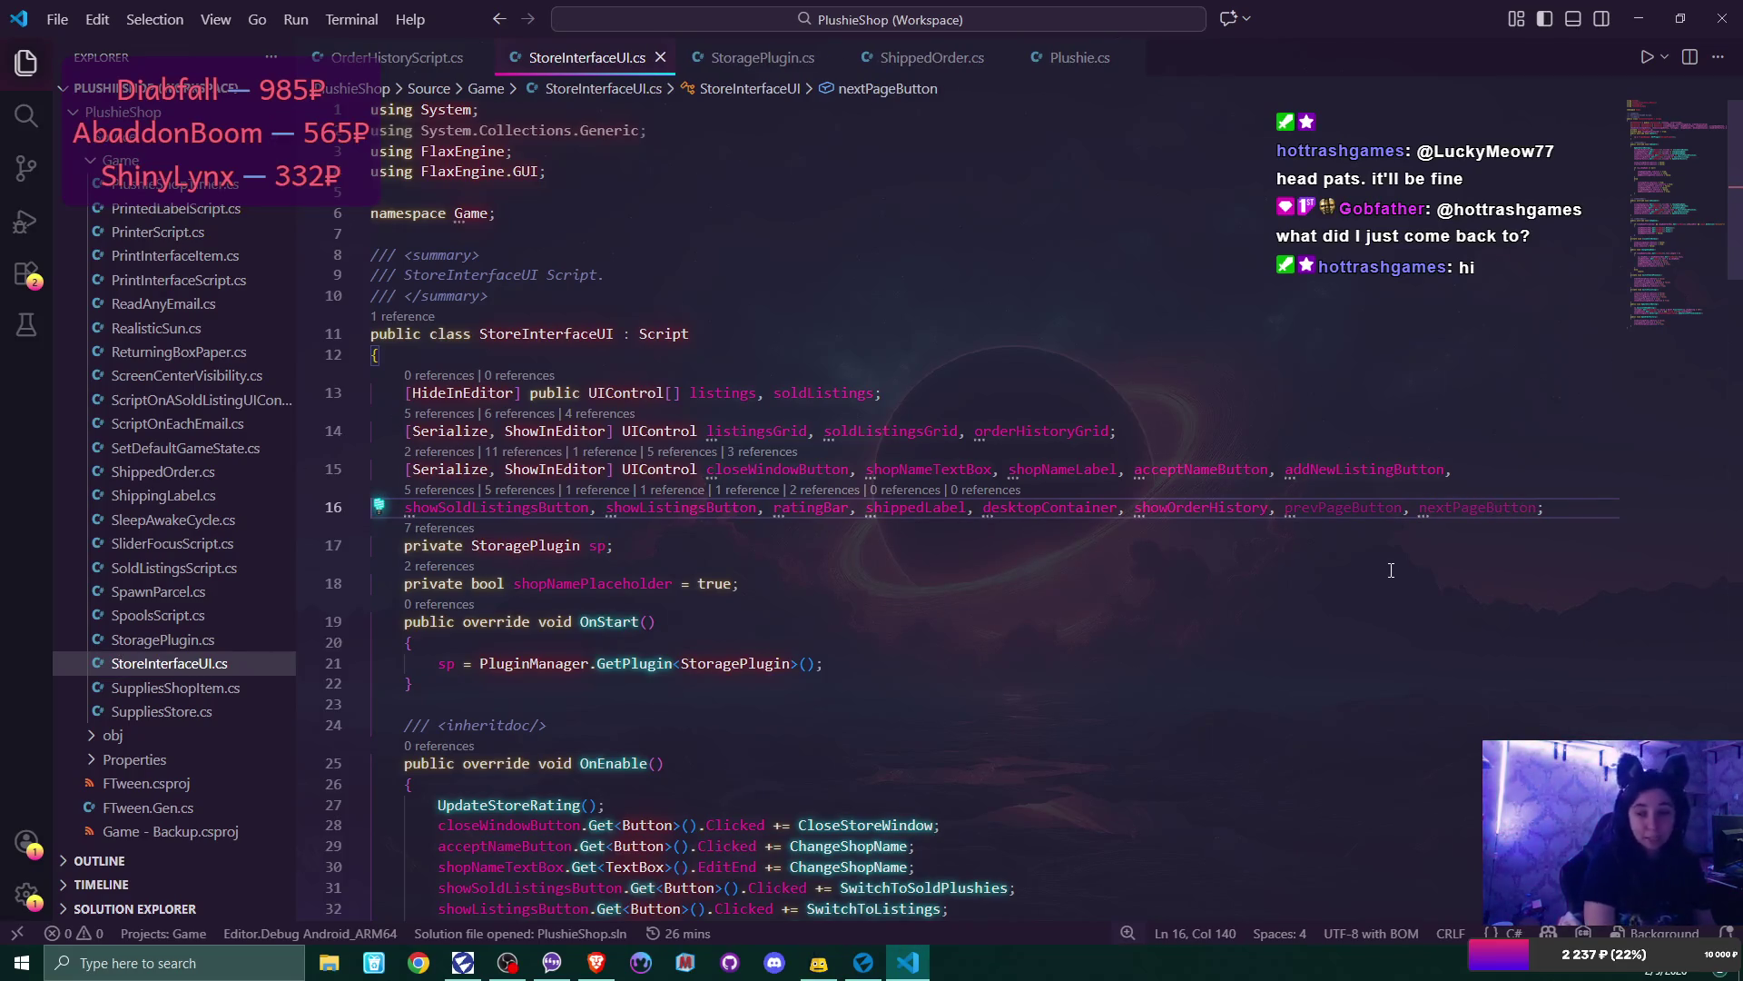
{"action": "type", "text": ","}
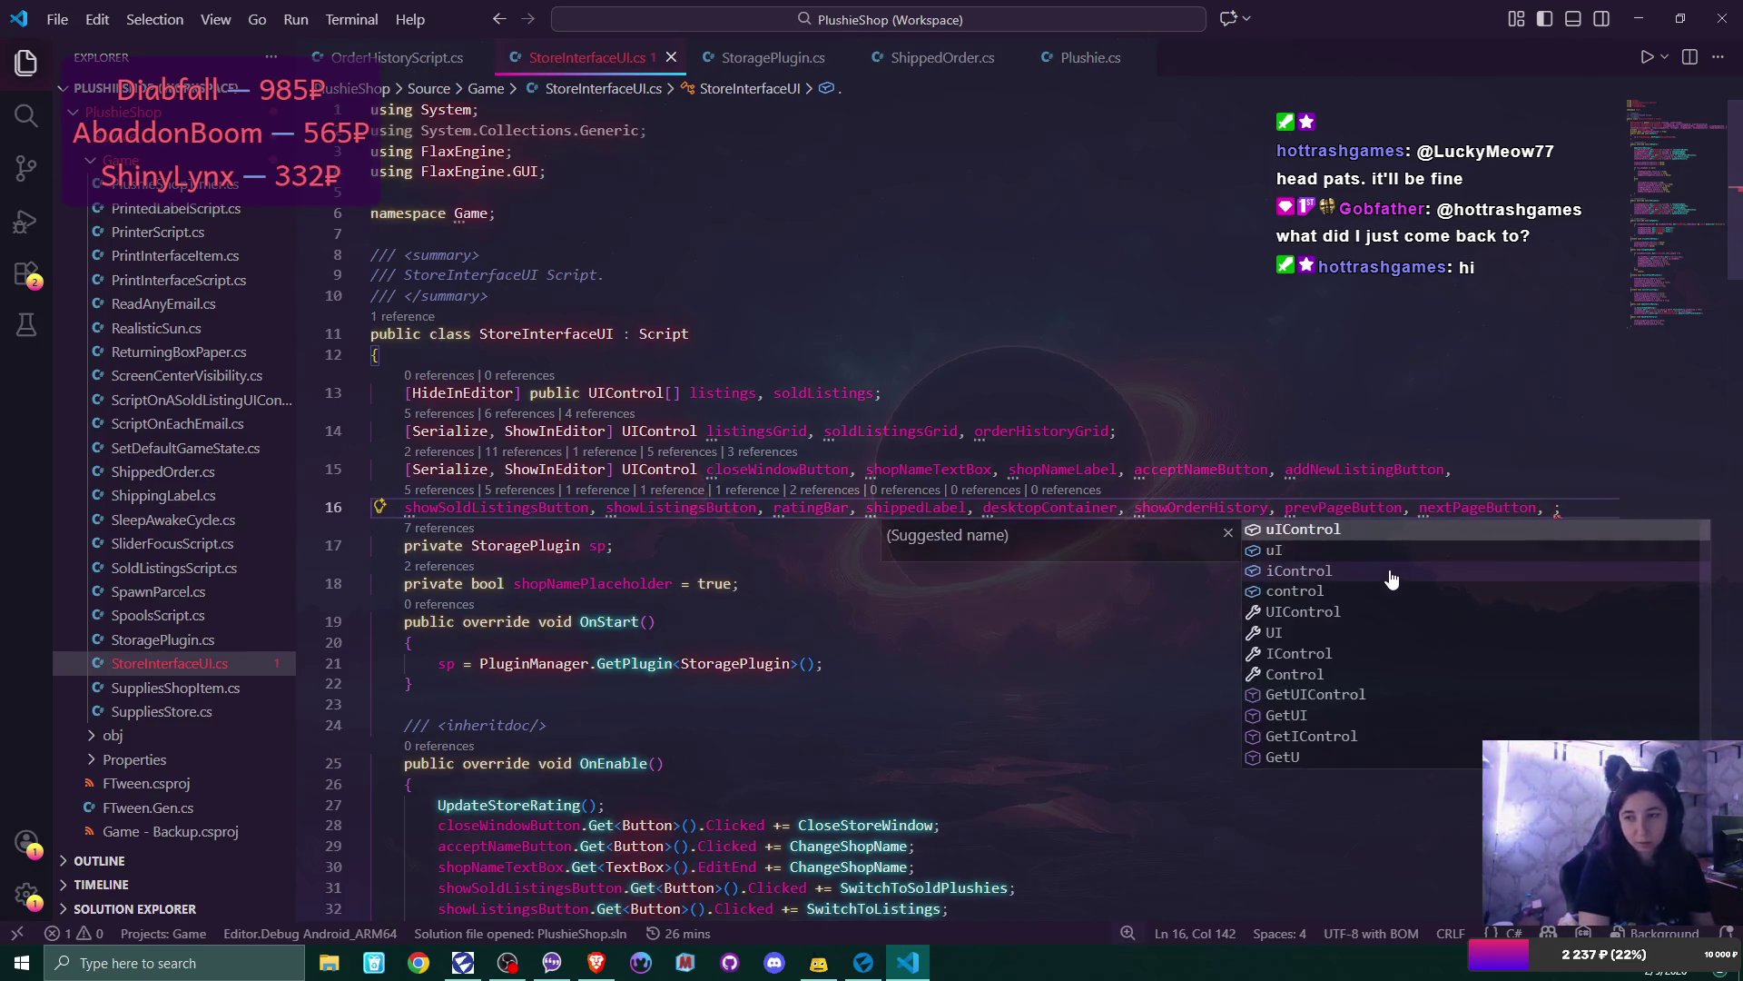
{"action": "key", "text": "Return"}
{"action": "key", "text": "BackSpace"}
{"action": "key", "text": "BackSpace"}
{"action": "key", "text": "BackSpace"}
{"action": "key", "text": "BackSpace"}
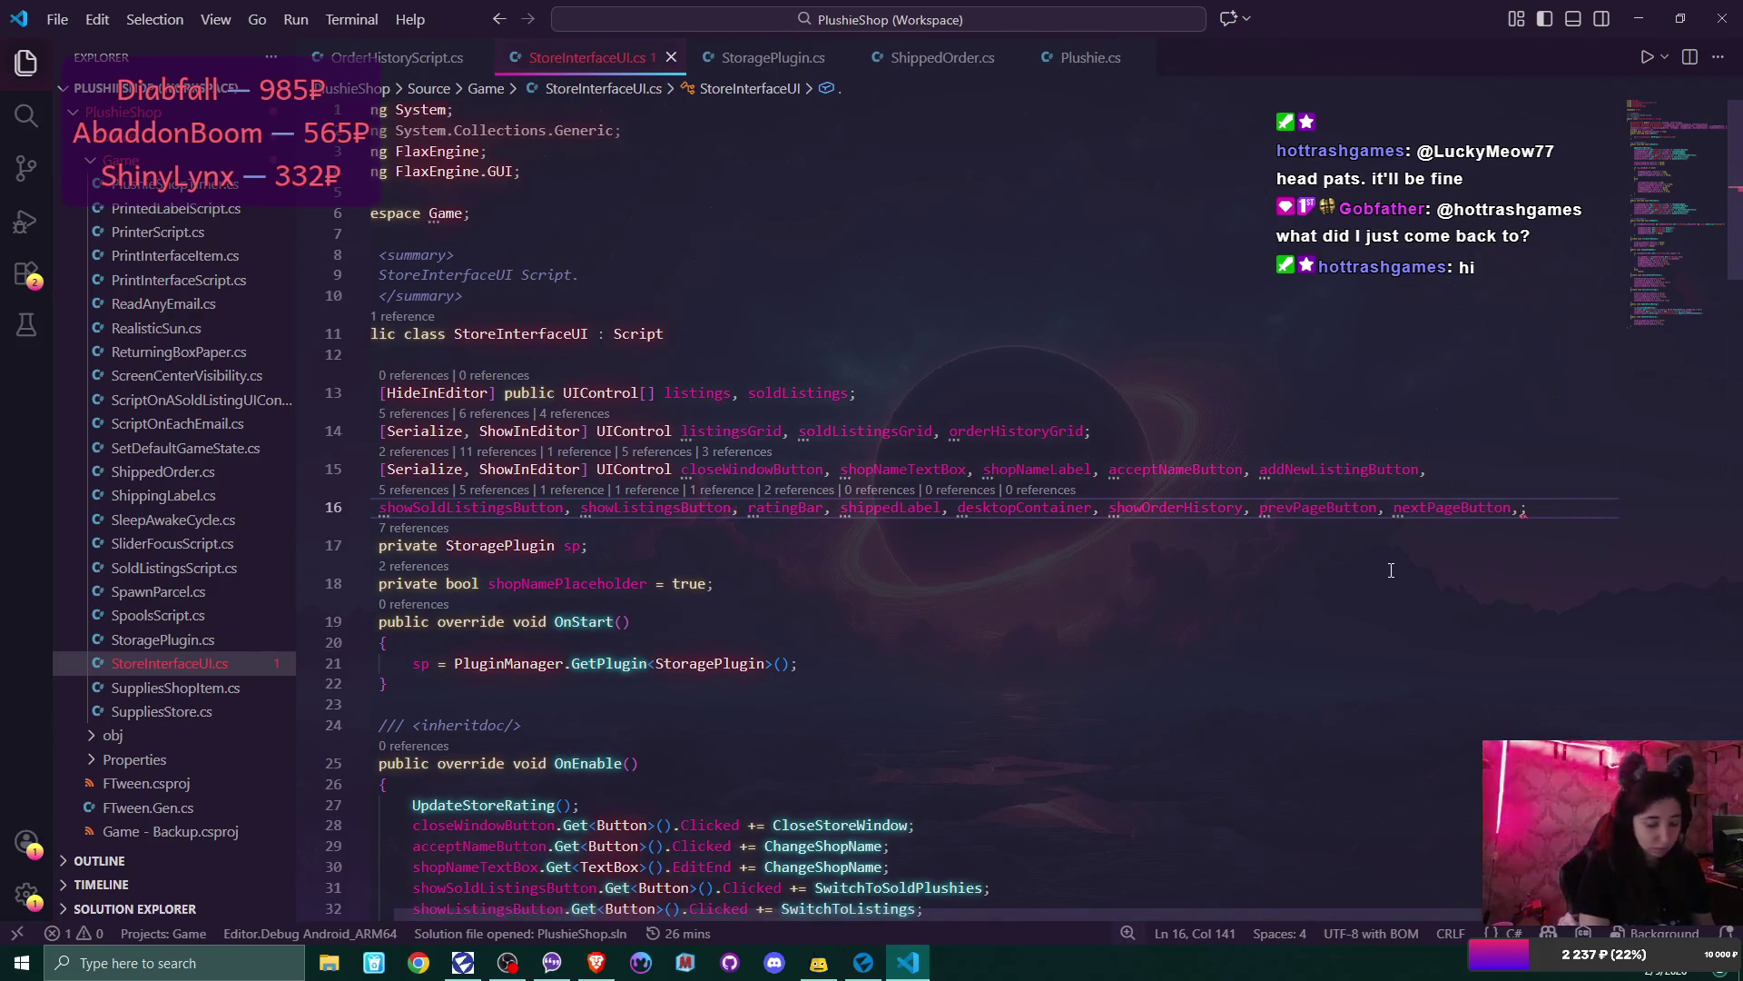
{"action": "key", "text": "Return"}
- Declare a pageLabel UIControl field on the new line 17
{"action": "type", "text": "pageLabel;"}
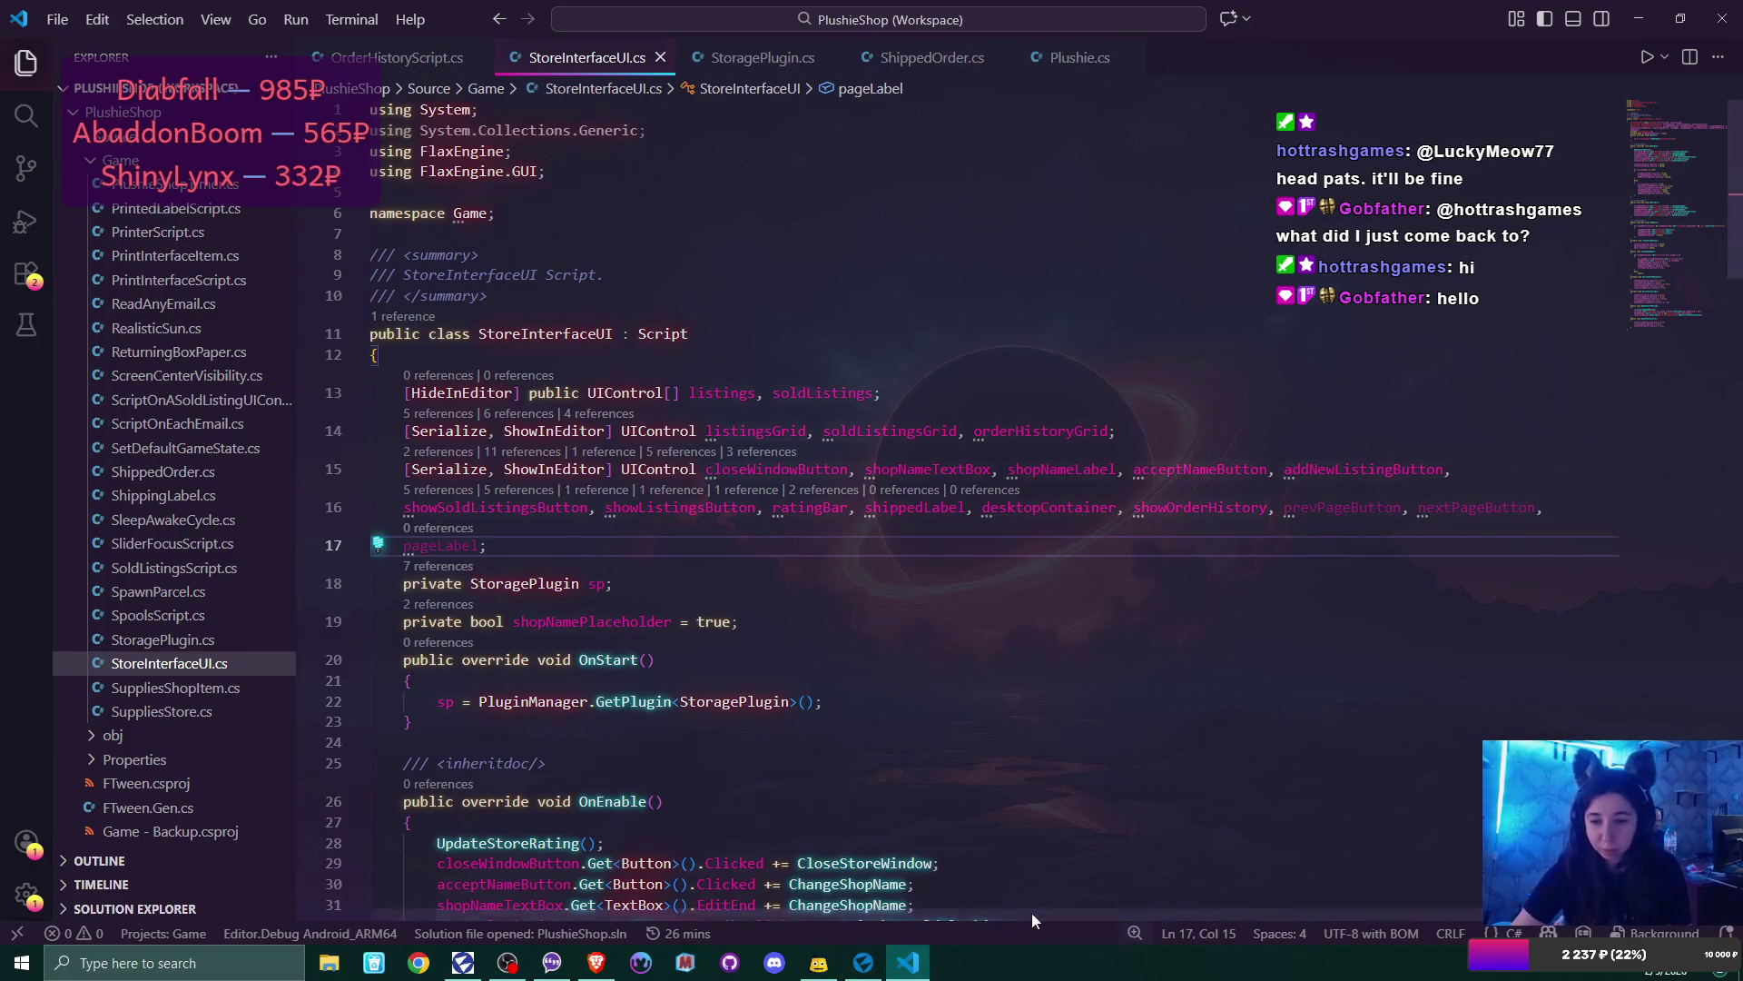
{"action": "scroll", "coordinate": [780, 709], "scroll_direction": "down", "scroll_amount": 2}
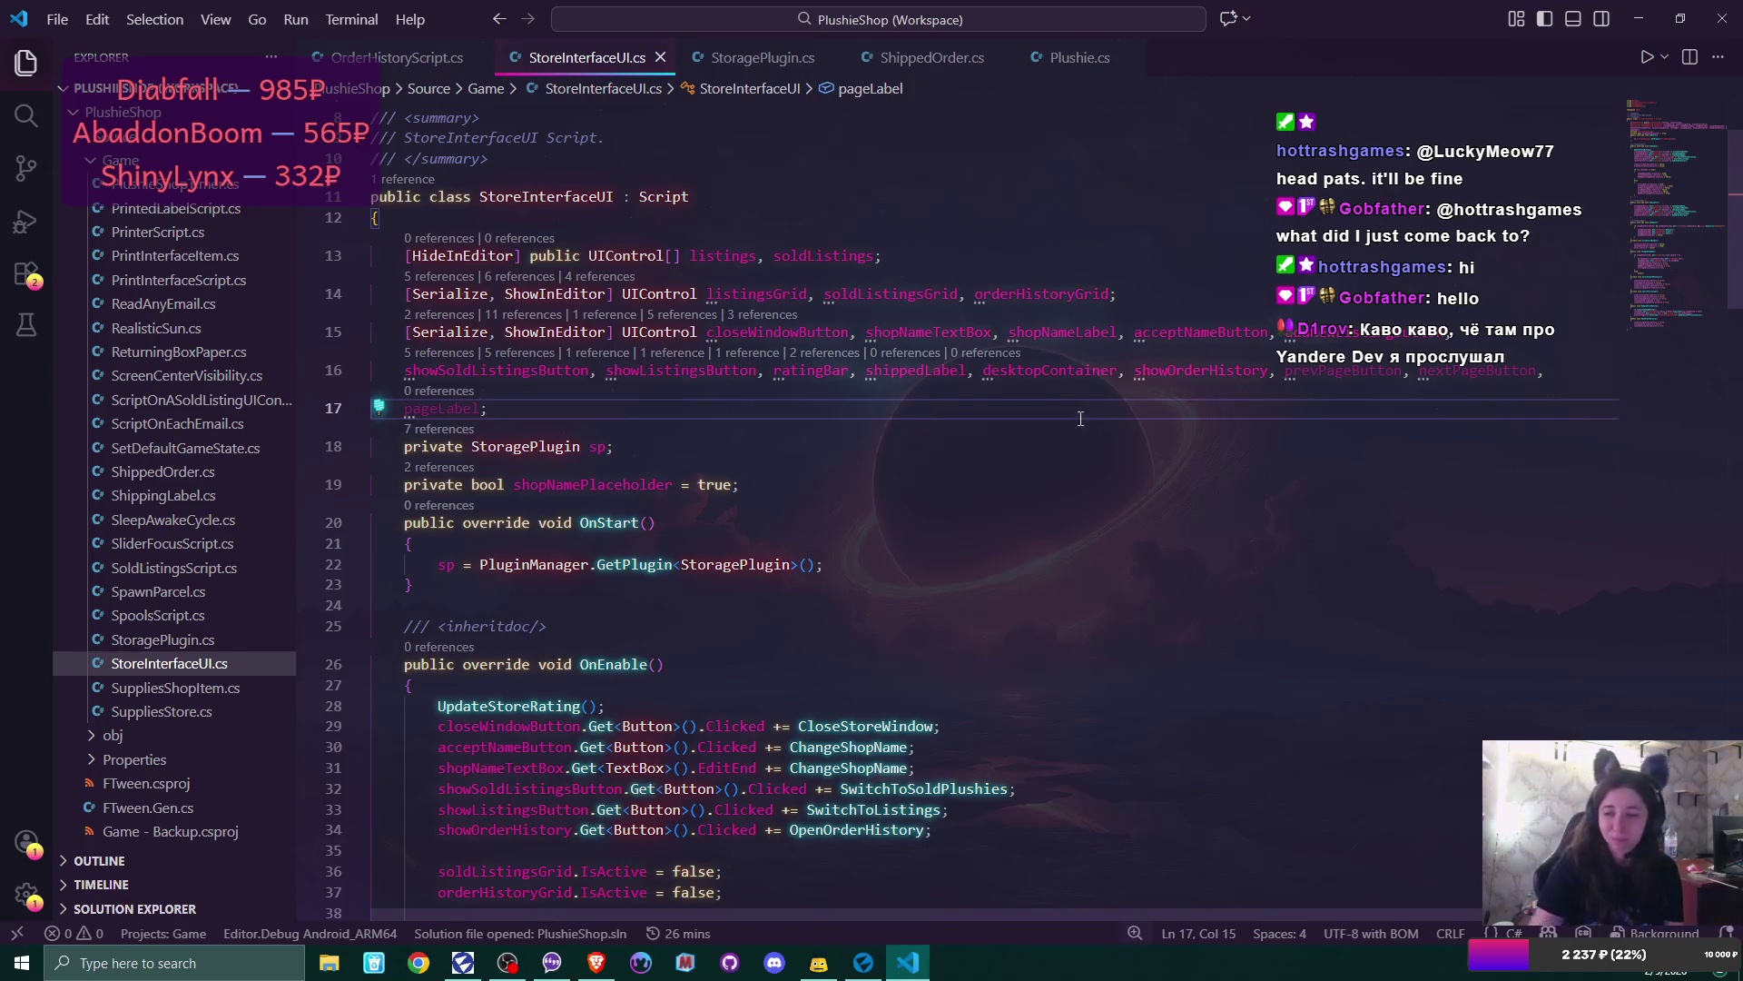
{"action": "left_click", "coordinate": [1484, 965]}
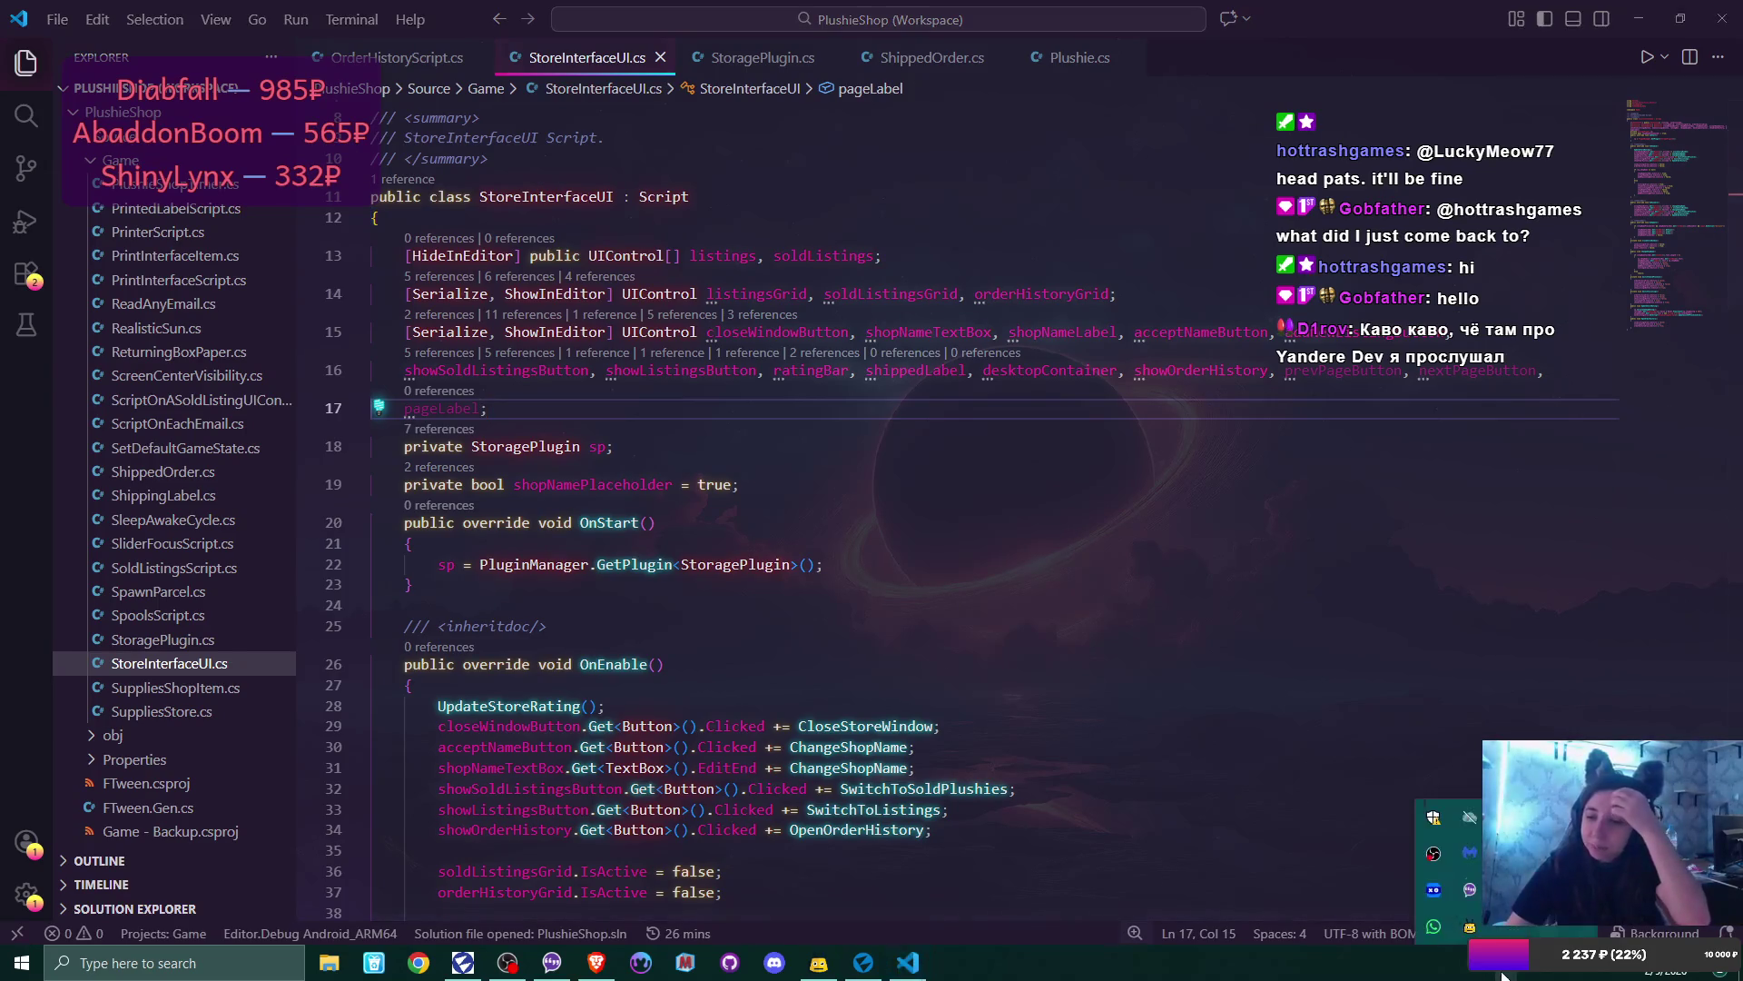
- In Steam, search the store for 'black h' and open A Game About Feeding A Black Hole
{"action": "left_click", "coordinate": [1506, 854]}
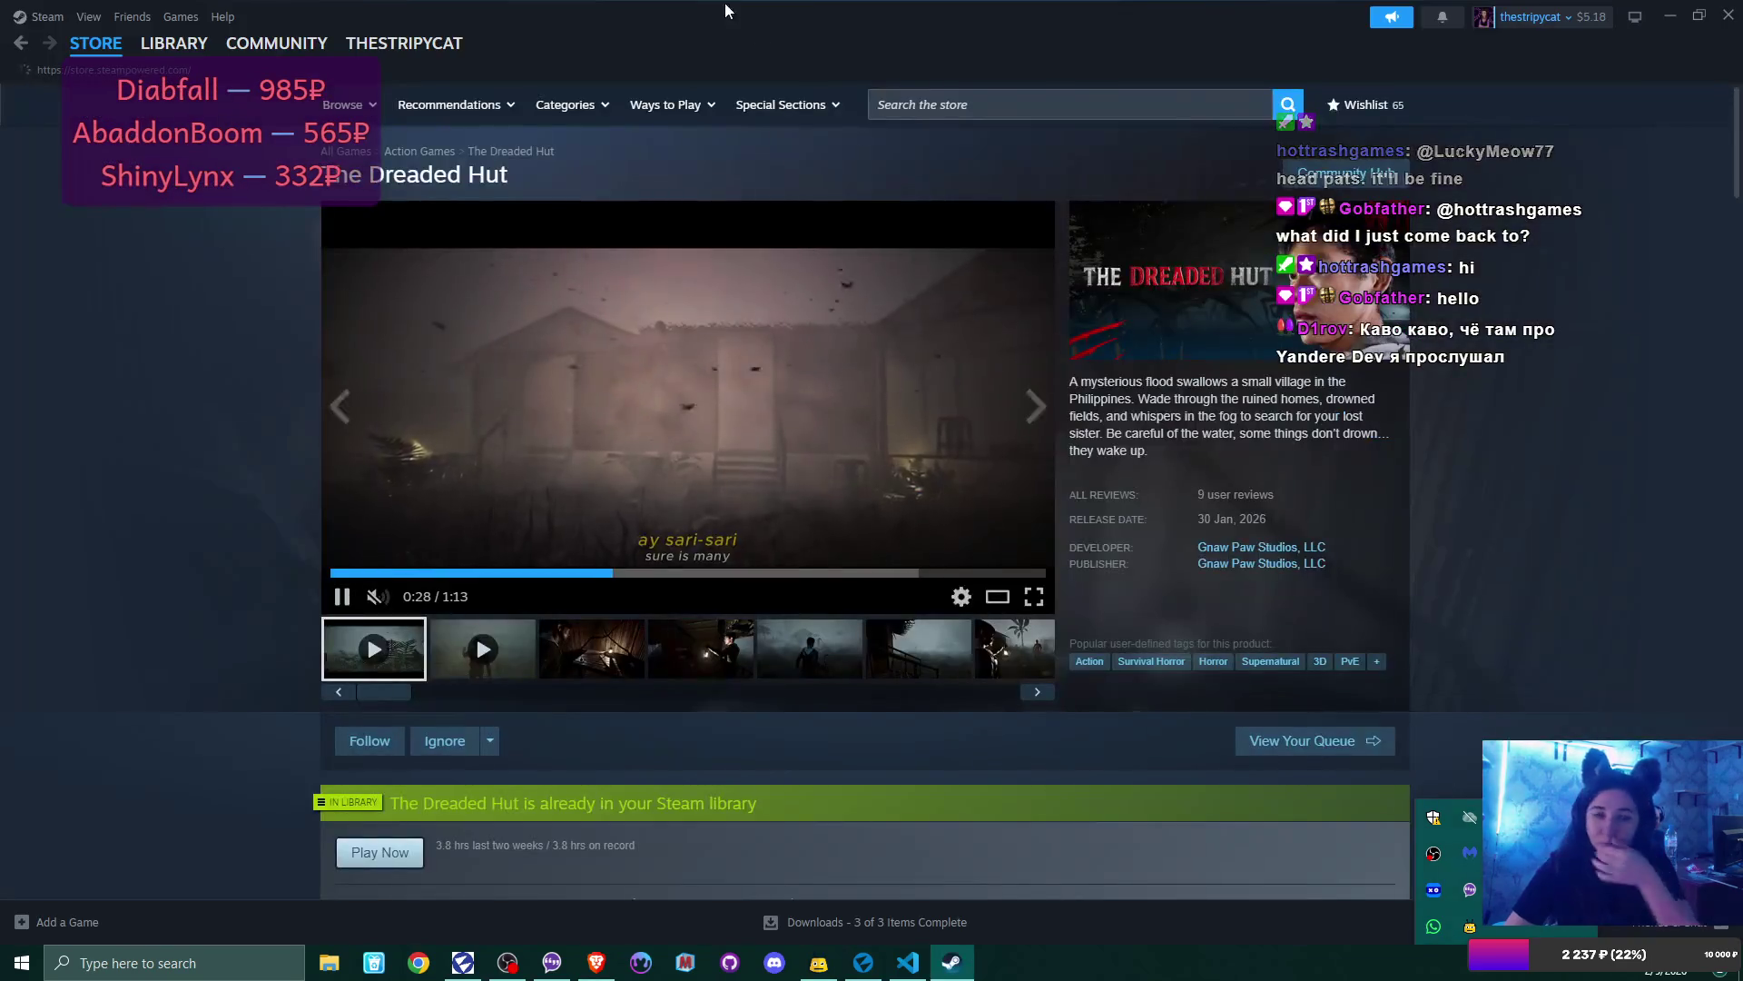
{"action": "left_click", "coordinate": [981, 105]}
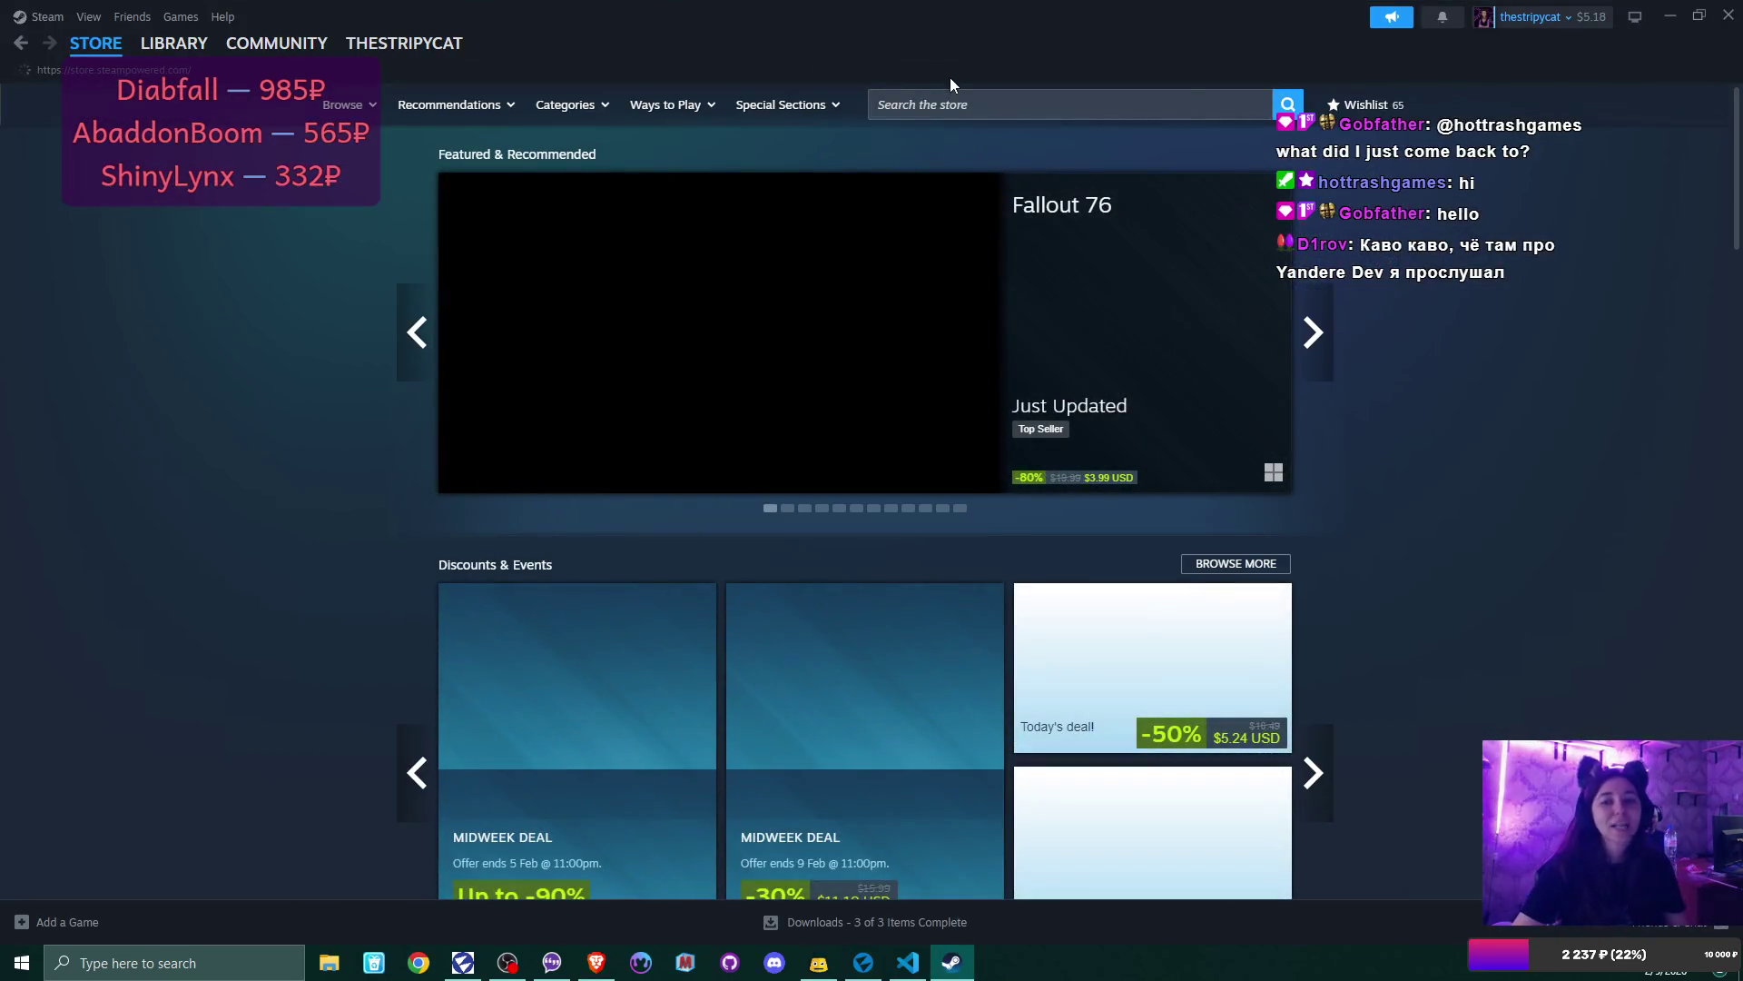
{"action": "left_click", "coordinate": [966, 105]}
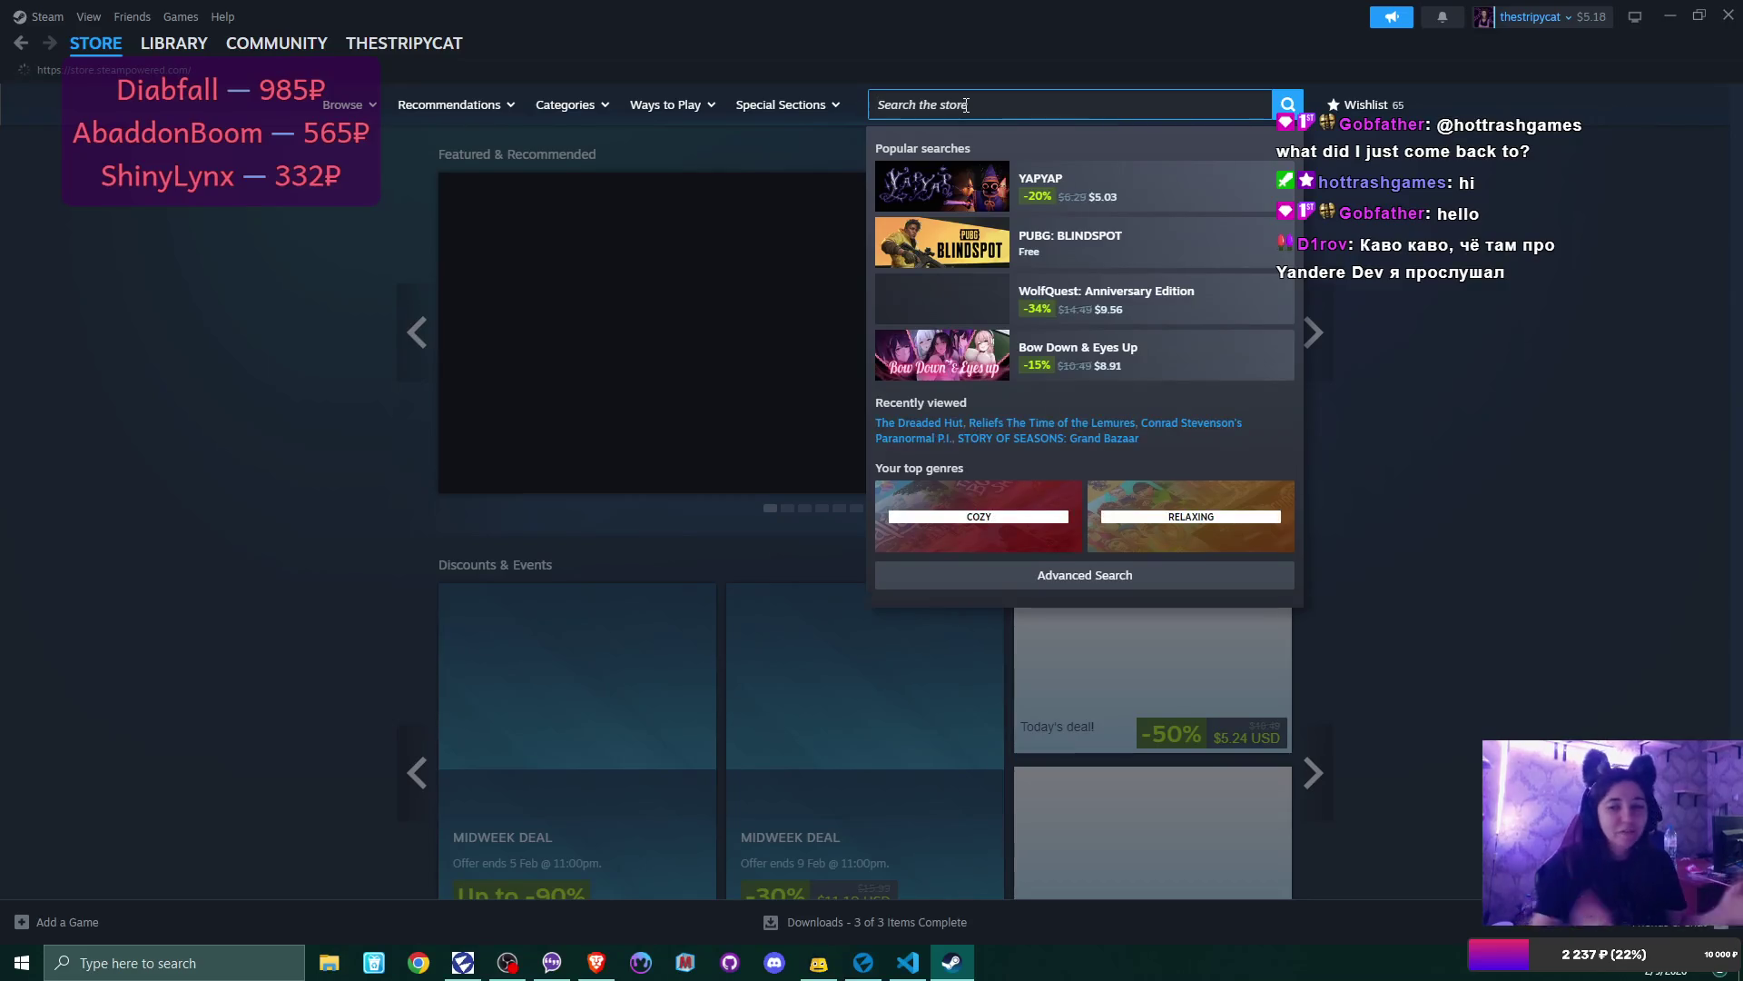
{"action": "type", "text": "black hole"}
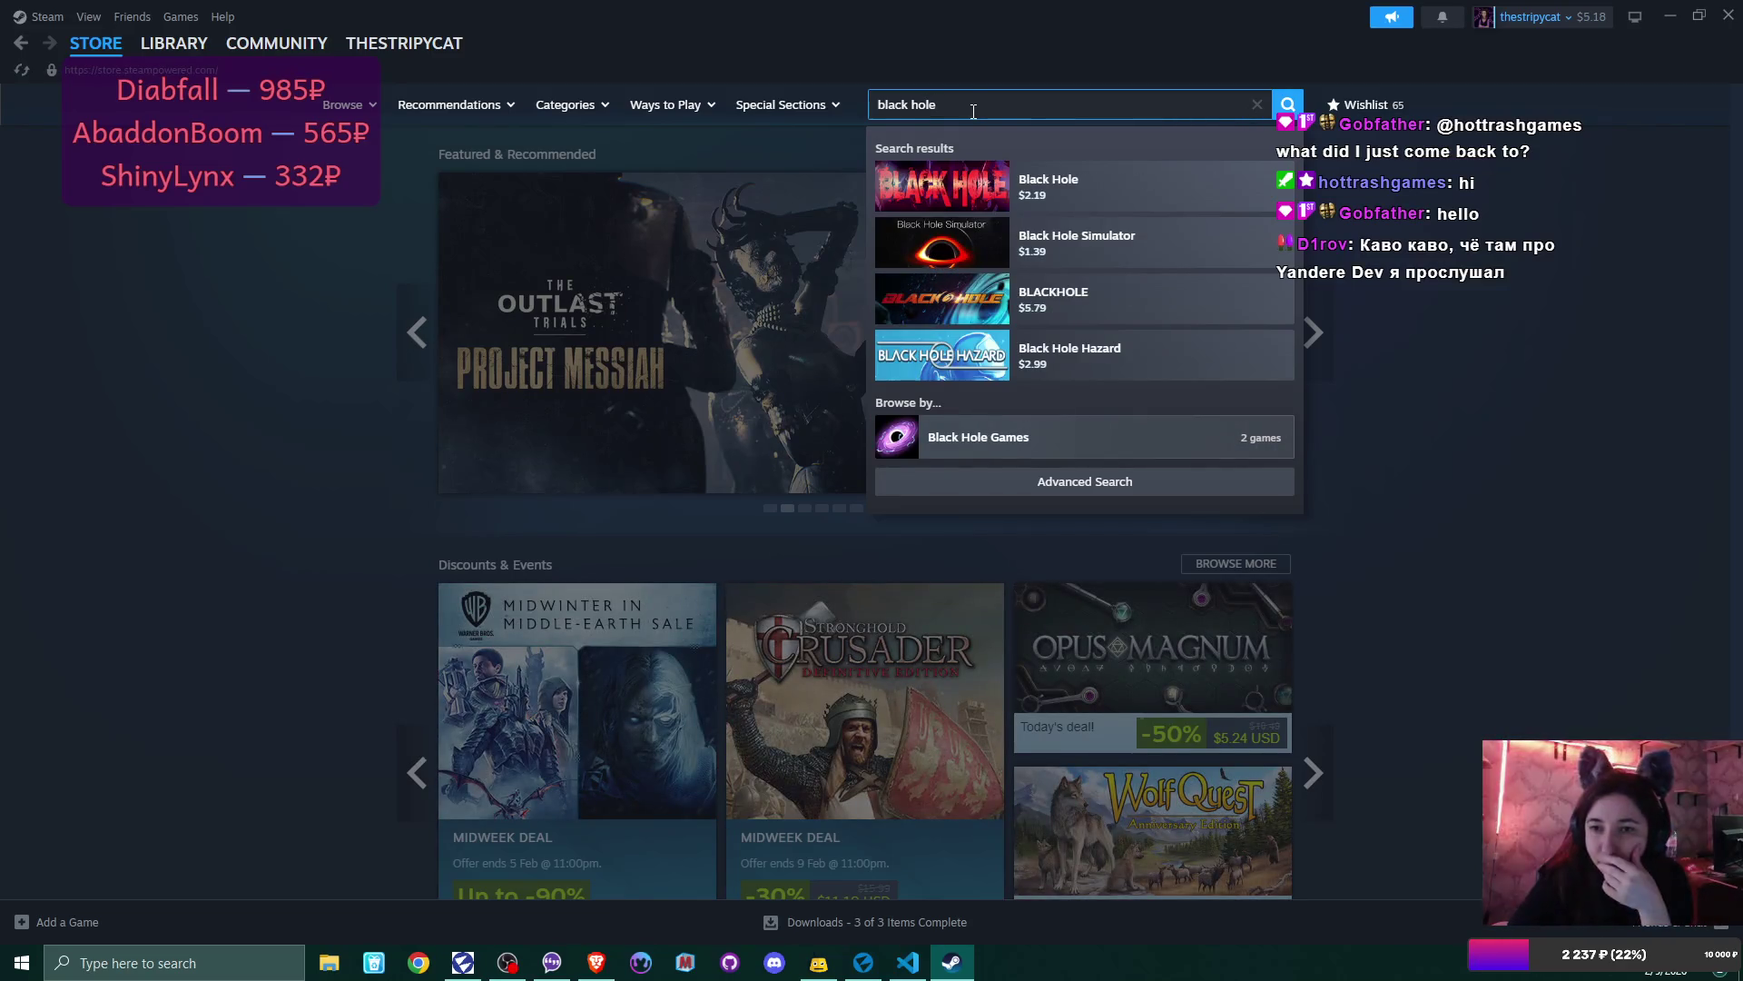
{"action": "key", "text": "BackSpace"}
{"action": "key", "text": "BackSpace"}
{"action": "key", "text": "BackSpace"}
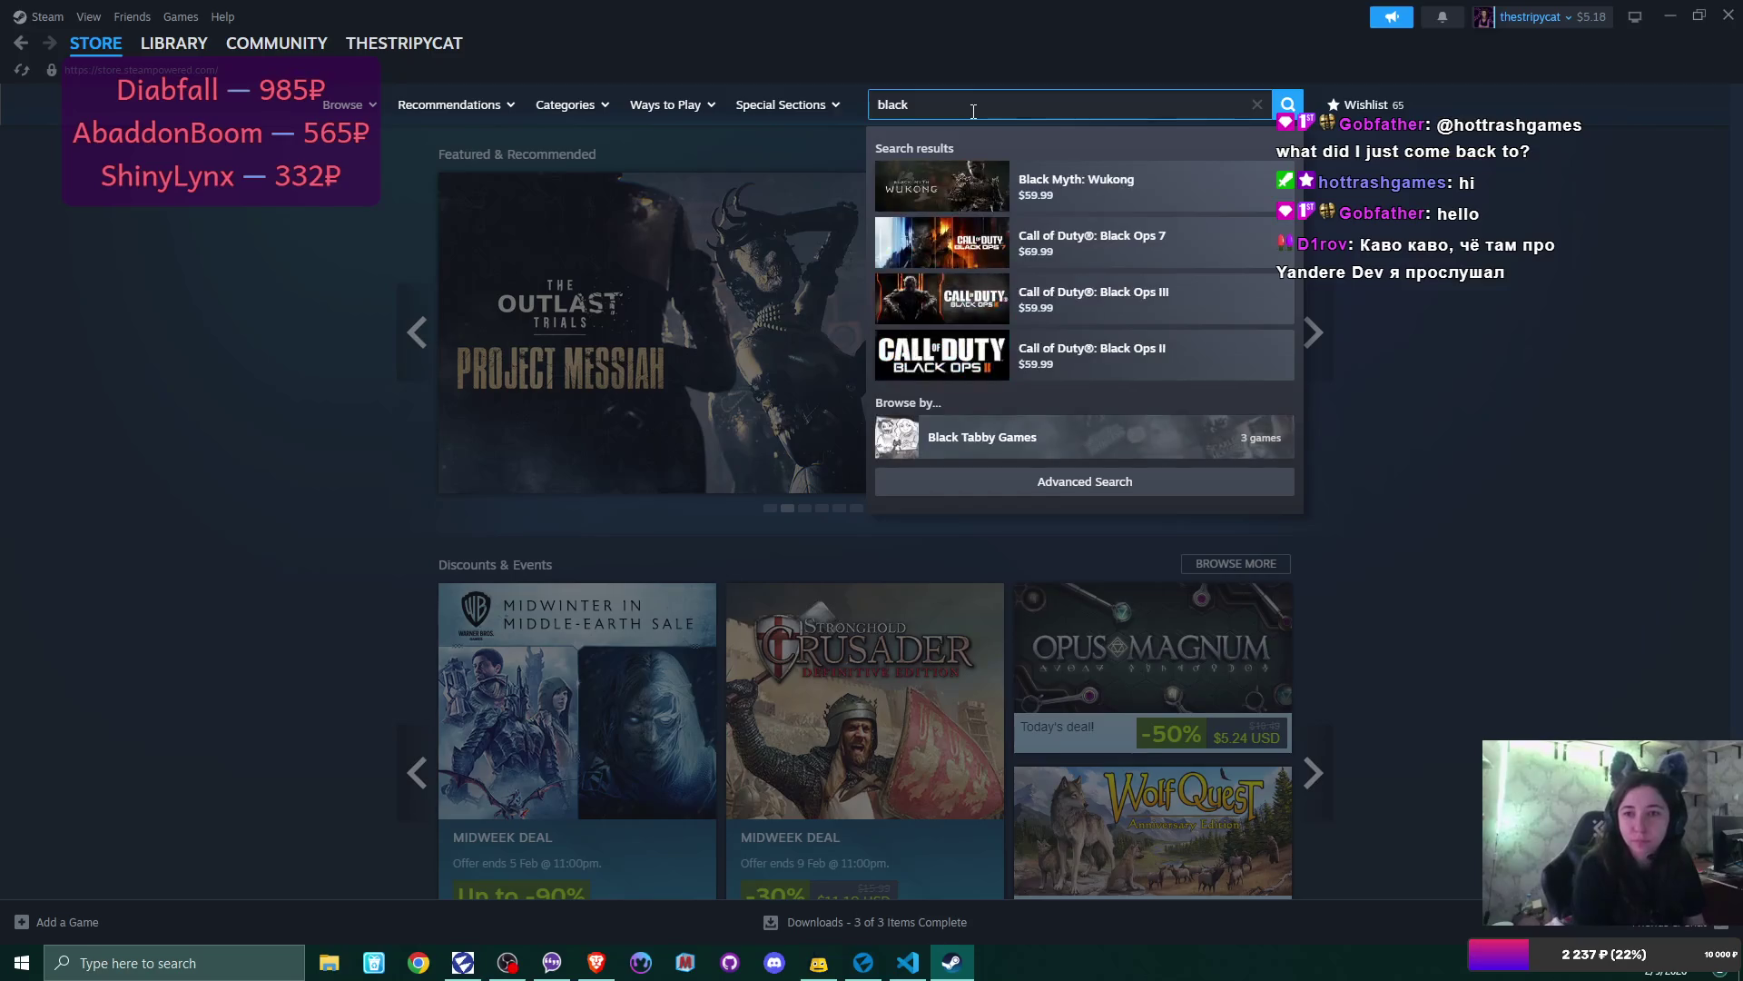
{"action": "type", "text": " h"}
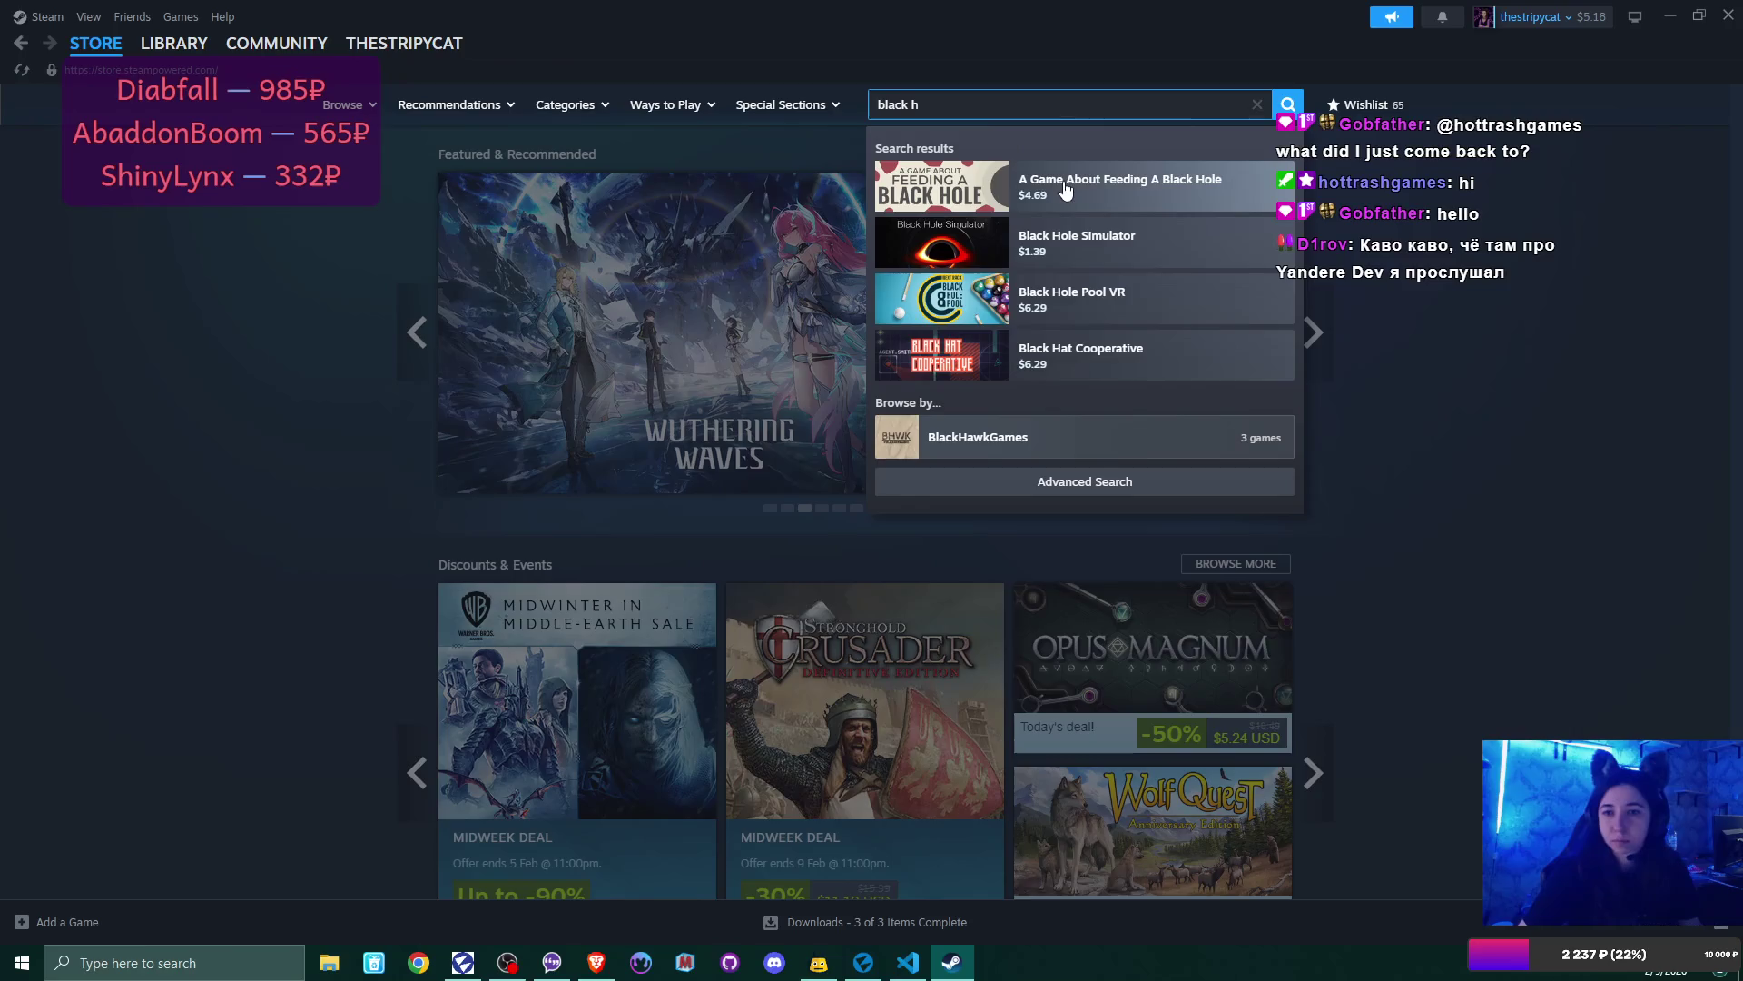
{"action": "left_click", "coordinate": [1067, 189]}
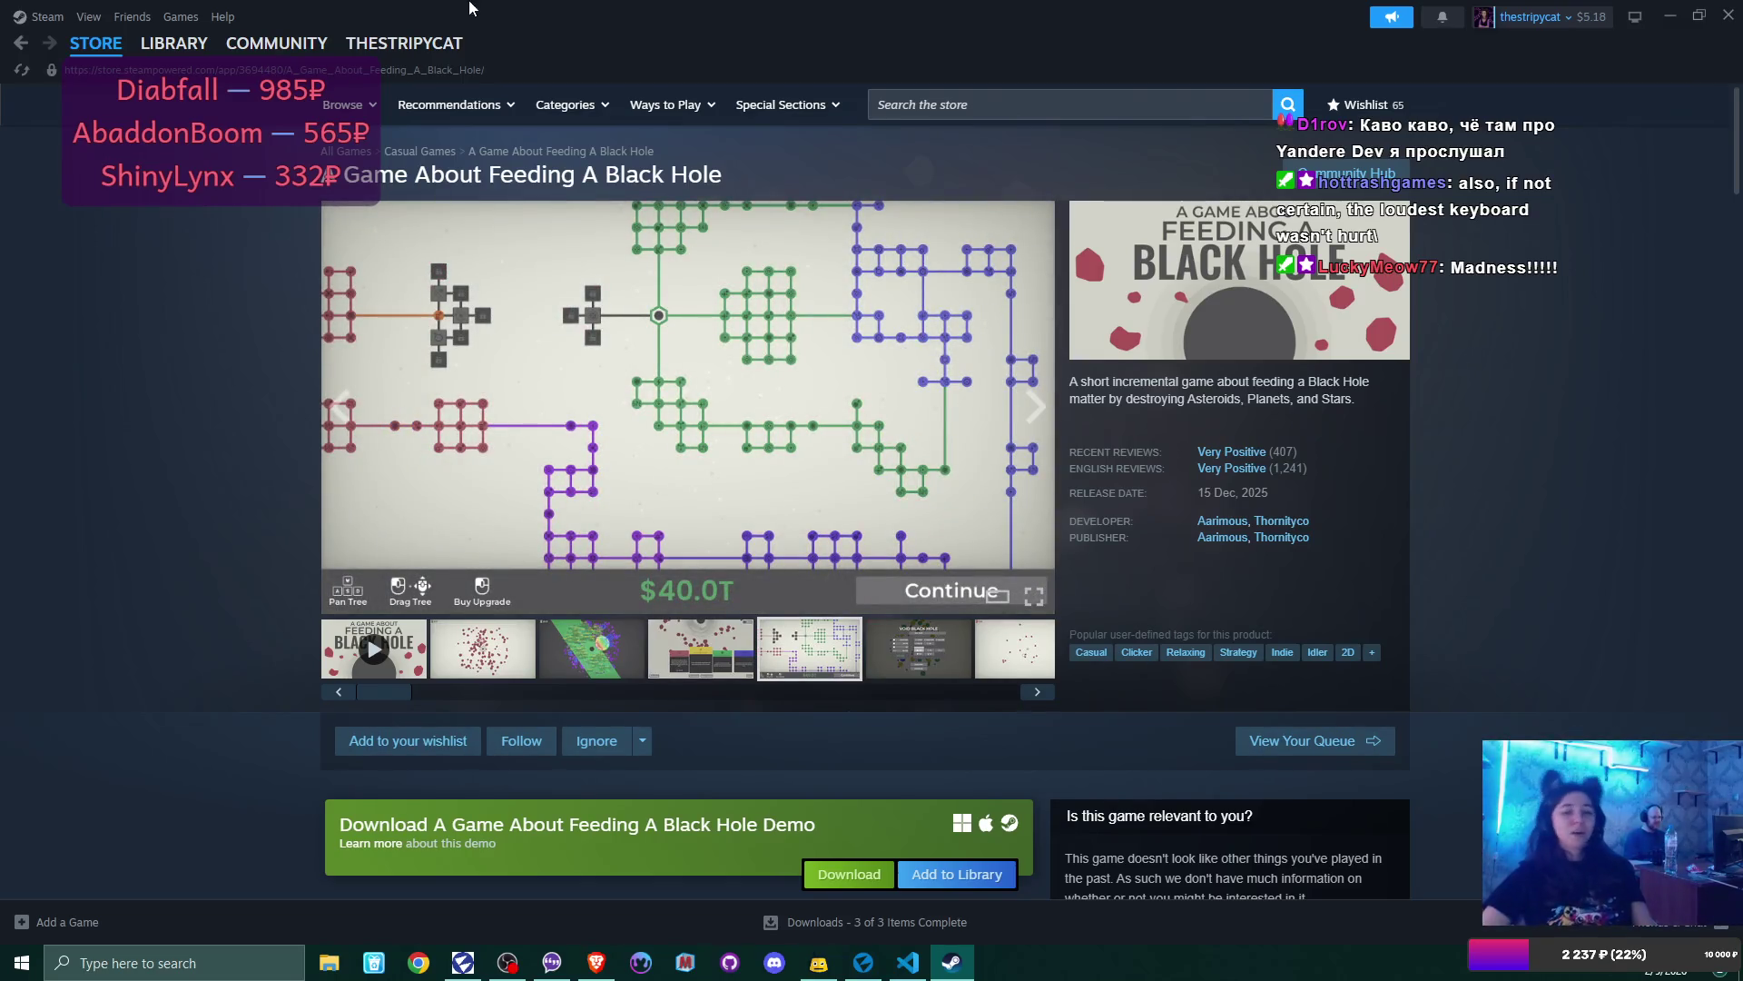
- Browse the game's gameplay screenshots, including the purple asteroid one, then close Steam
{"action": "left_click", "coordinate": [945, 662]}
{"action": "left_click", "coordinate": [1029, 661]}
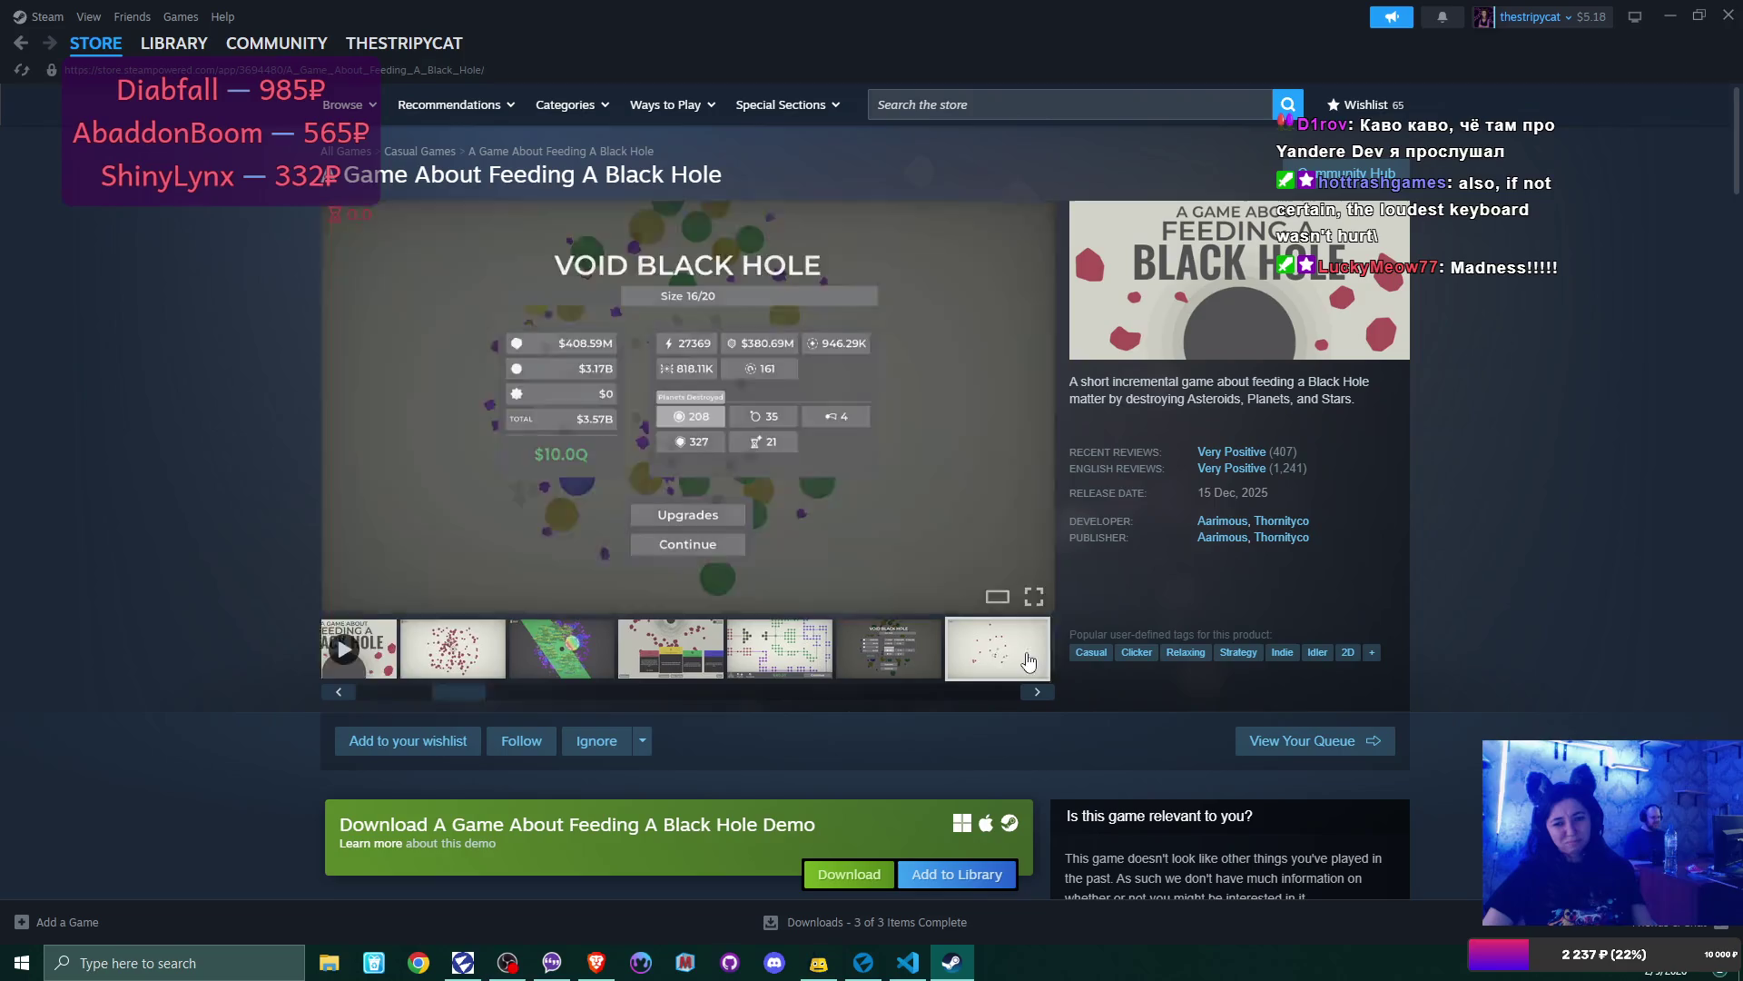
{"action": "left_click", "coordinate": [1029, 661]}
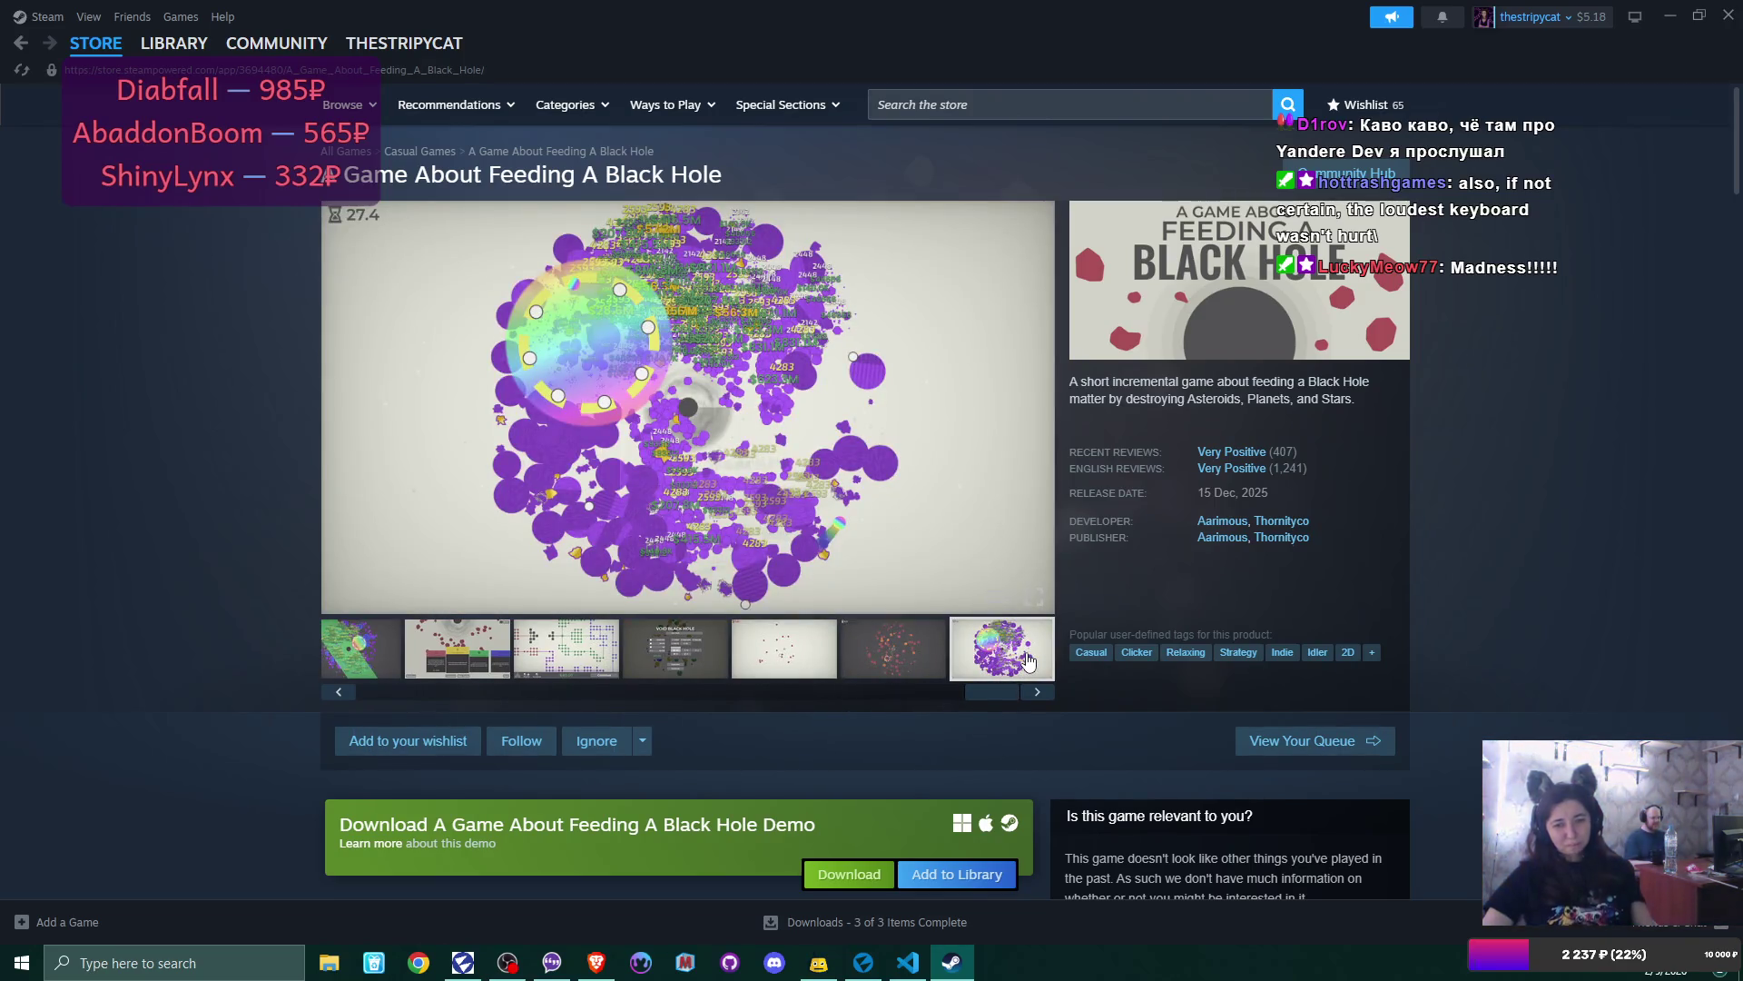
{"action": "scroll", "coordinate": [1029, 661], "scroll_direction": "down", "scroll_amount": 3}
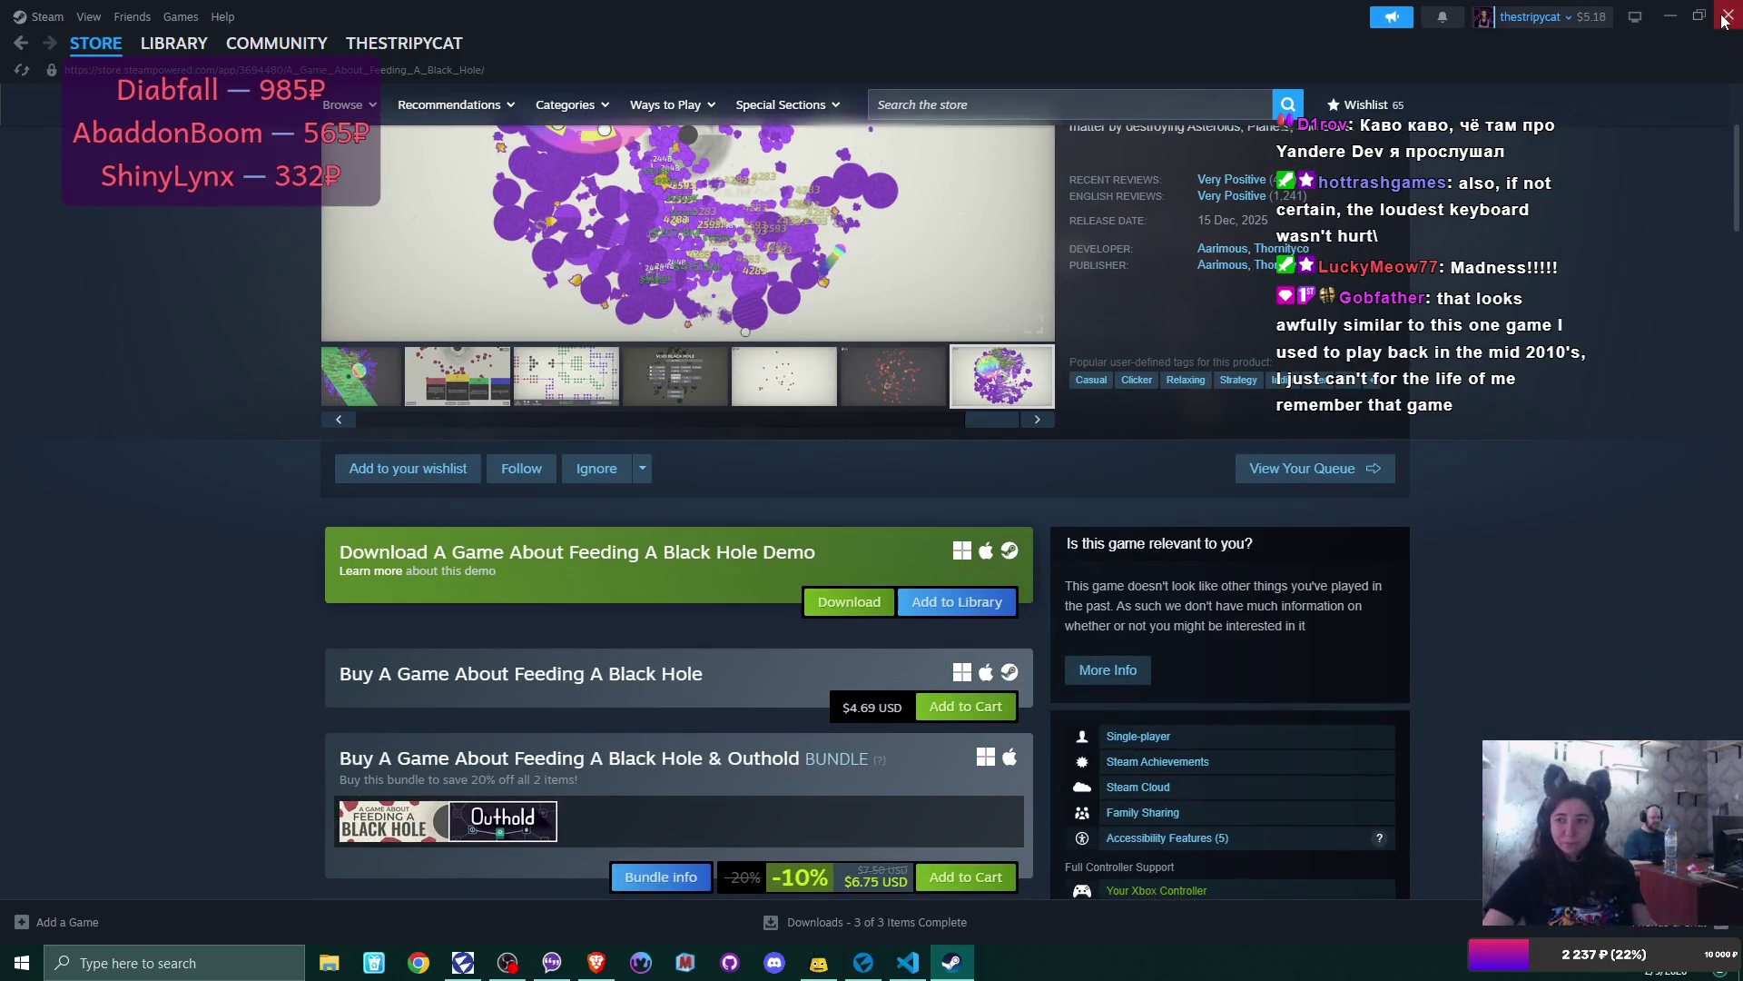
{"action": "left_click", "coordinate": [1726, 18]}
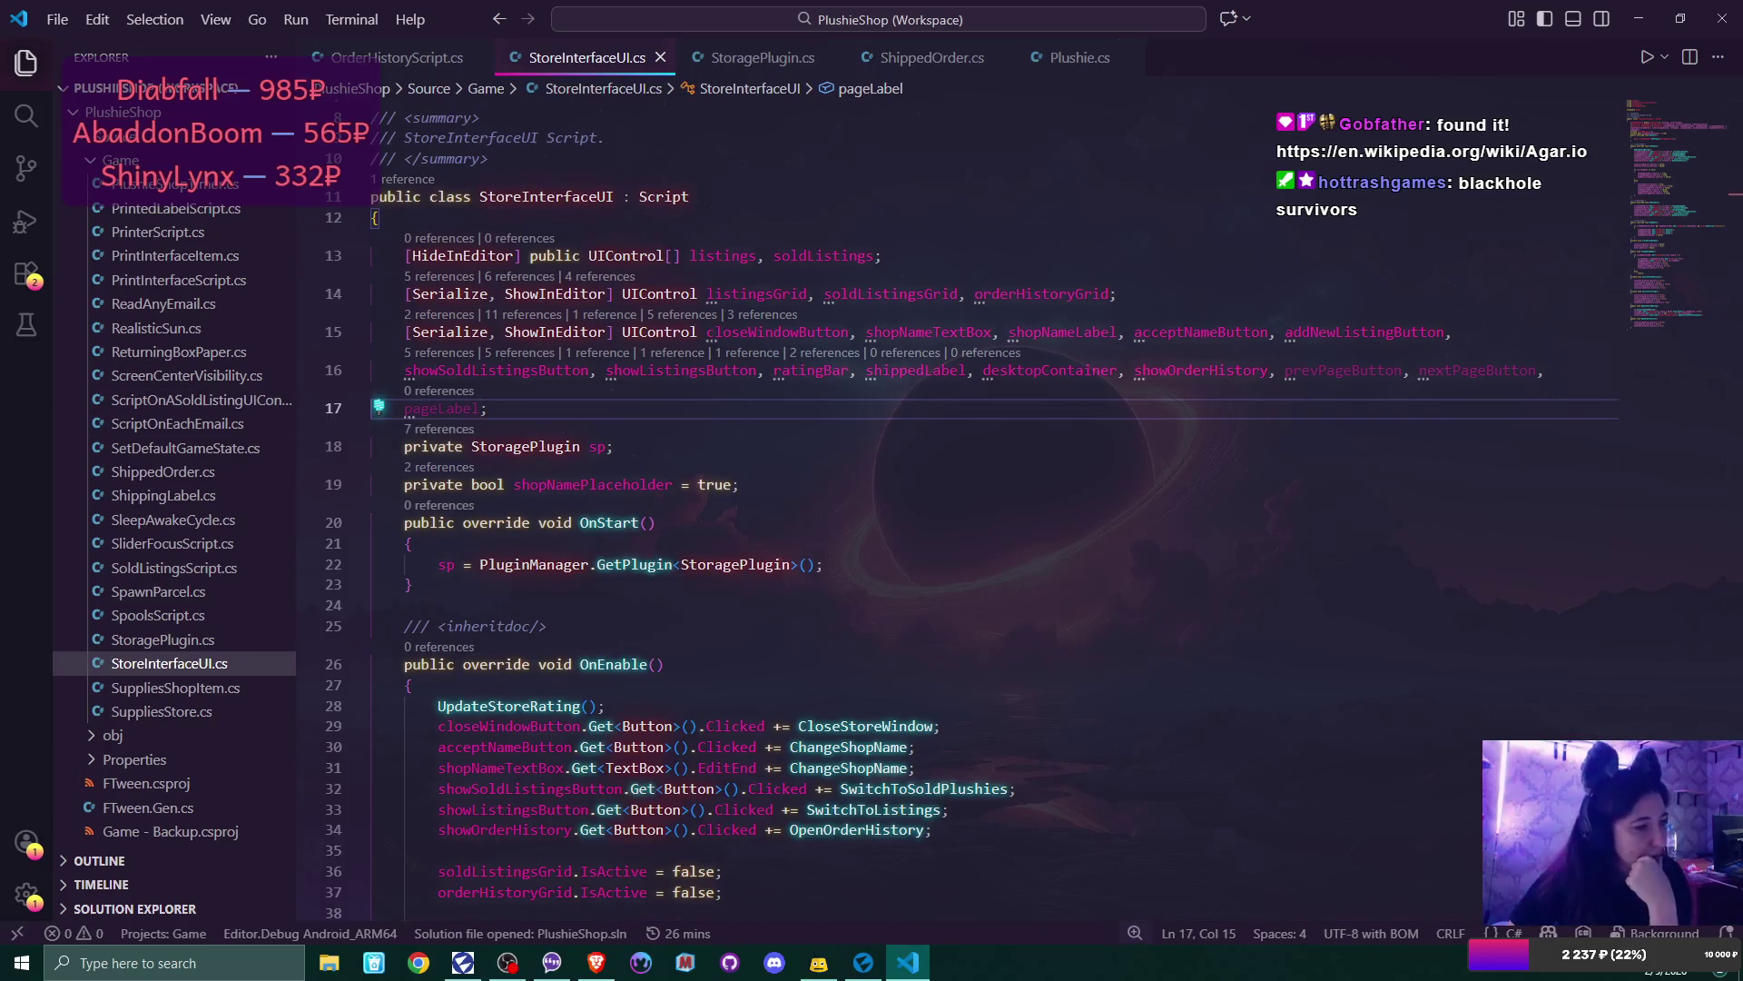
{"action": "key", "text": "alt+Tab"}
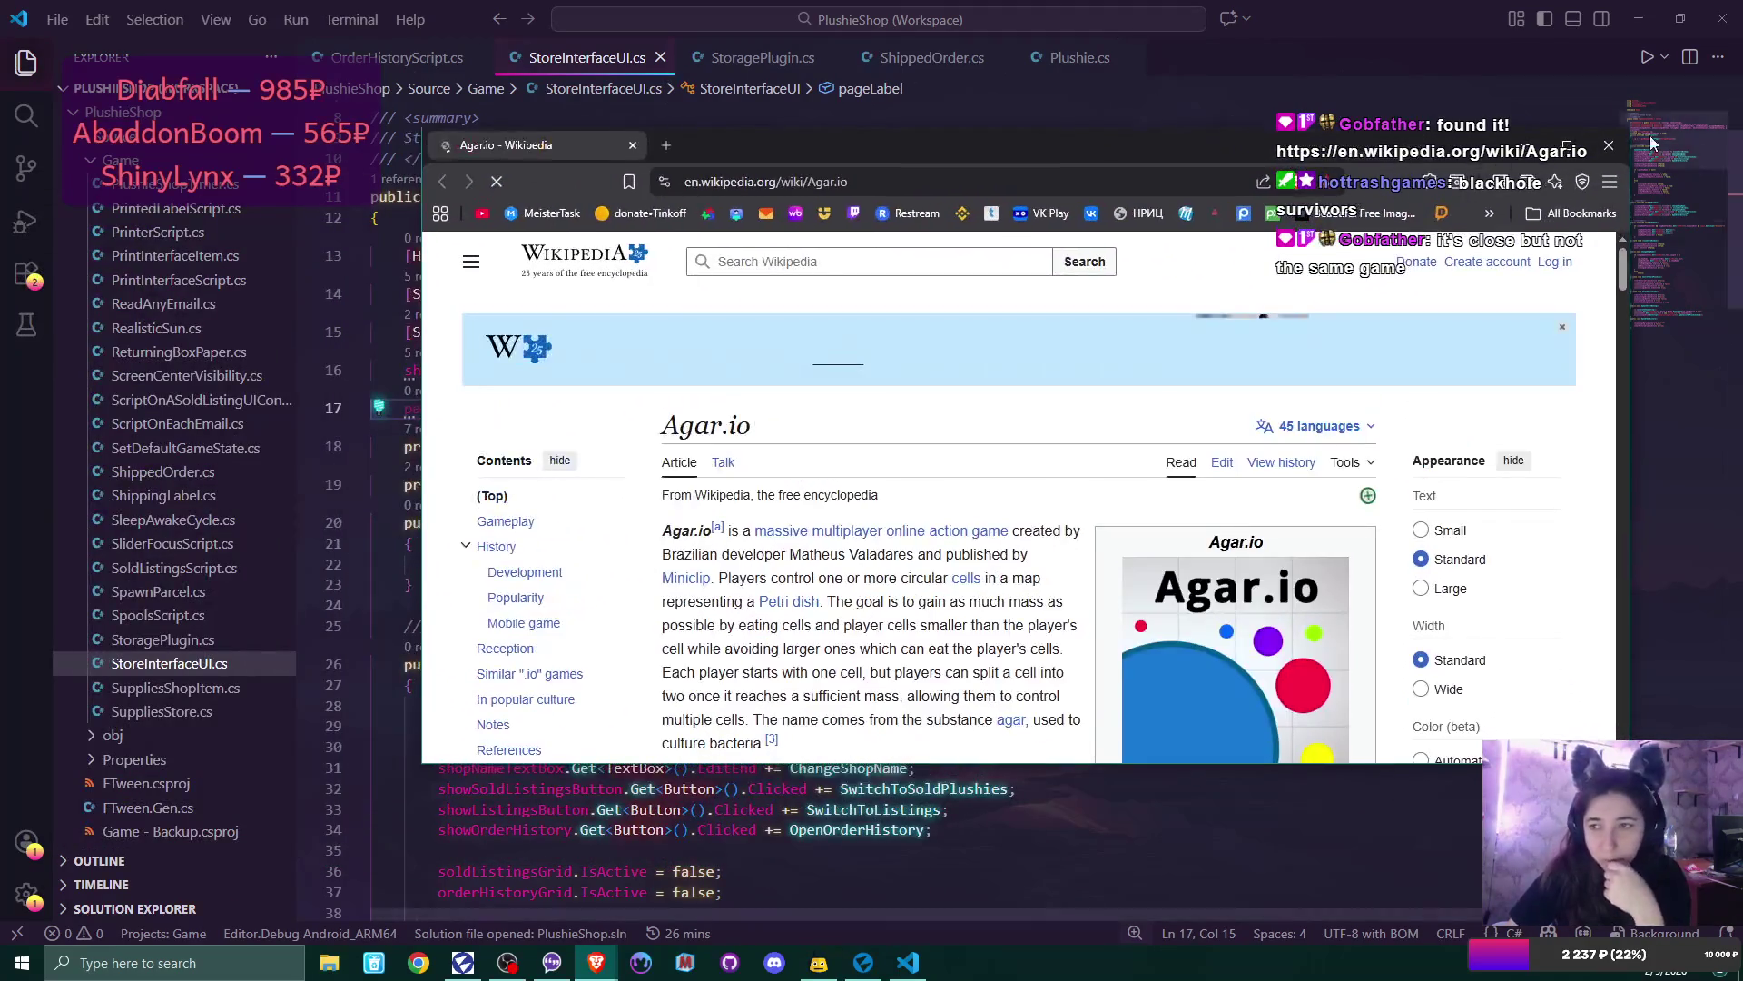
- Maximise and skim the Agar.io Wikipedia article, then close Brave
{"action": "left_click", "coordinate": [1568, 146]}
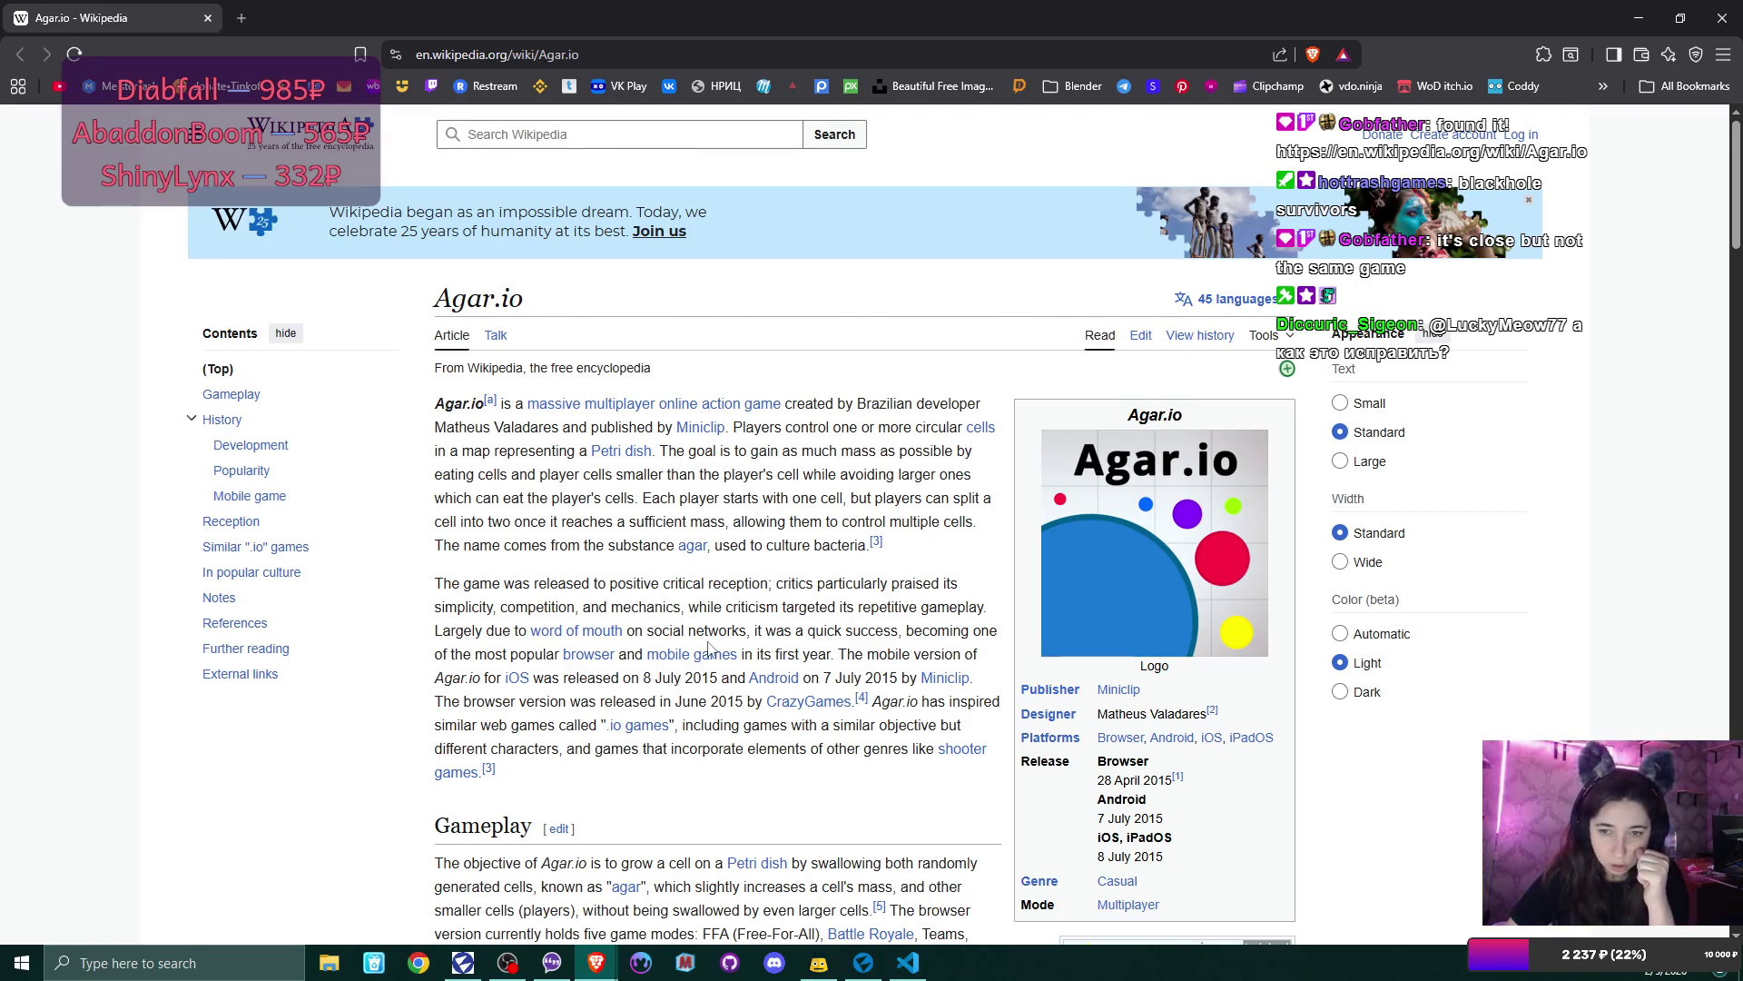
{"action": "scroll", "coordinate": [709, 647], "scroll_direction": "down", "scroll_amount": 5}
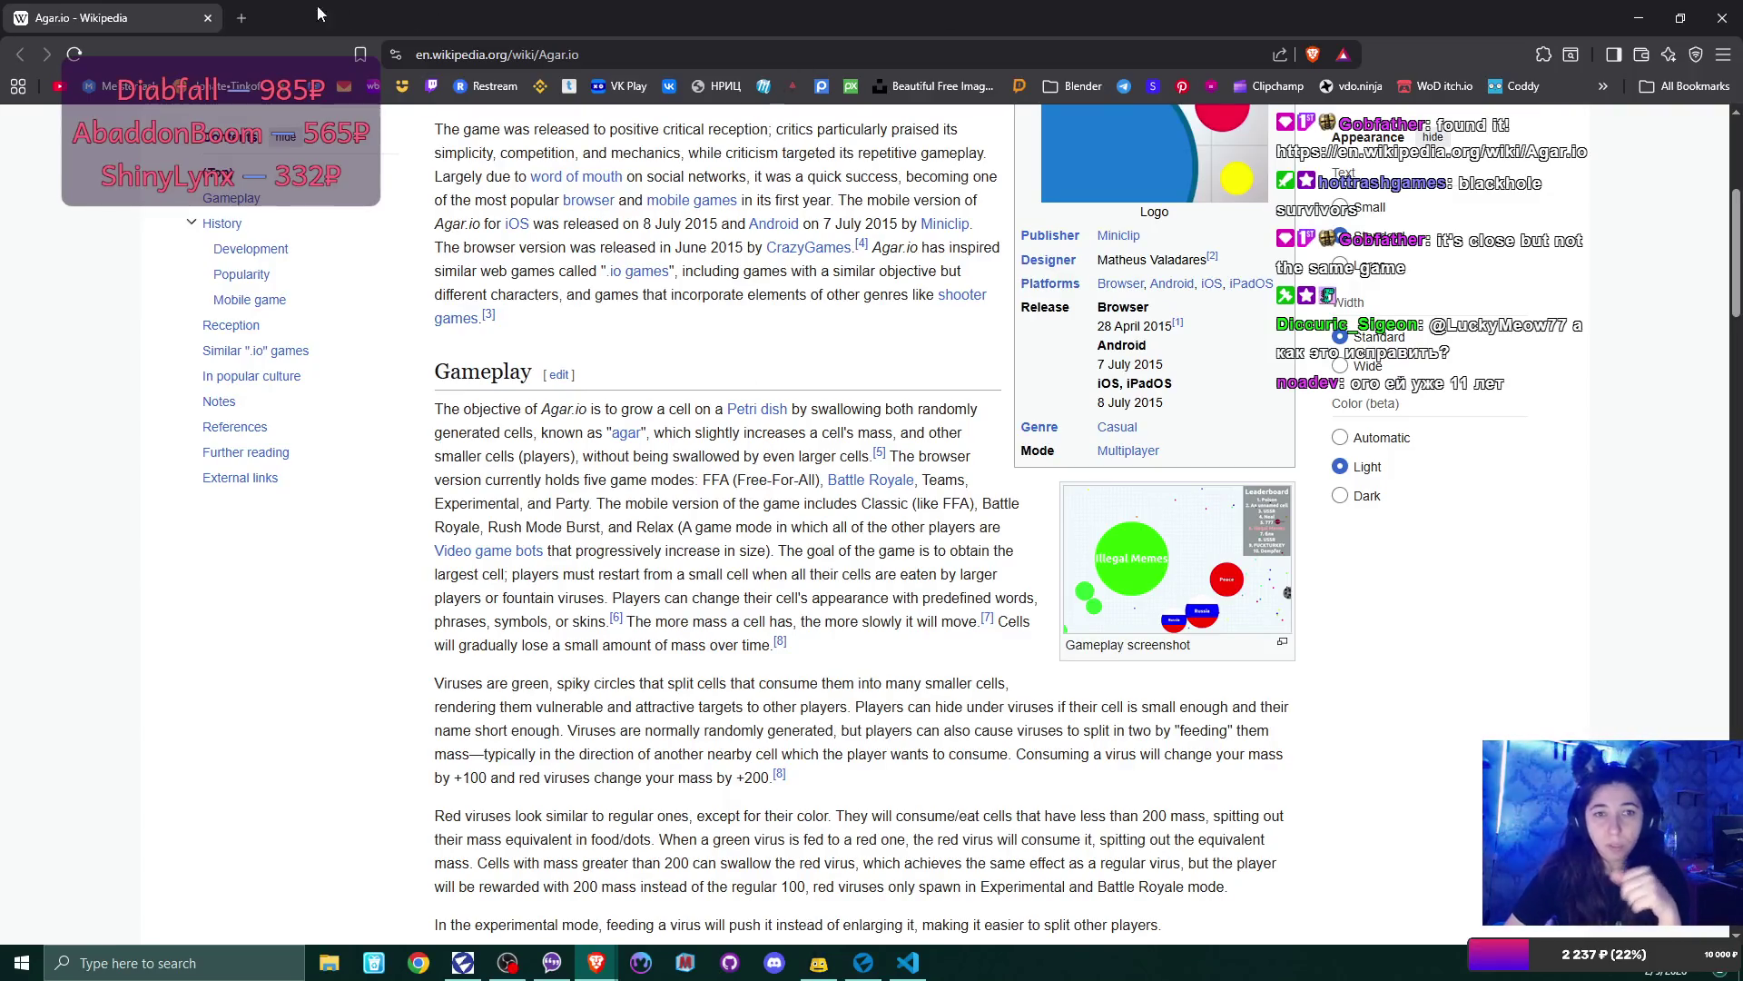
{"action": "left_click", "coordinate": [207, 20]}
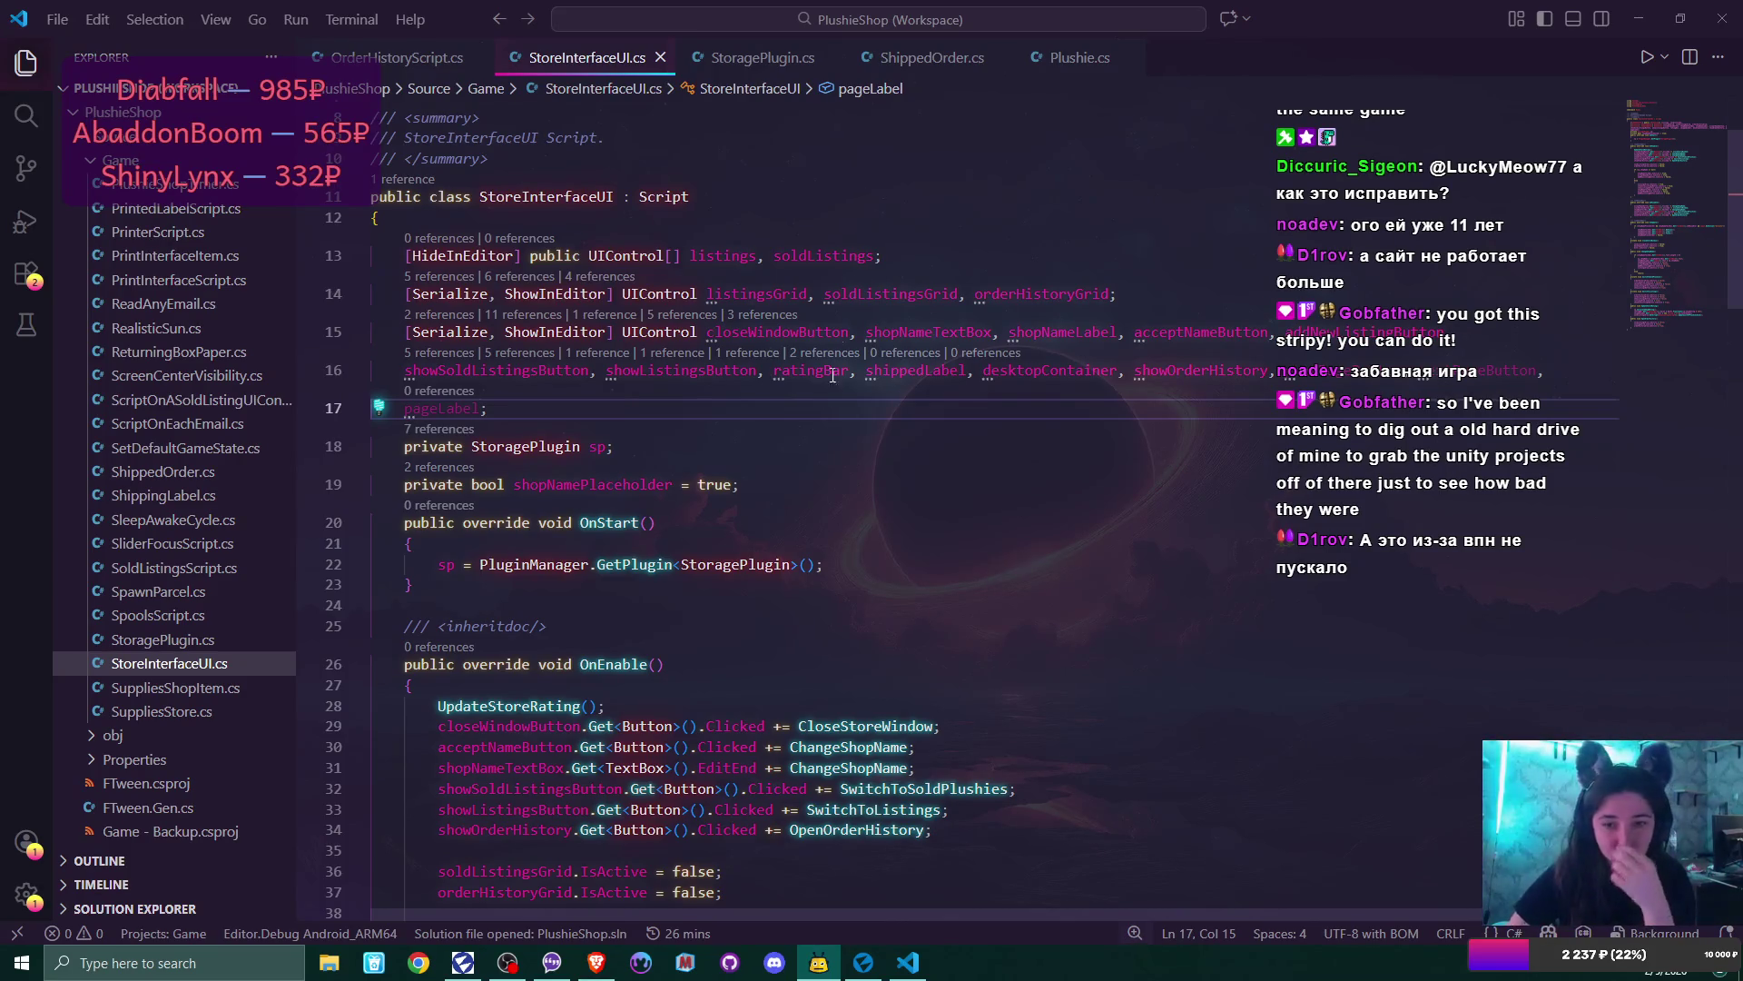
- Scroll through StoreInterfaceUI.cs, then return to the PlushieShop project in Flax Editor
{"action": "scroll", "coordinate": [836, 465], "scroll_direction": "down", "scroll_amount": 2}
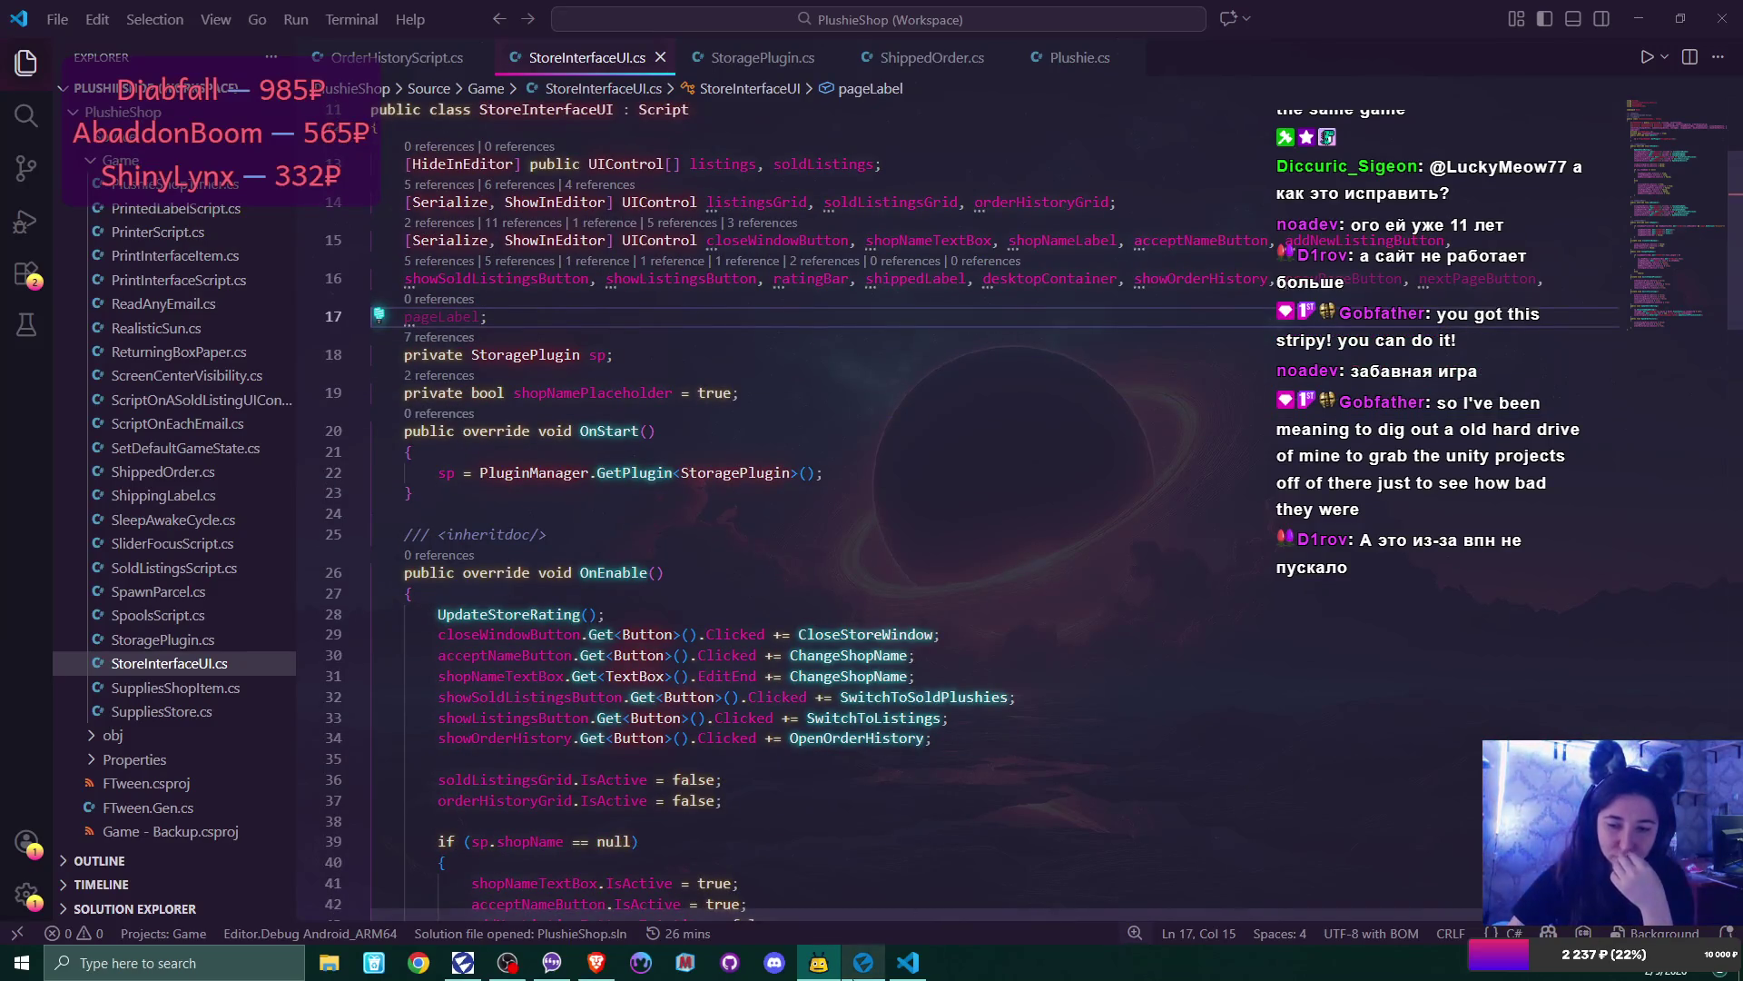
{"action": "left_click", "coordinate": [863, 963]}
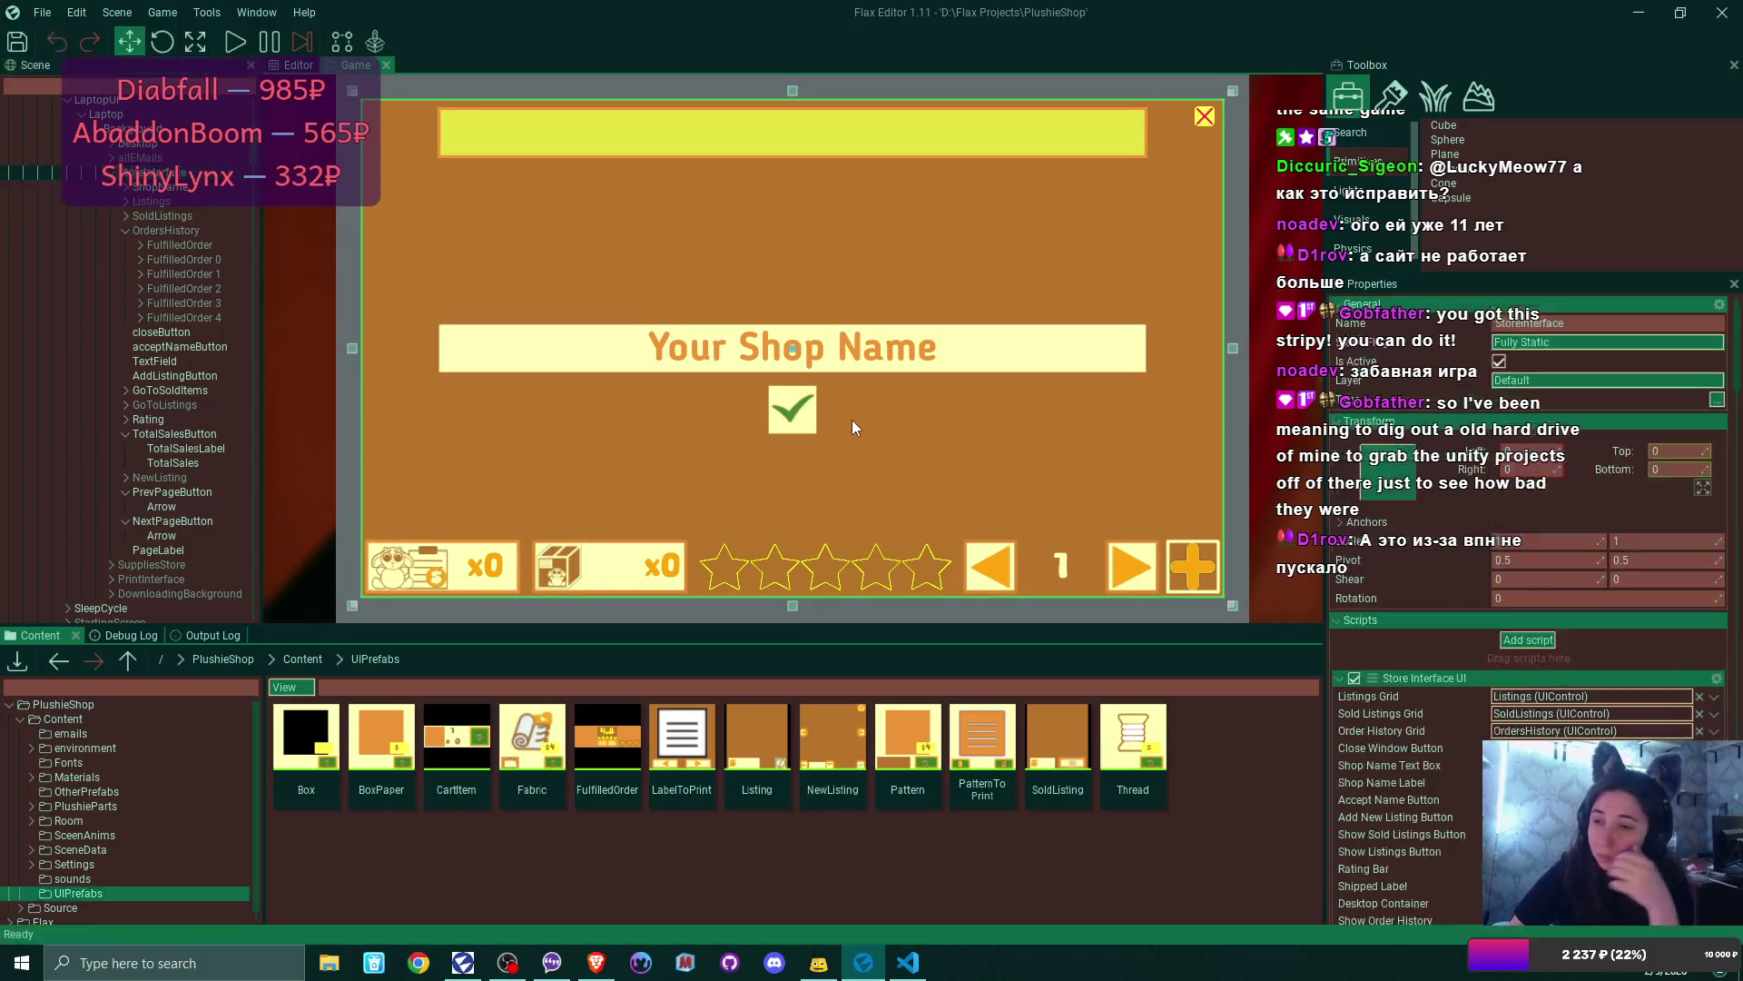
- Drag PrevPageButton, NextPageButton and PageLabel into the script's Prev Page Button, Next Page Button and Page Label fields
{"action": "scroll", "coordinate": [1507, 461], "scroll_direction": "down", "scroll_amount": 3}
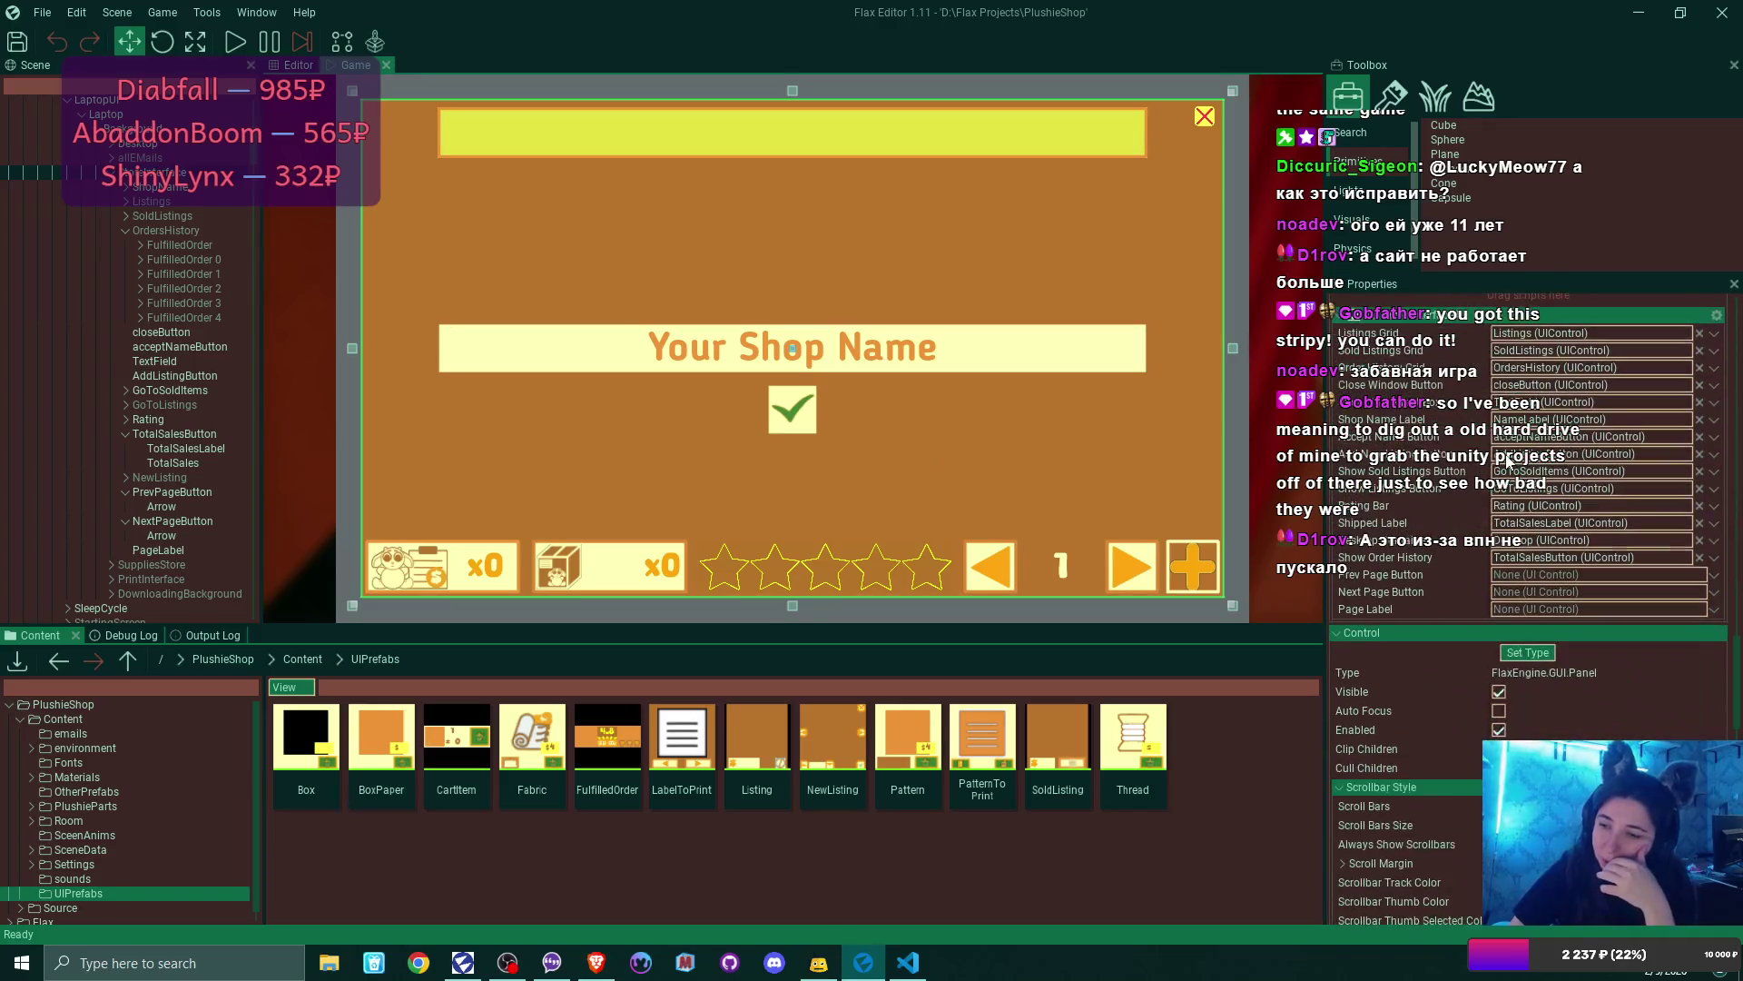
{"action": "scroll", "coordinate": [171, 325], "scroll_direction": "up", "scroll_amount": 2}
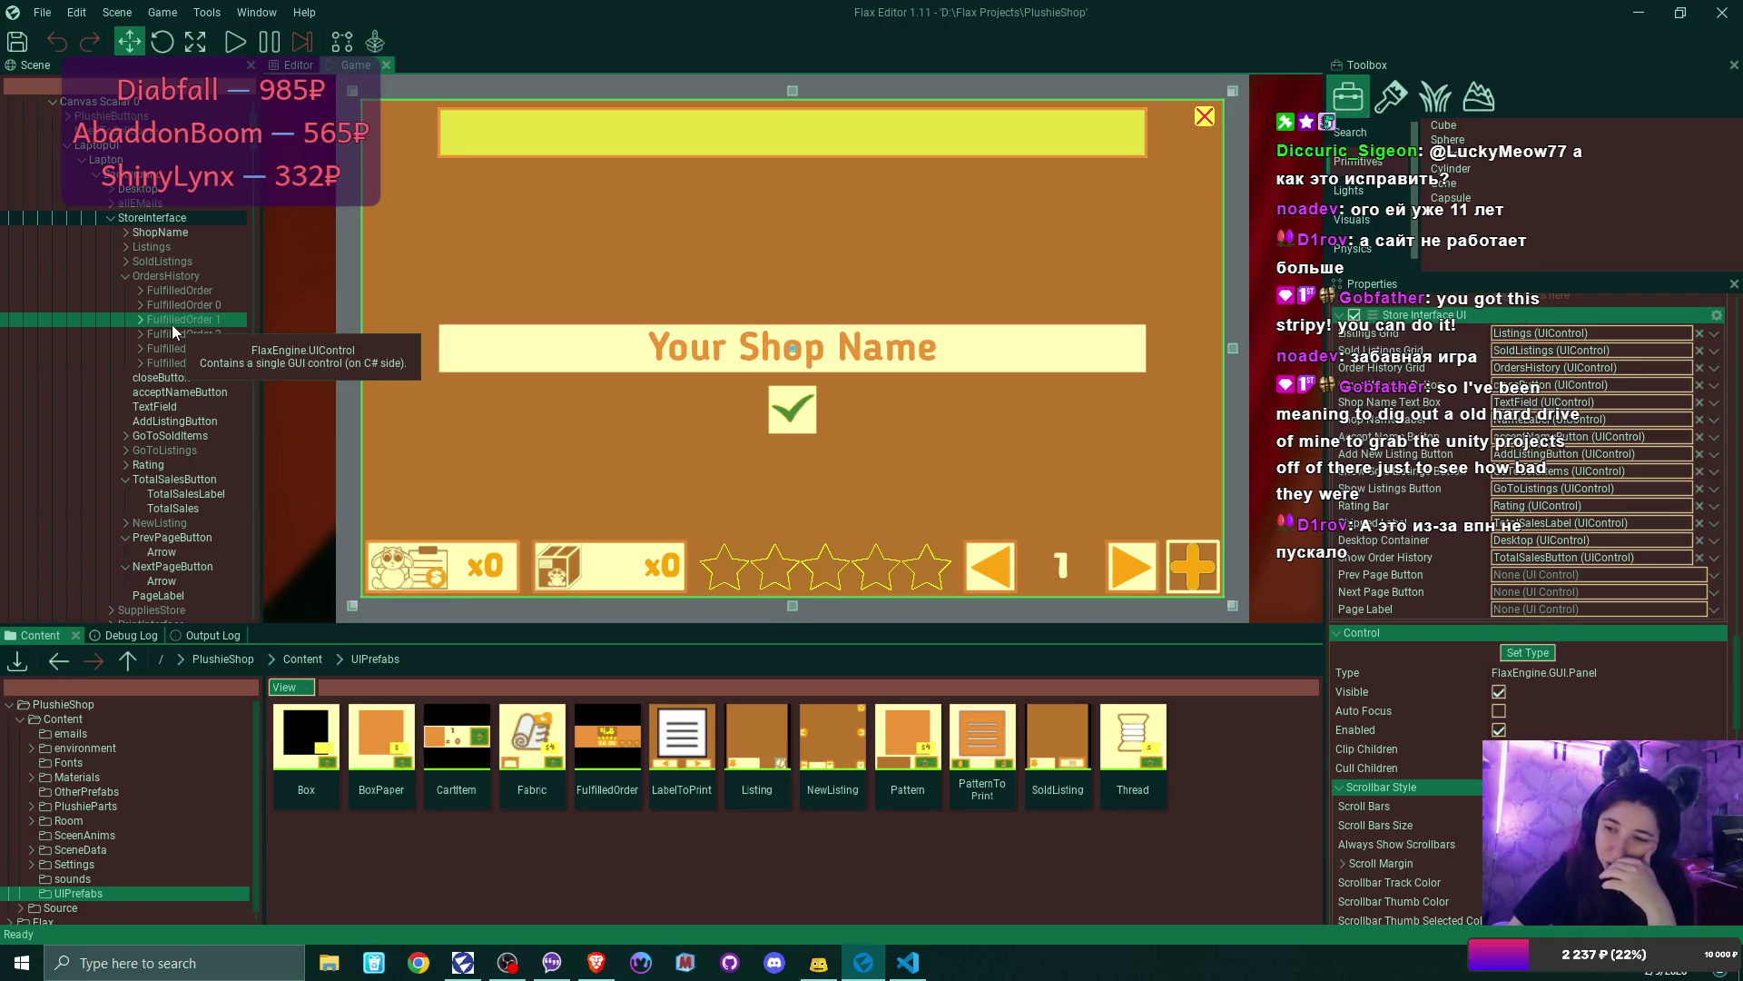
{"action": "scroll", "coordinate": [172, 324], "scroll_direction": "down", "scroll_amount": 4}
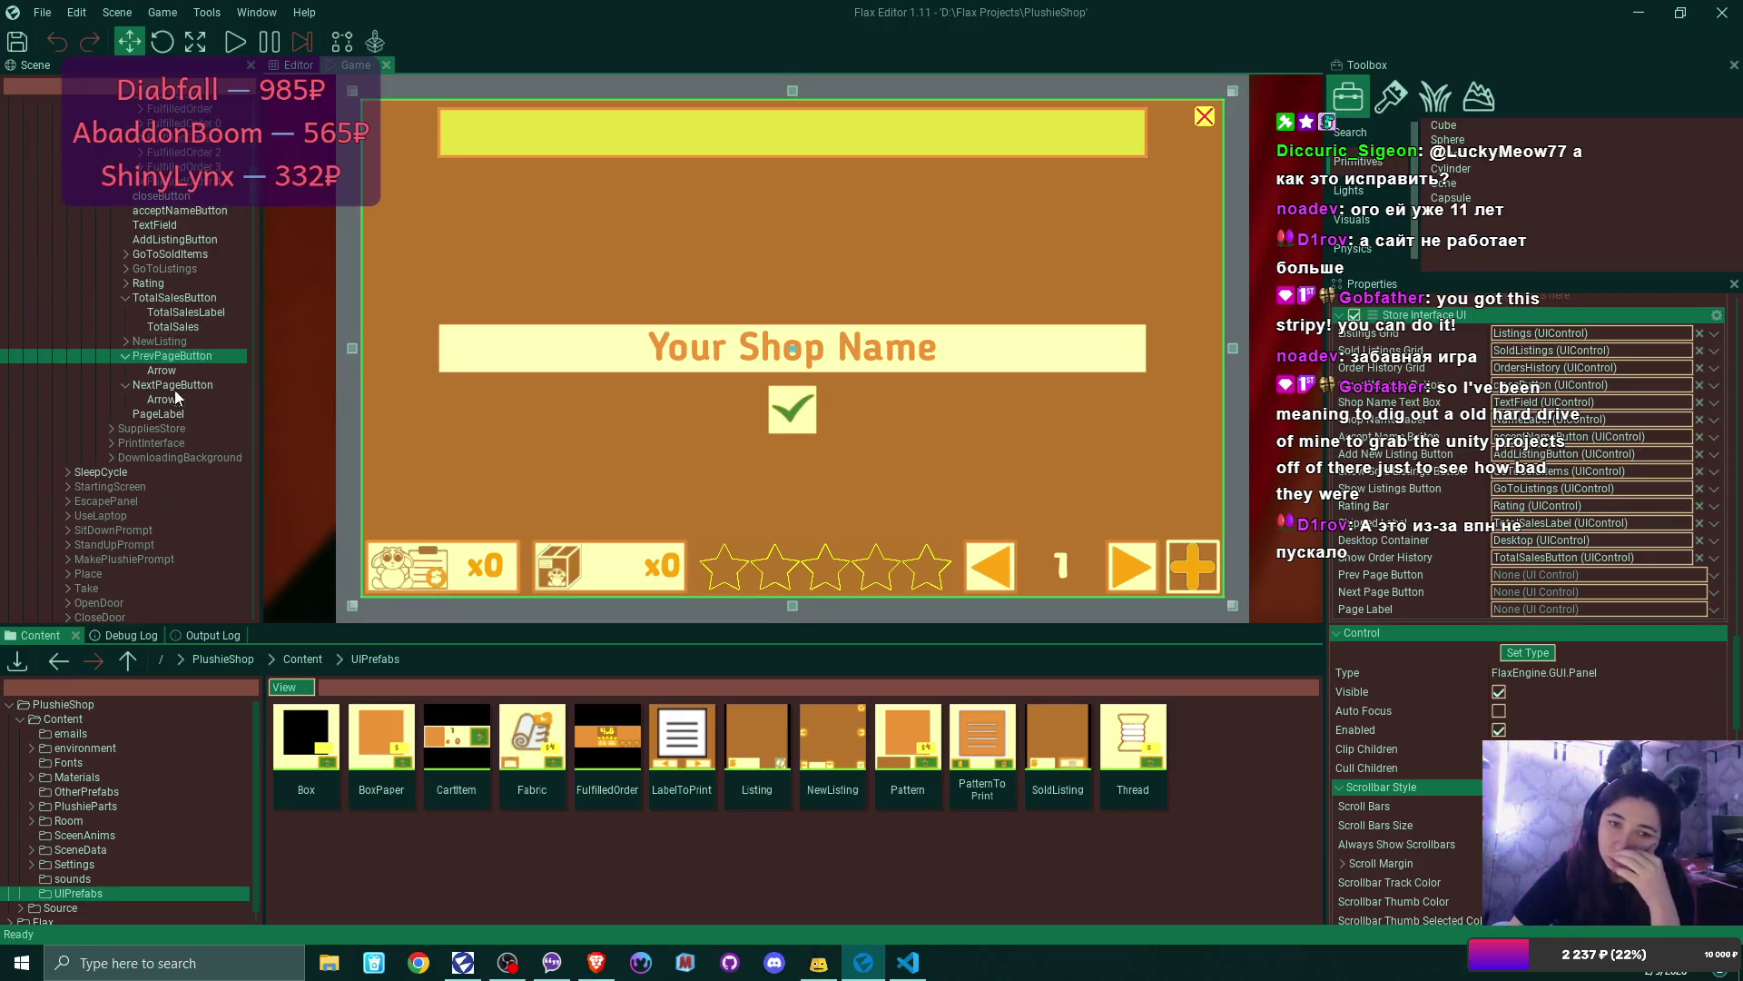
{"action": "mouse_move", "coordinate": [176, 354]}
{"action": "left_mouse_down"}
{"action": "mouse_move", "coordinate": [1492, 632]}
{"action": "mouse_move", "coordinate": [1598, 574]}
{"action": "left_mouse_up"}
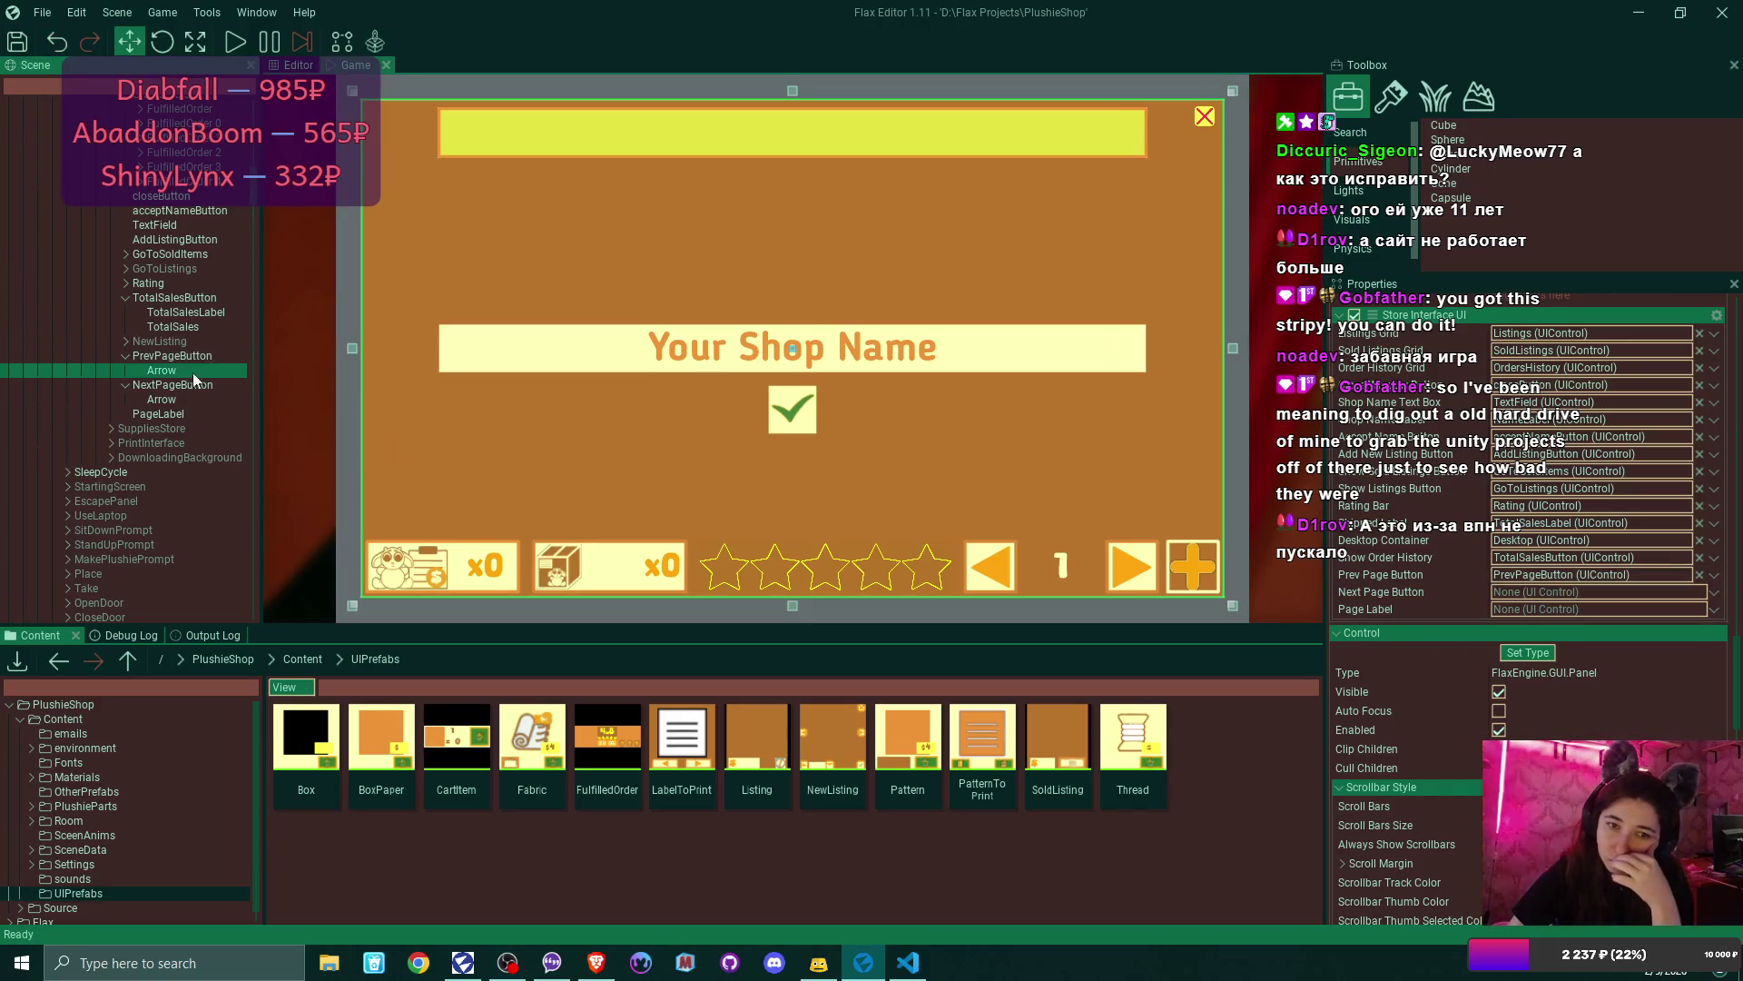
{"action": "left_click_drag", "start_coordinate": [185, 379], "coordinate": [1546, 558]}
{"action": "left_click_drag", "start_coordinate": [1598, 595], "coordinate": [1598, 595]}
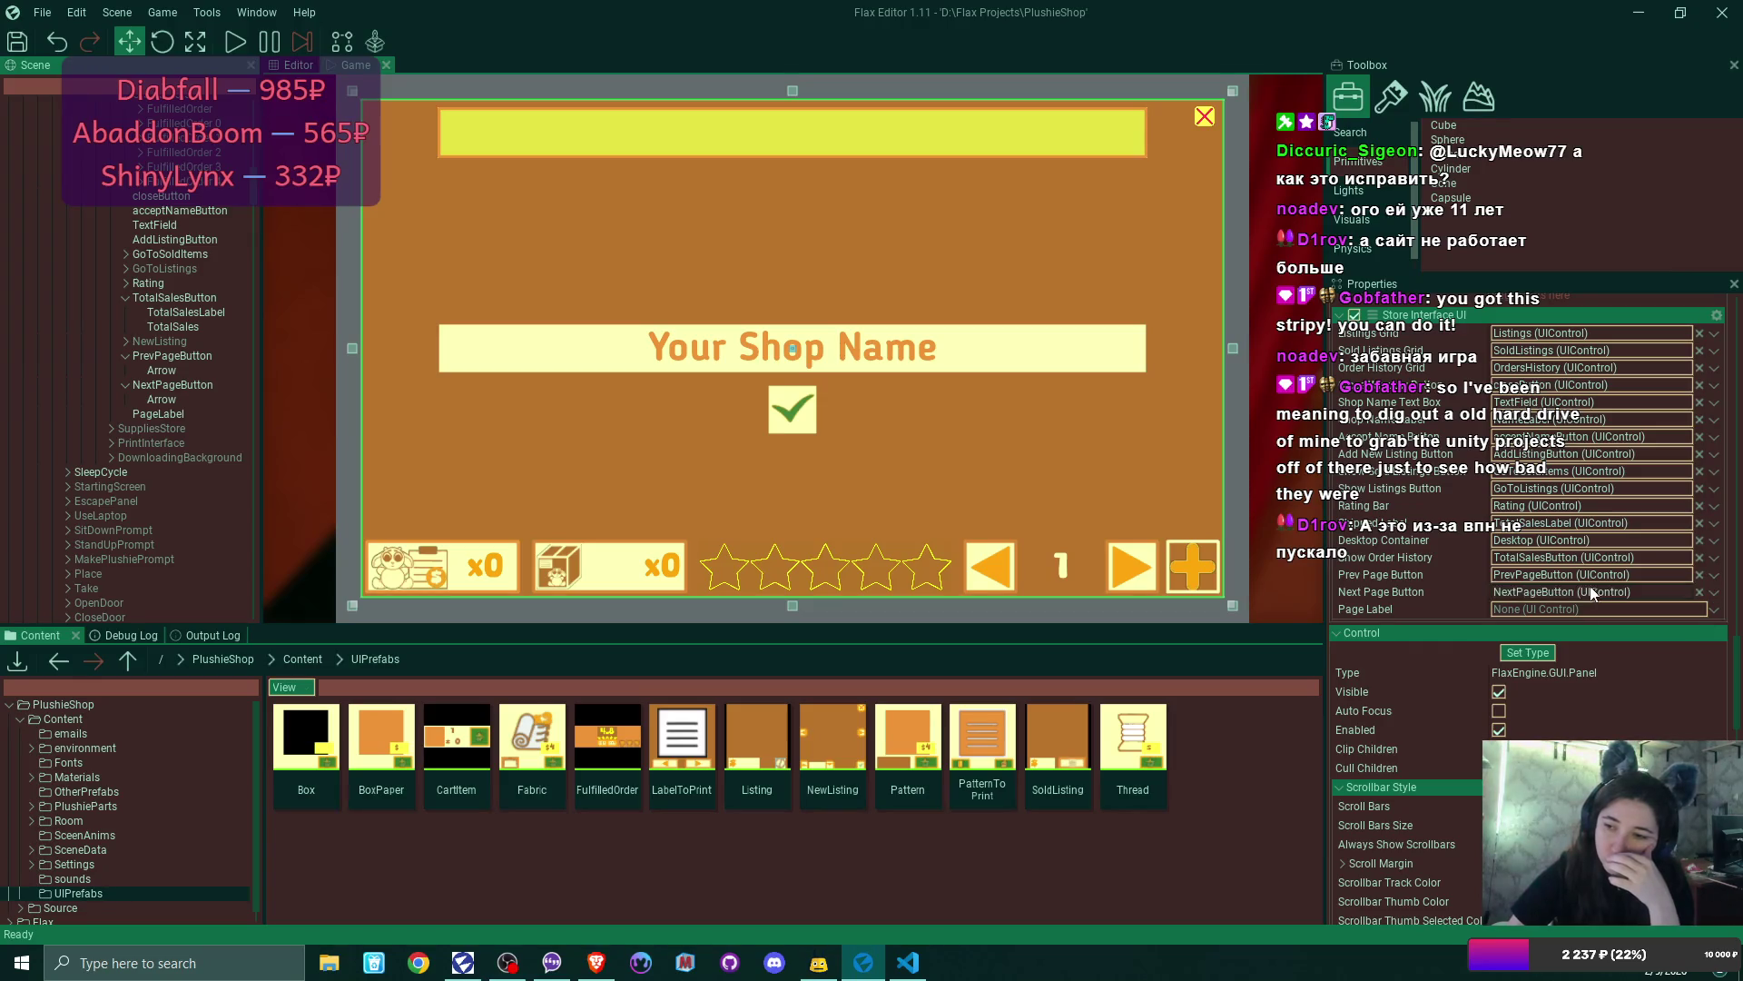
{"action": "mouse_move", "coordinate": [234, 413]}
{"action": "left_mouse_down"}
{"action": "mouse_move", "coordinate": [1209, 590]}
{"action": "mouse_move", "coordinate": [1578, 608]}
{"action": "left_mouse_up"}
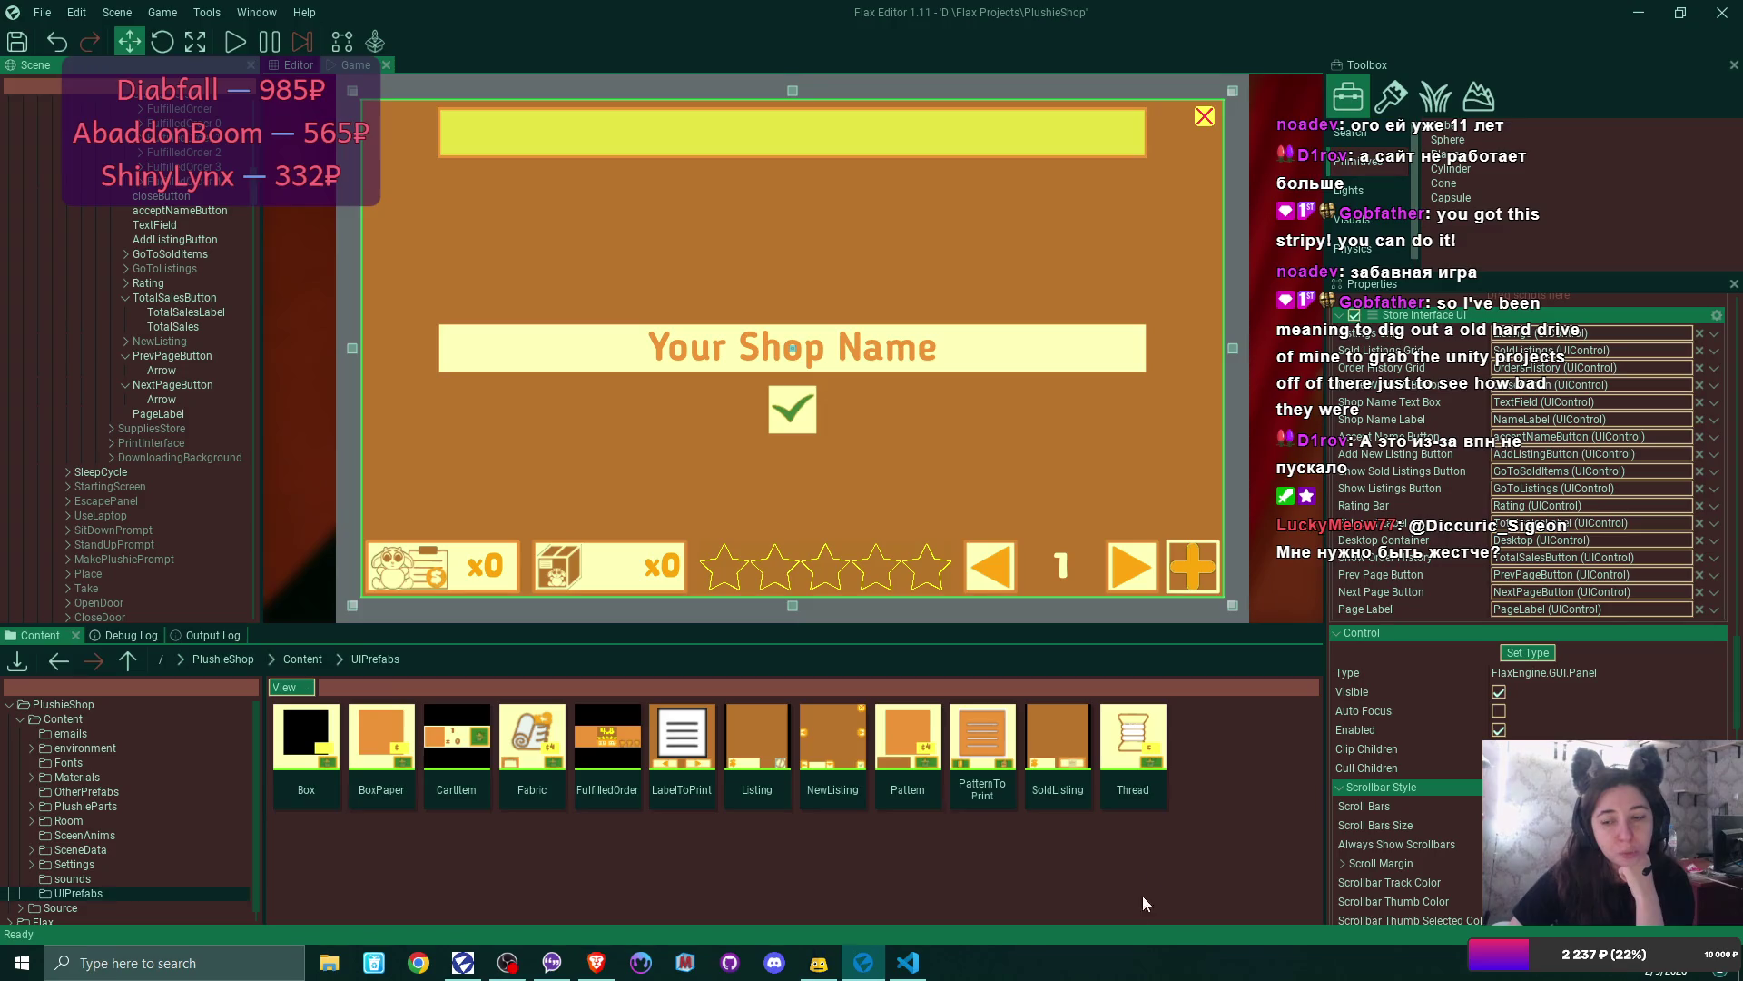
{"action": "left_click", "coordinate": [908, 962]}
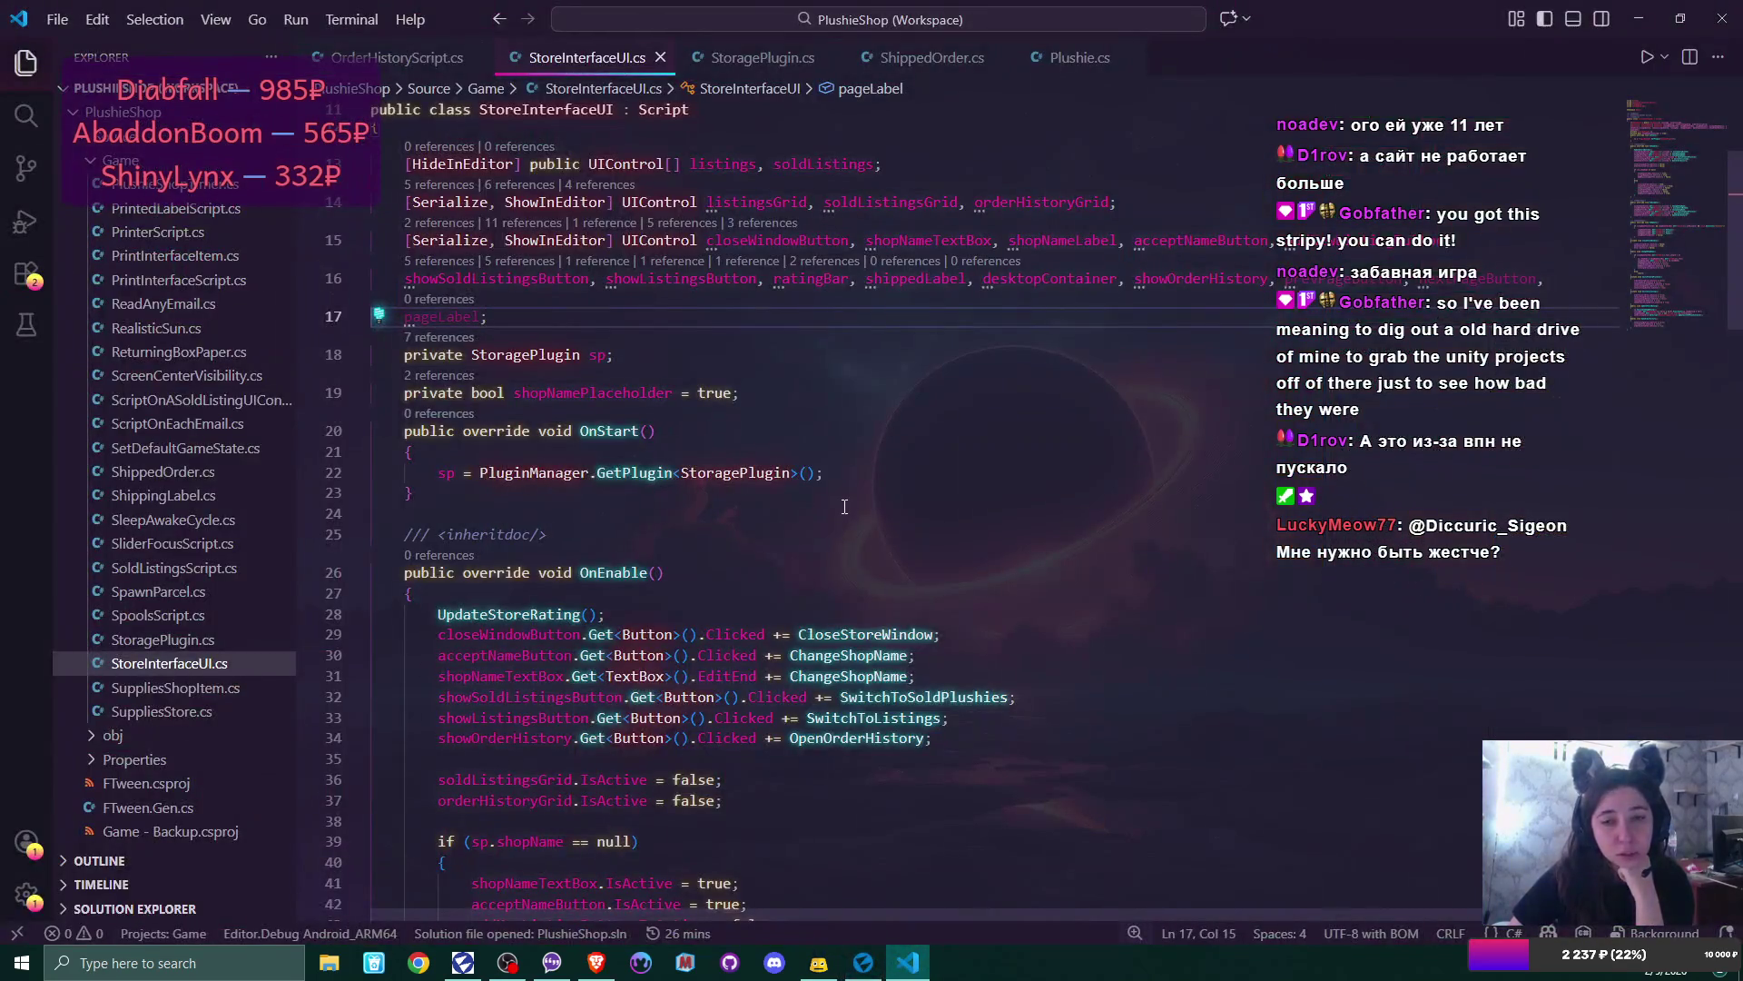
{"action": "scroll", "coordinate": [845, 506], "scroll_direction": "down", "scroll_amount": 5}
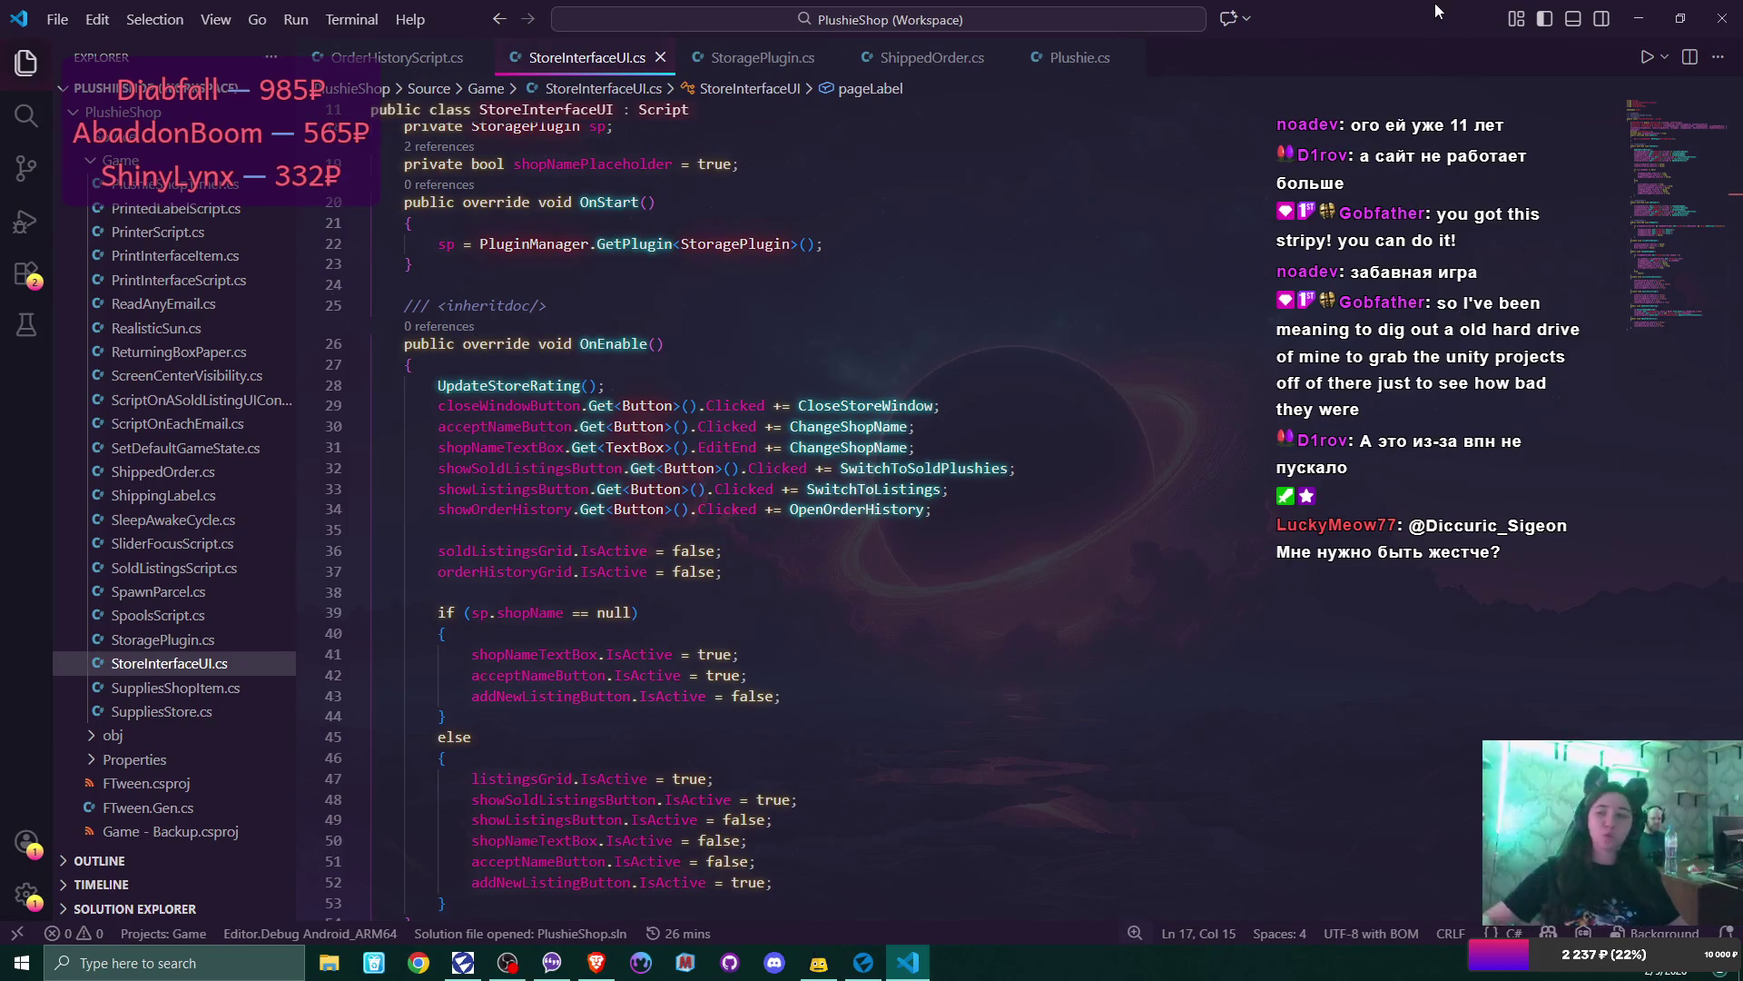
{"action": "left_click", "coordinate": [1639, 19]}
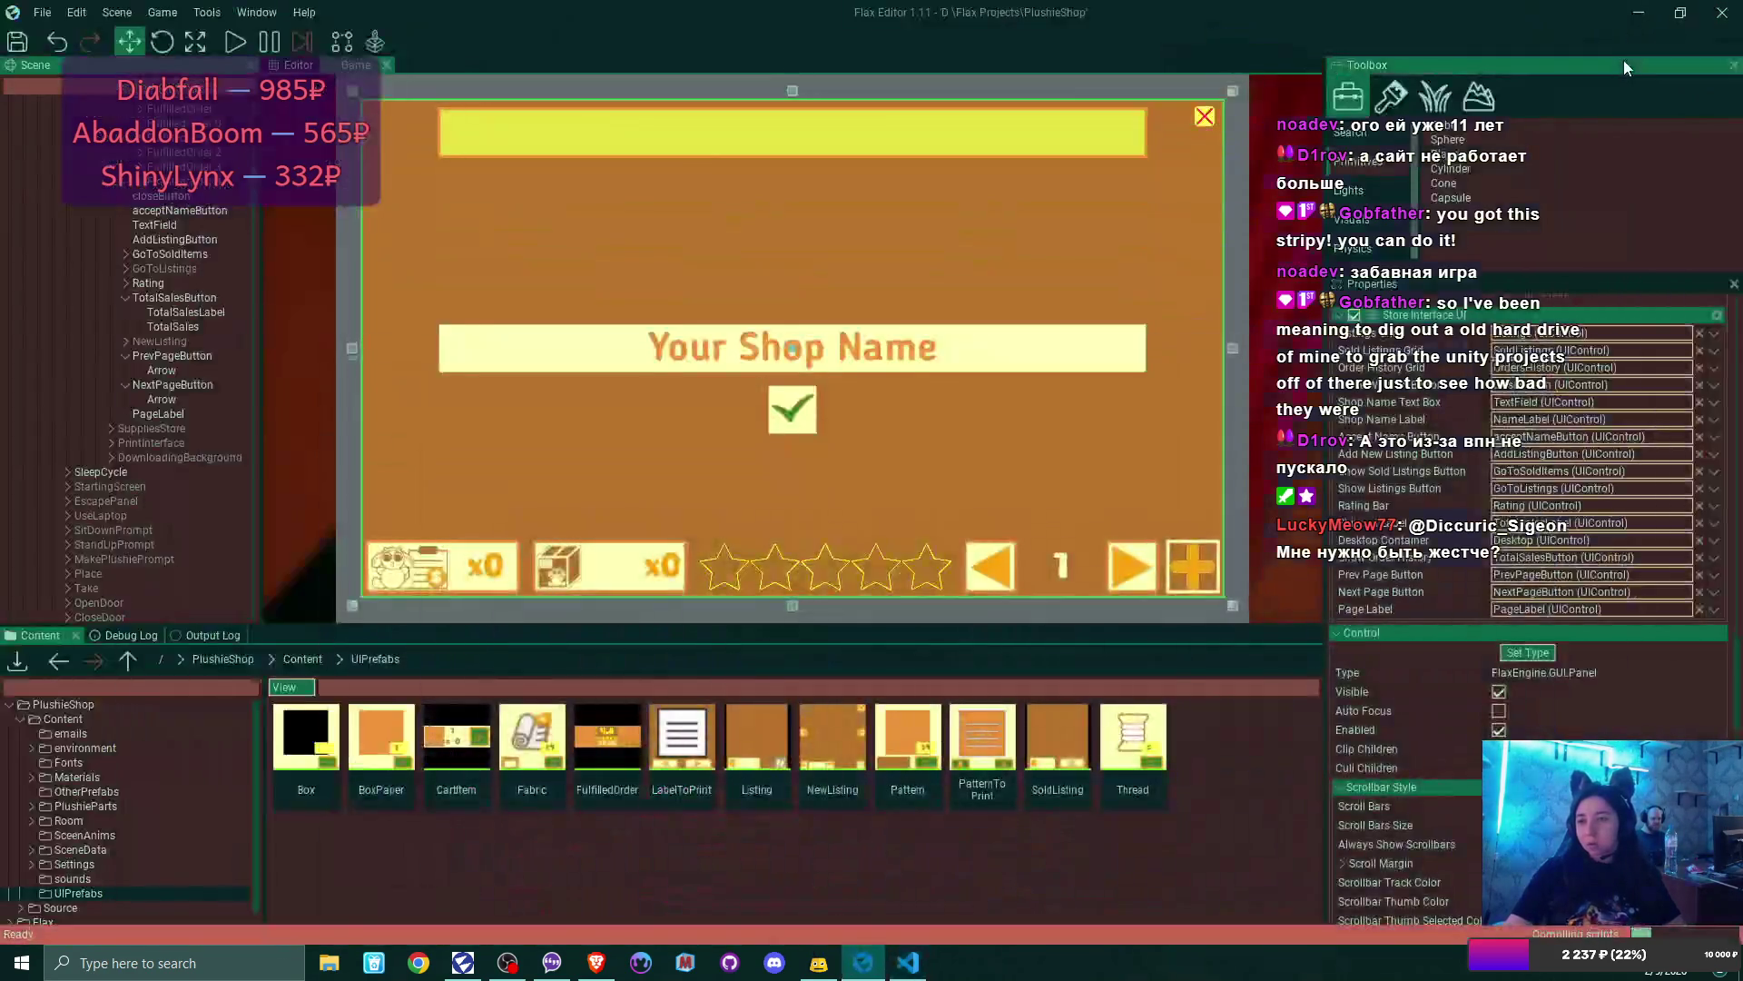
- Turn off Is Active on both StoreInterface and LaptopUI
{"action": "scroll", "coordinate": [98, 274], "scroll_direction": "up", "scroll_amount": 2}
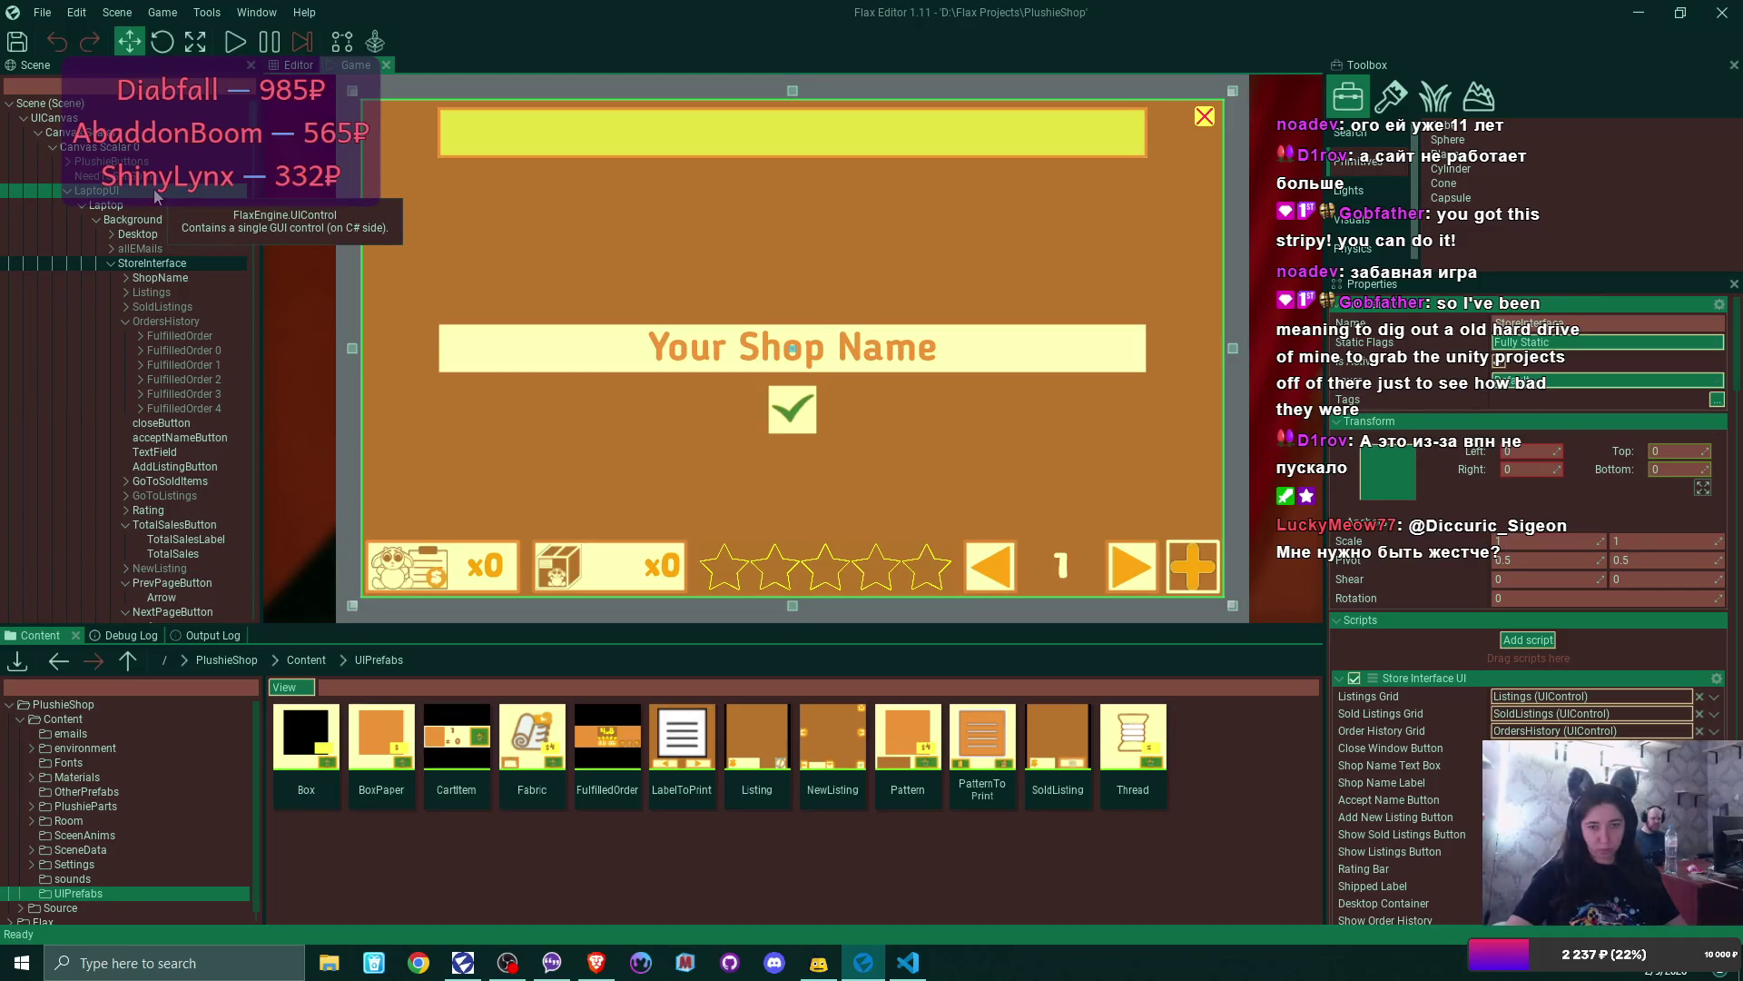
{"action": "left_click", "coordinate": [1498, 360]}
{"action": "left_click", "coordinate": [96, 190]}
{"action": "left_click", "coordinate": [1499, 360]}
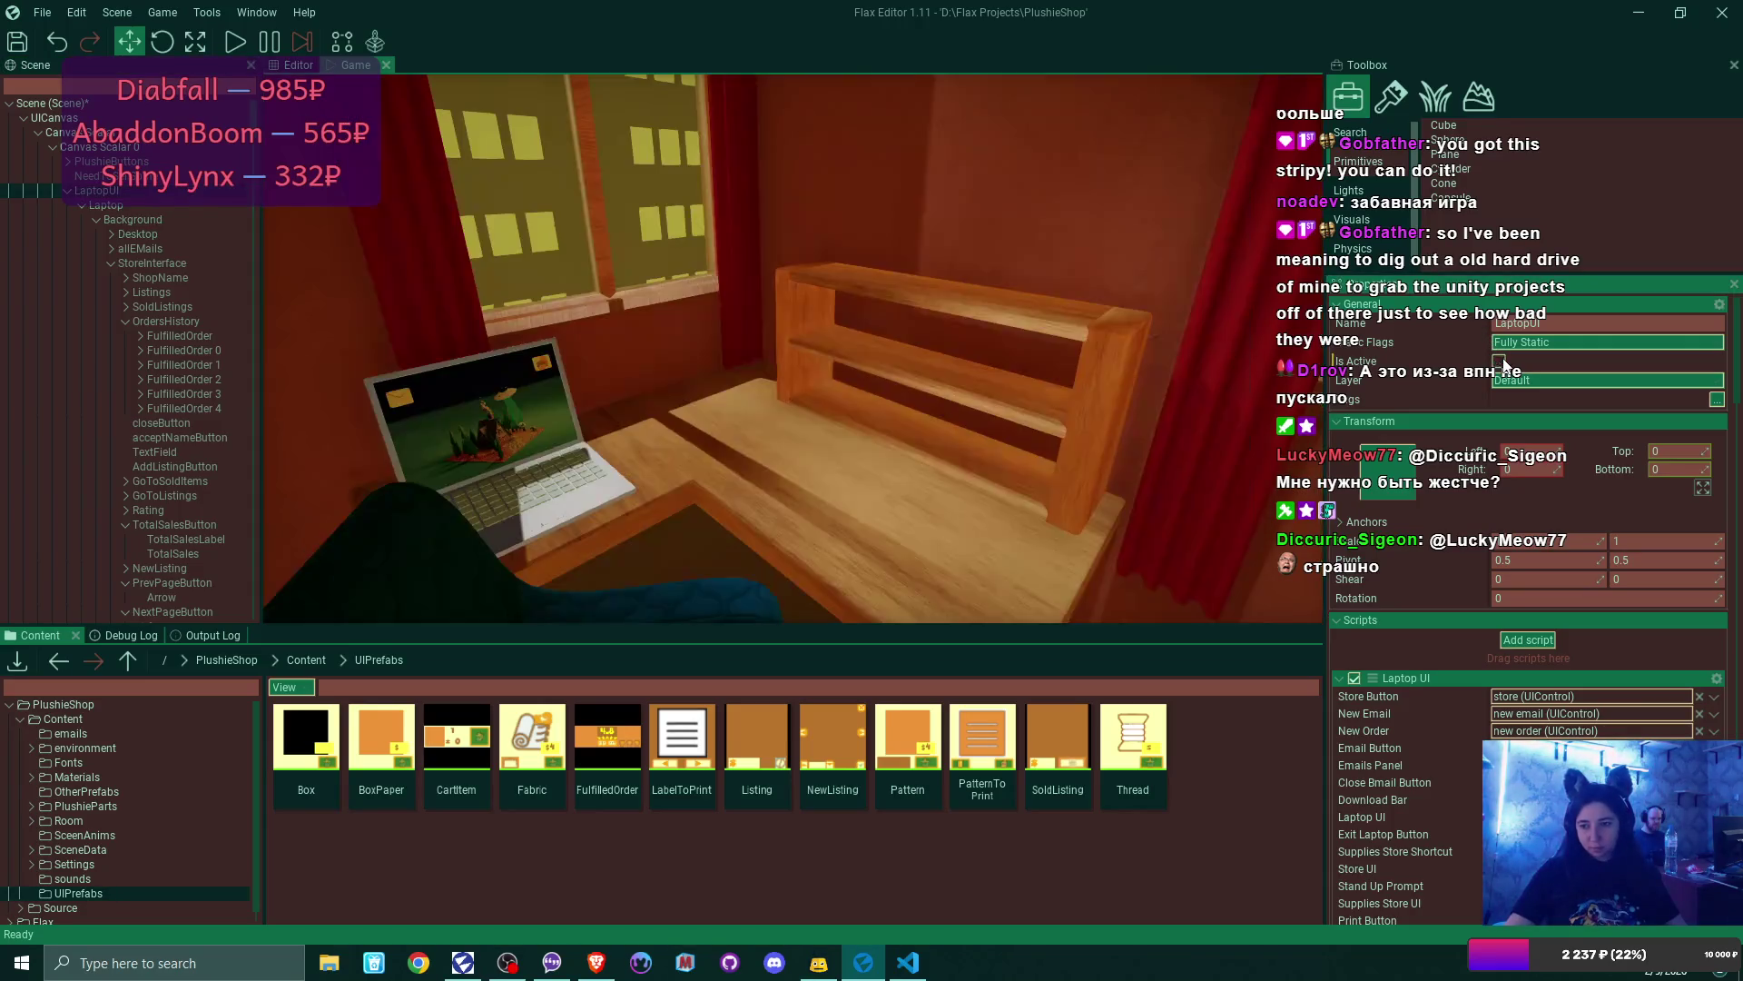
- Select StartingScreen in the Scene tree and mark it active
{"action": "scroll", "coordinate": [113, 236], "scroll_direction": "down", "scroll_amount": 5}
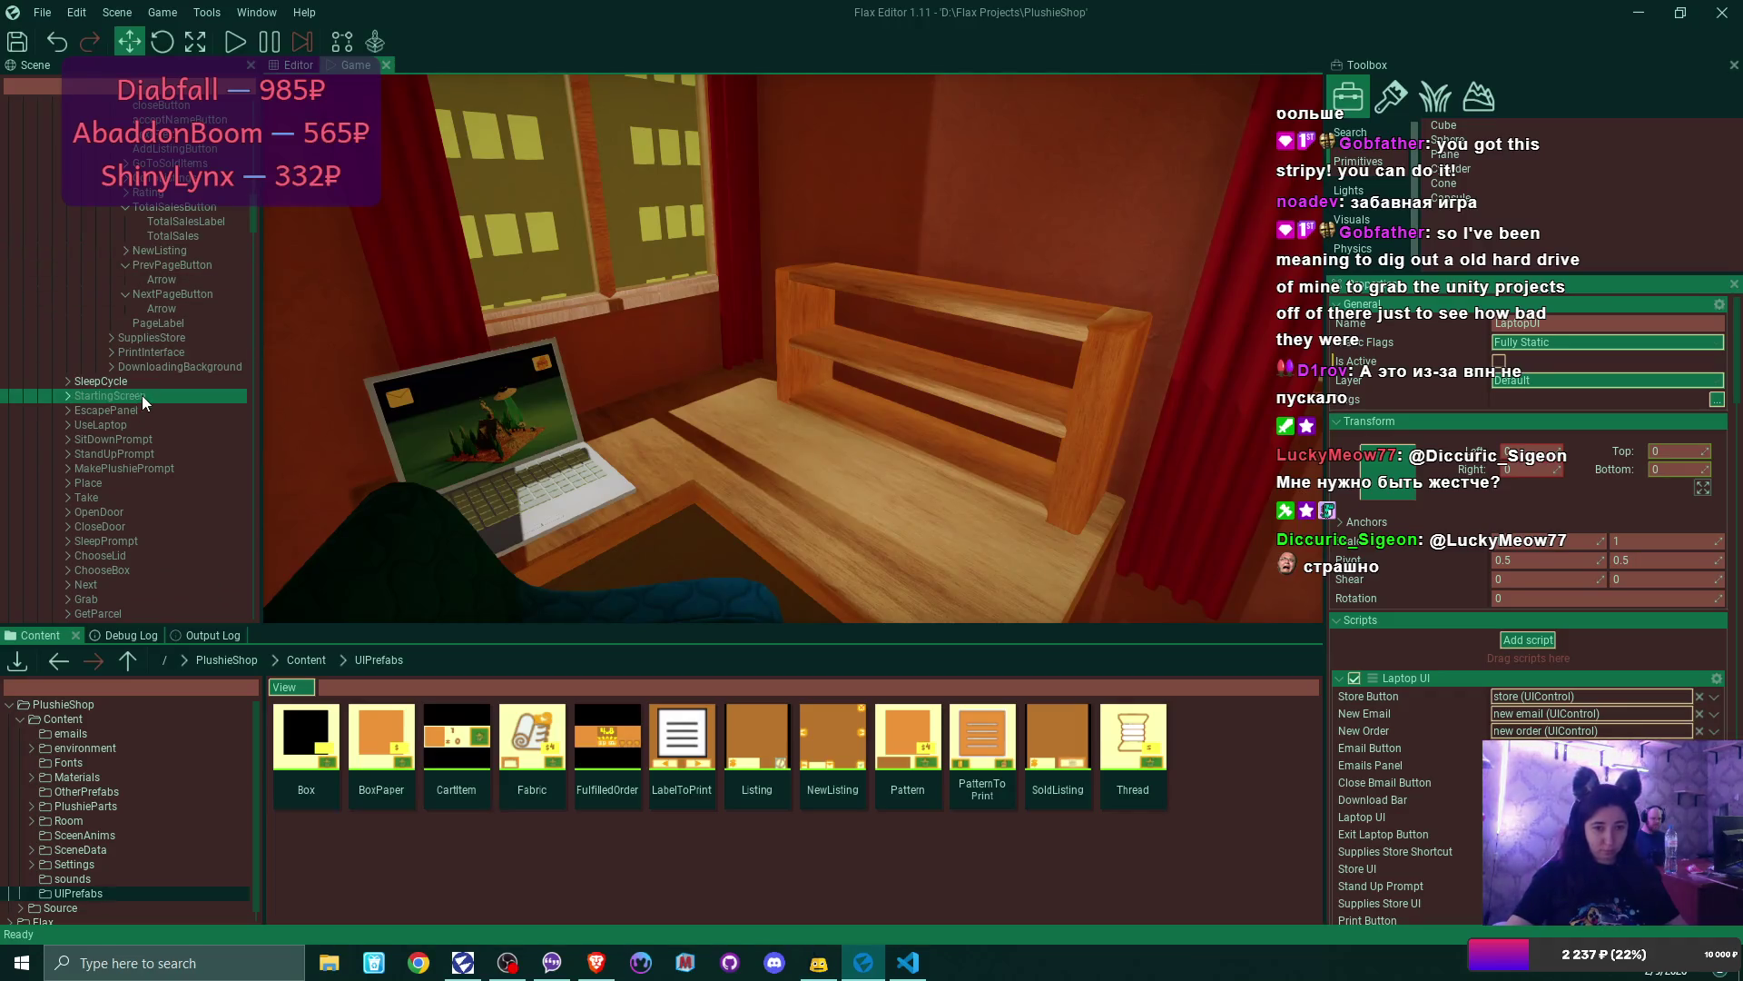
{"action": "left_click", "coordinate": [141, 395]}
{"action": "left_click", "coordinate": [1499, 362]}
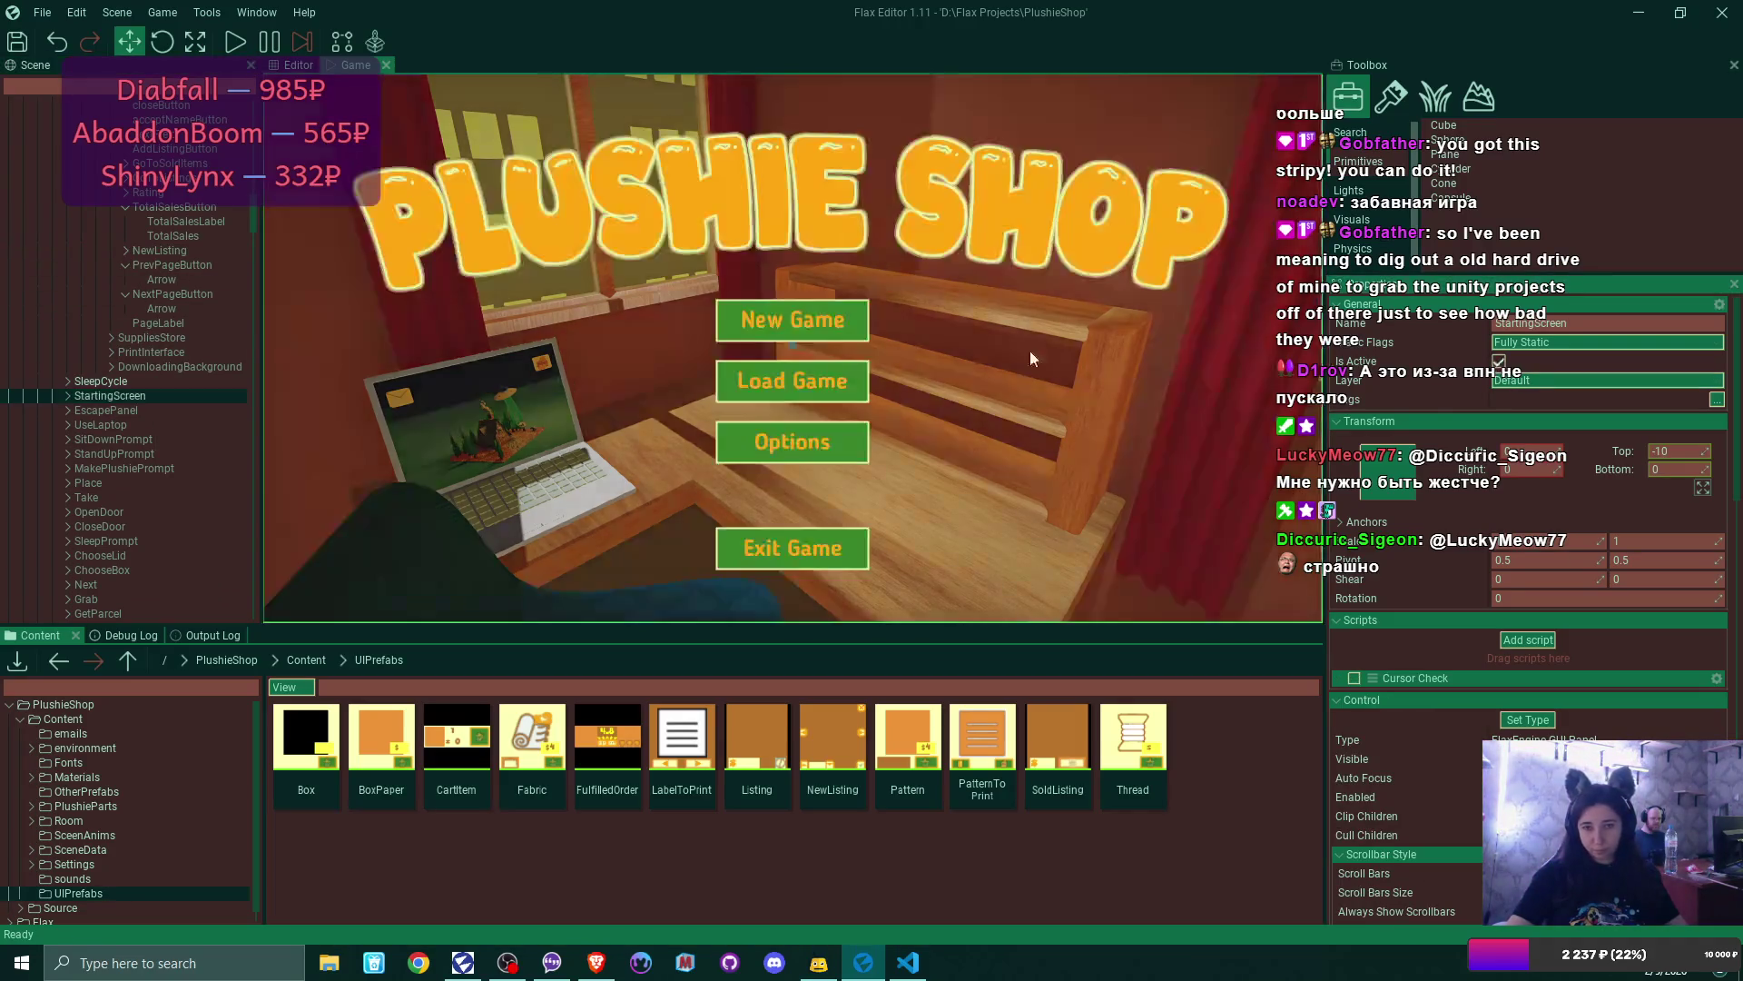
- Switch to the Editor view and zoom in and out around the 3D bedroom scene
{"action": "left_click", "coordinate": [293, 64]}
{"action": "scroll", "coordinate": [690, 401], "scroll_direction": "up", "scroll_amount": 5}
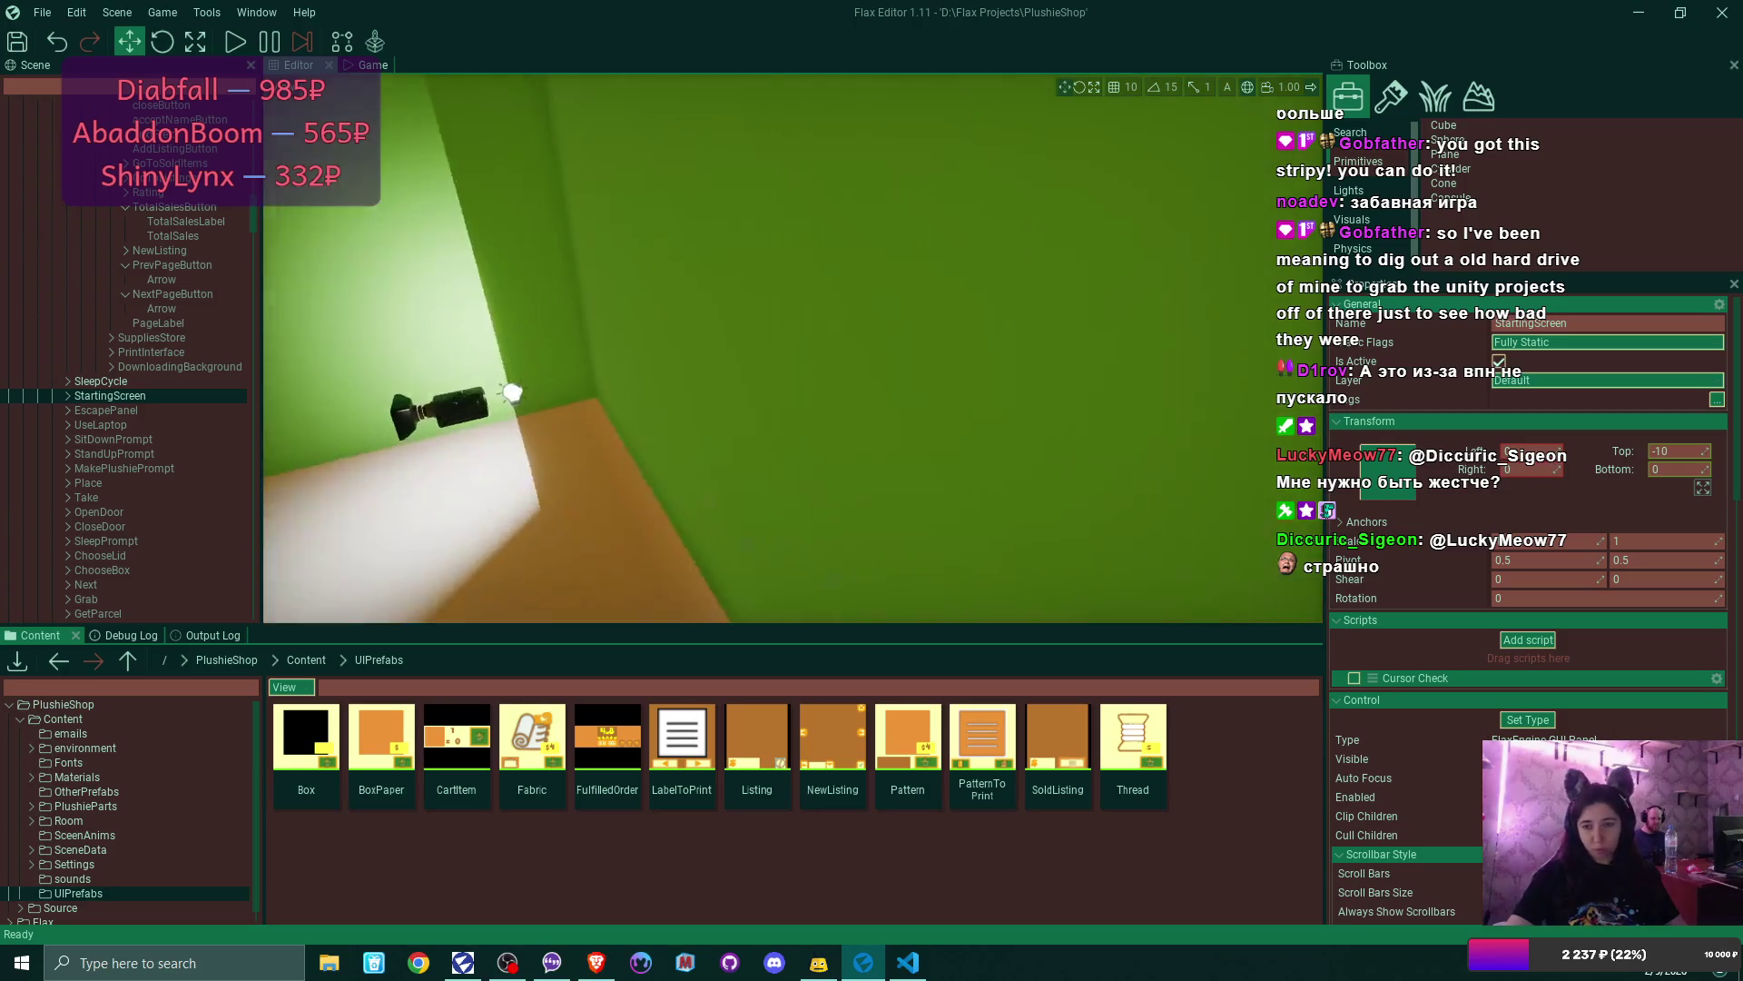
{"action": "scroll", "coordinate": [690, 401], "scroll_direction": "down", "scroll_amount": 5}
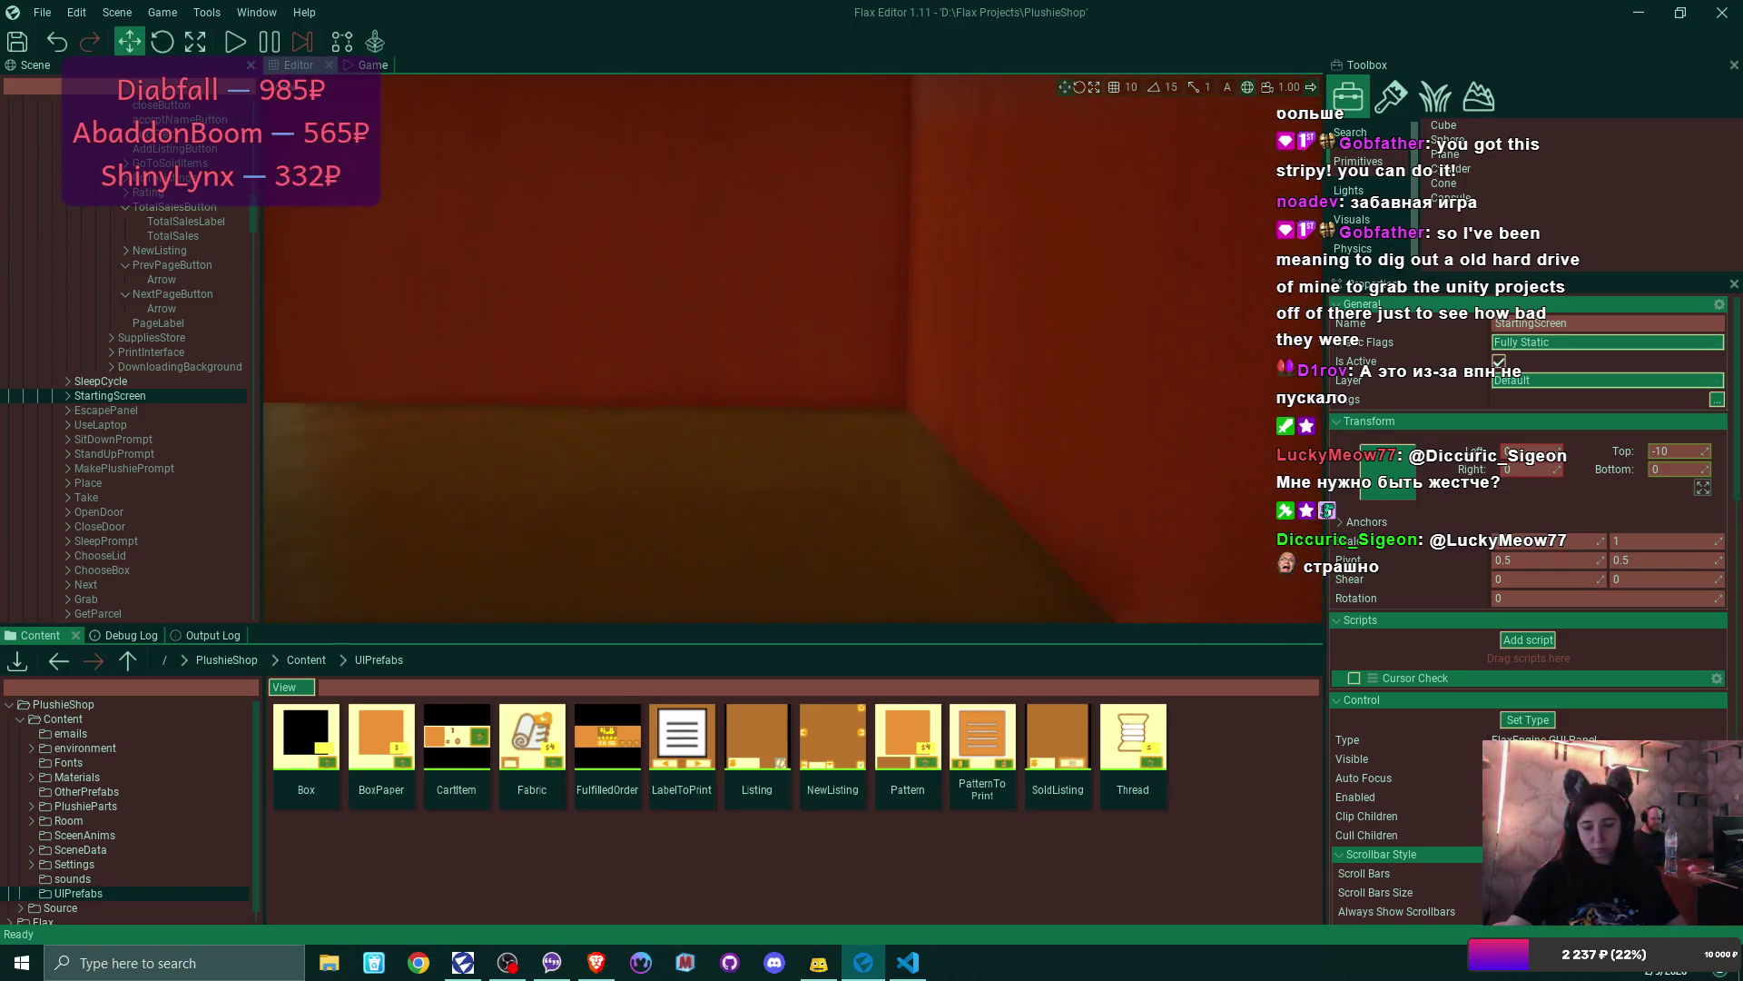
{"action": "scroll", "coordinate": [690, 402], "scroll_direction": "up", "scroll_amount": 5}
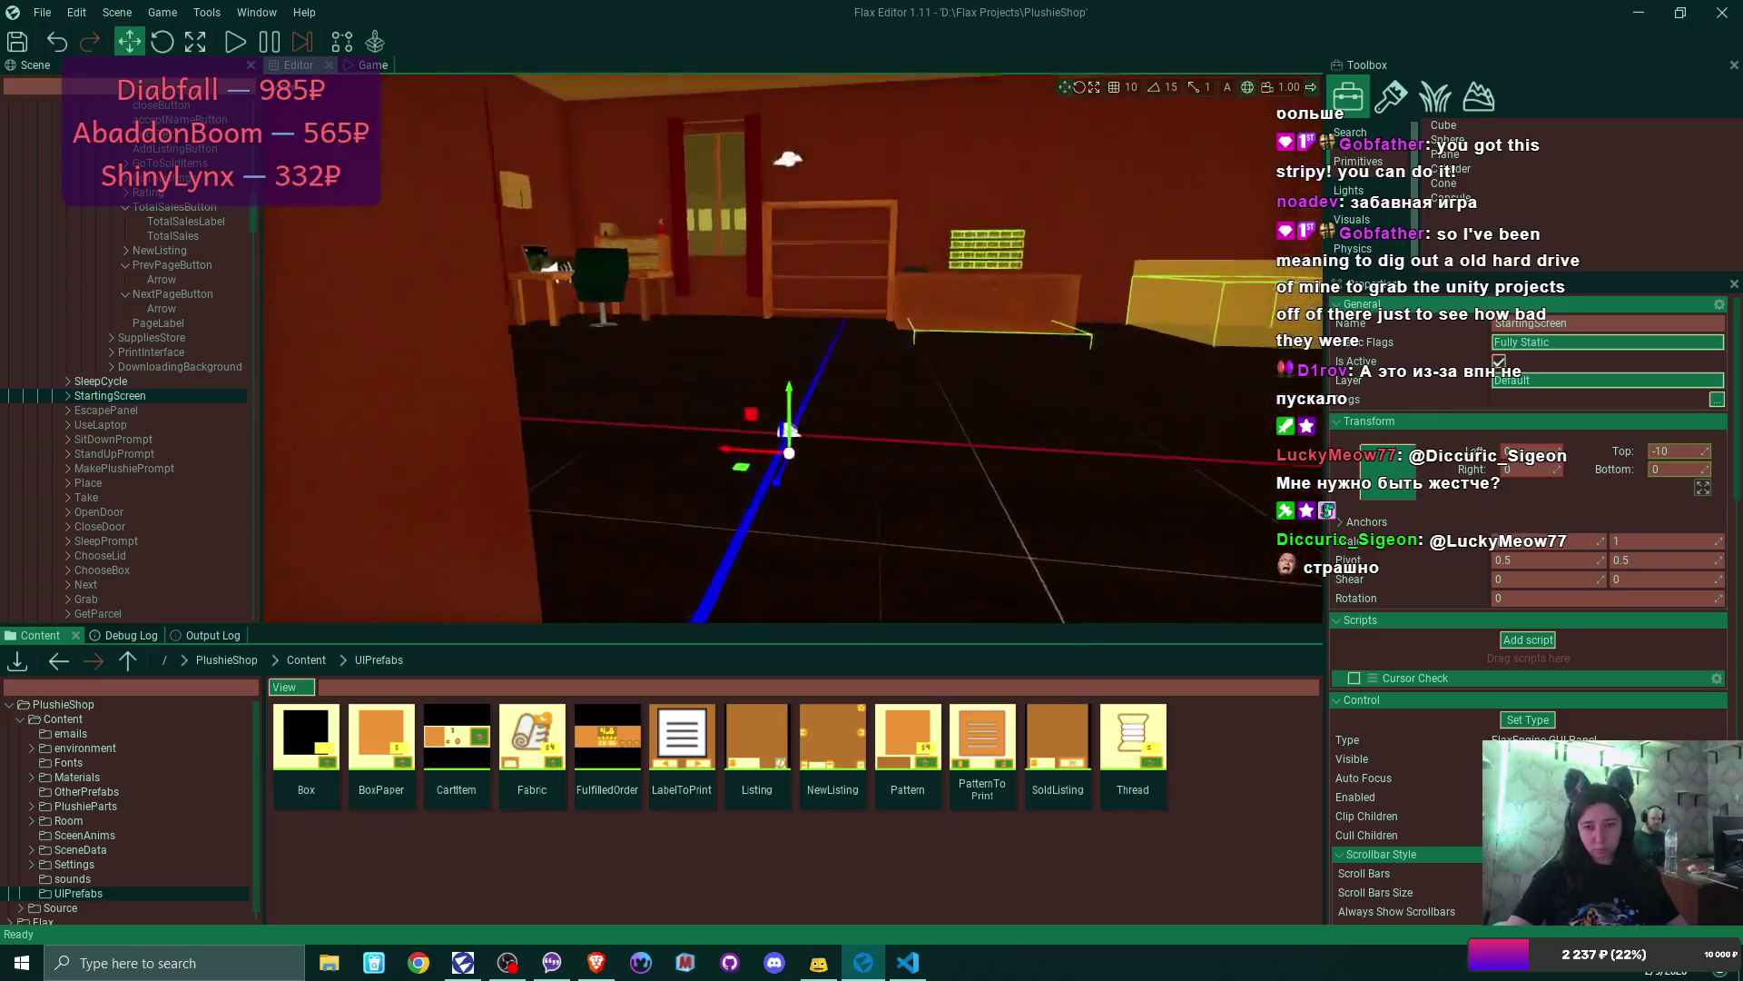
{"action": "scroll", "coordinate": [690, 401], "scroll_direction": "down", "scroll_amount": 5}
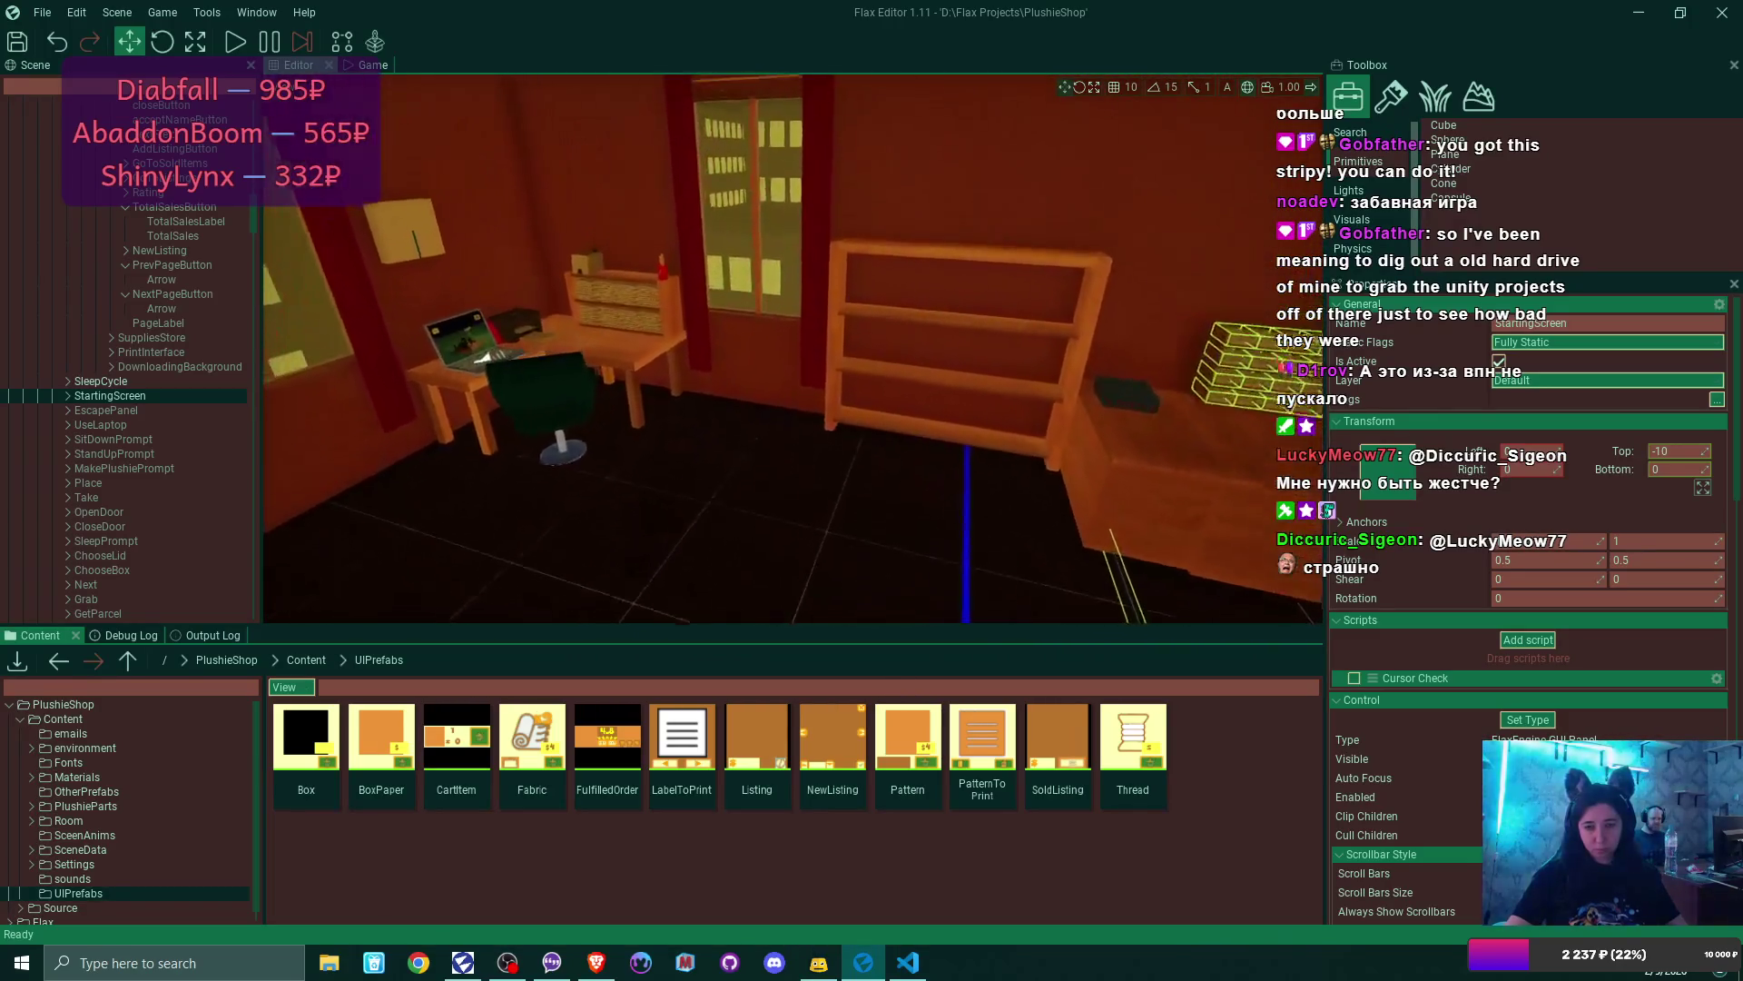
{"action": "scroll", "coordinate": [690, 401], "scroll_direction": "up", "scroll_amount": 5}
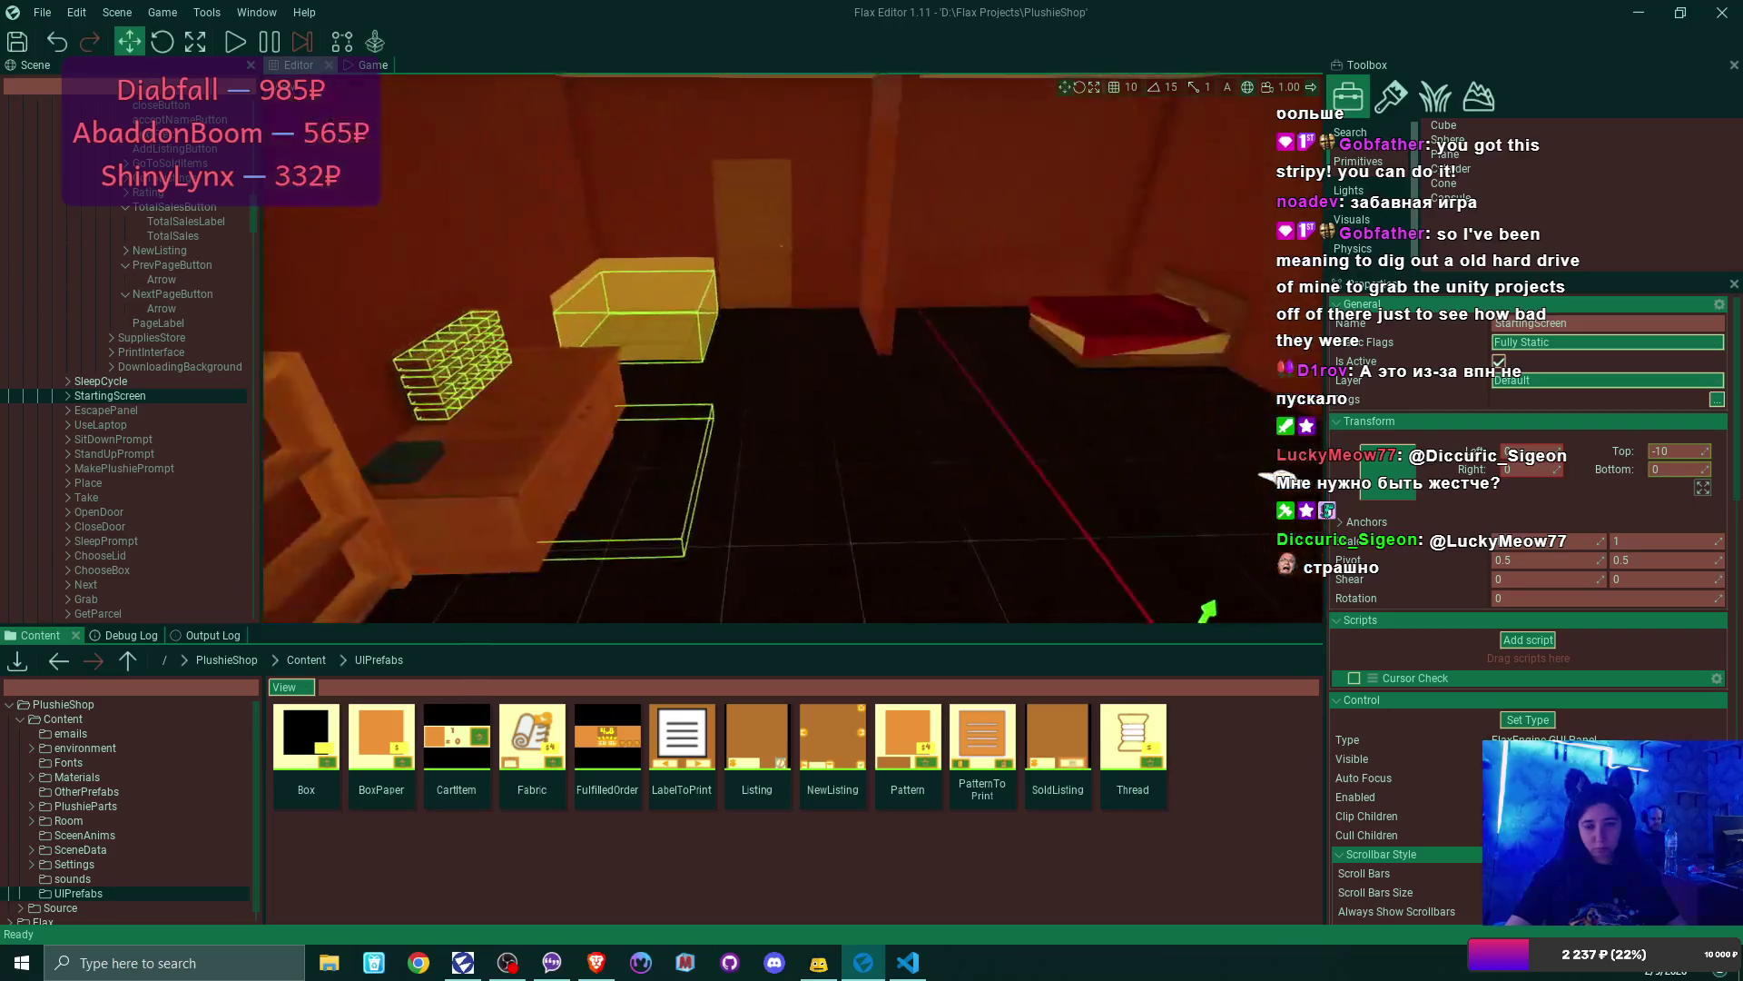
{"action": "scroll", "coordinate": [690, 402], "scroll_direction": "down", "scroll_amount": 5}
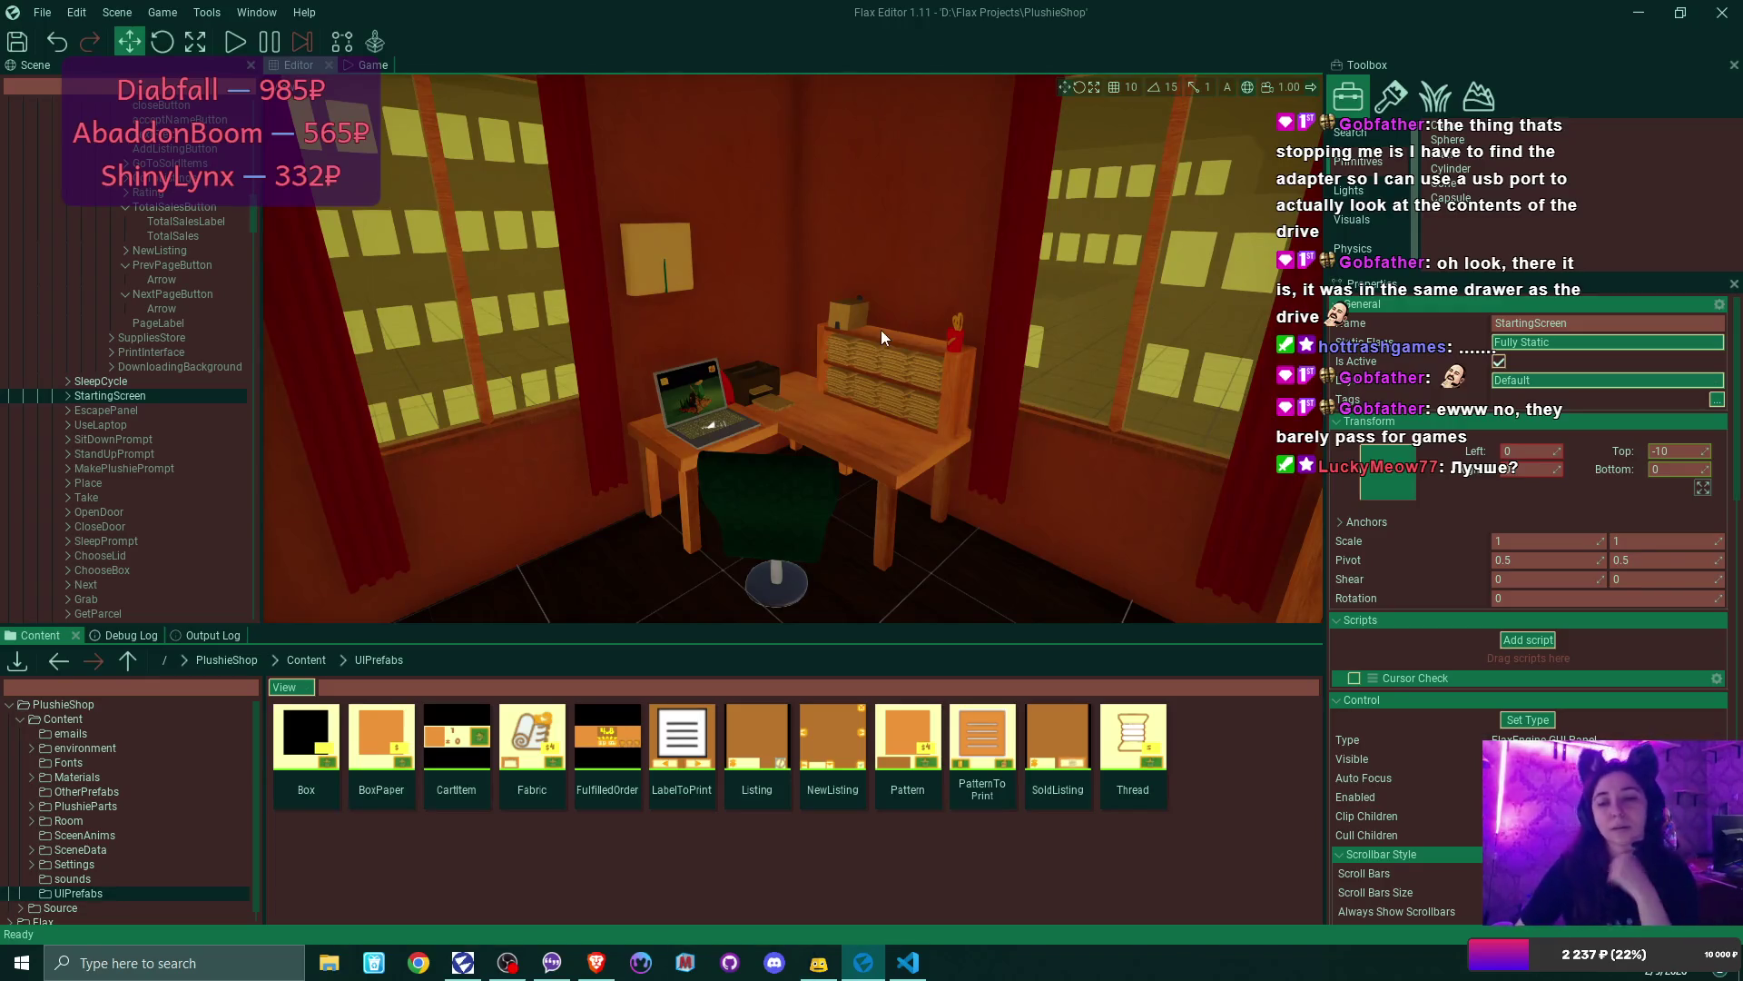
{"action": "key", "text": "w"}
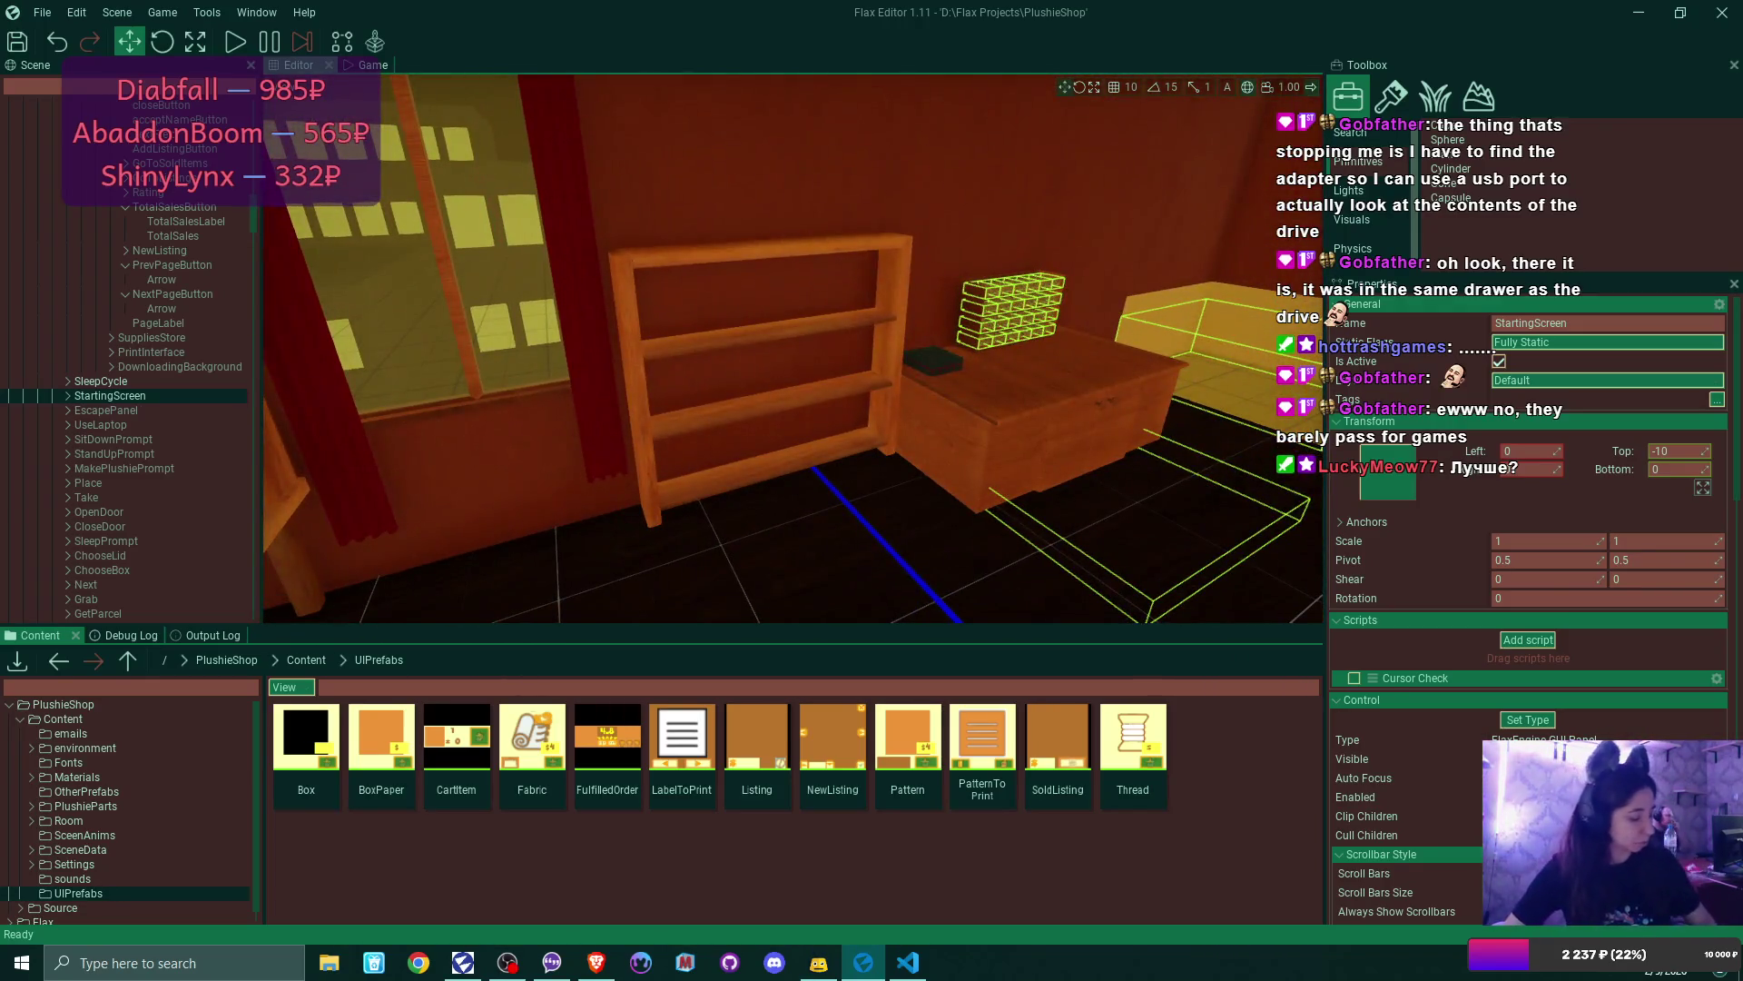
{"action": "key", "text": "w"}
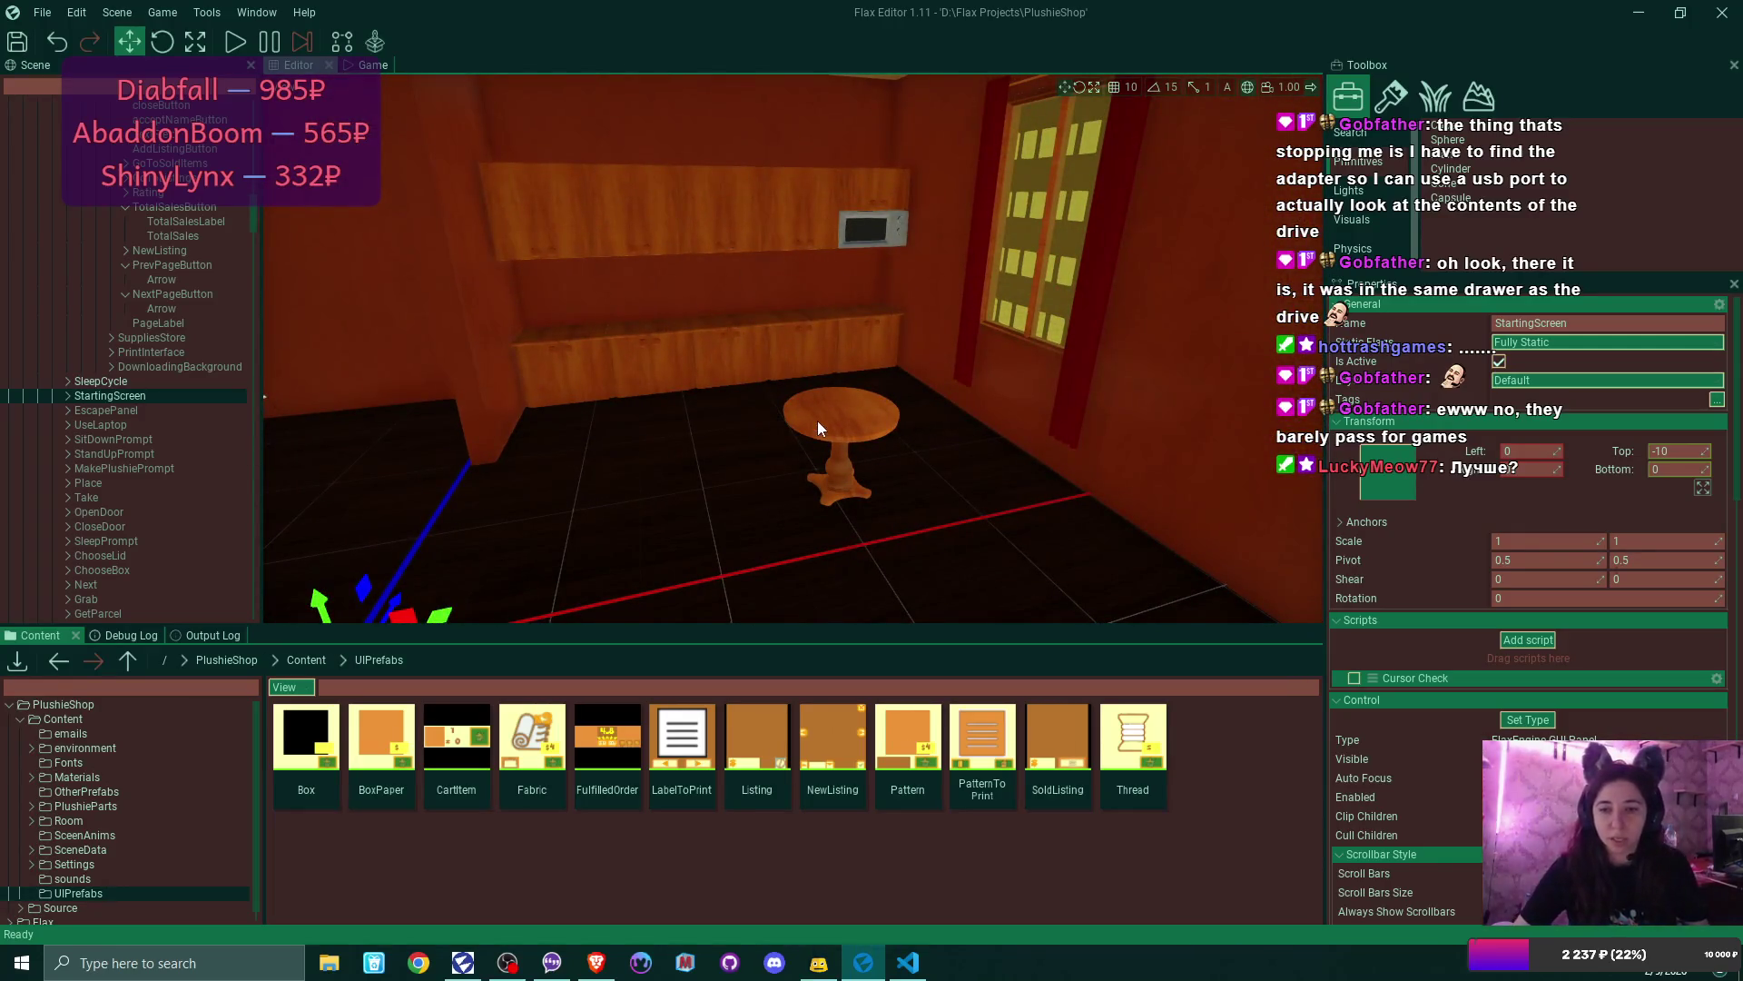
{"action": "key", "text": "w"}
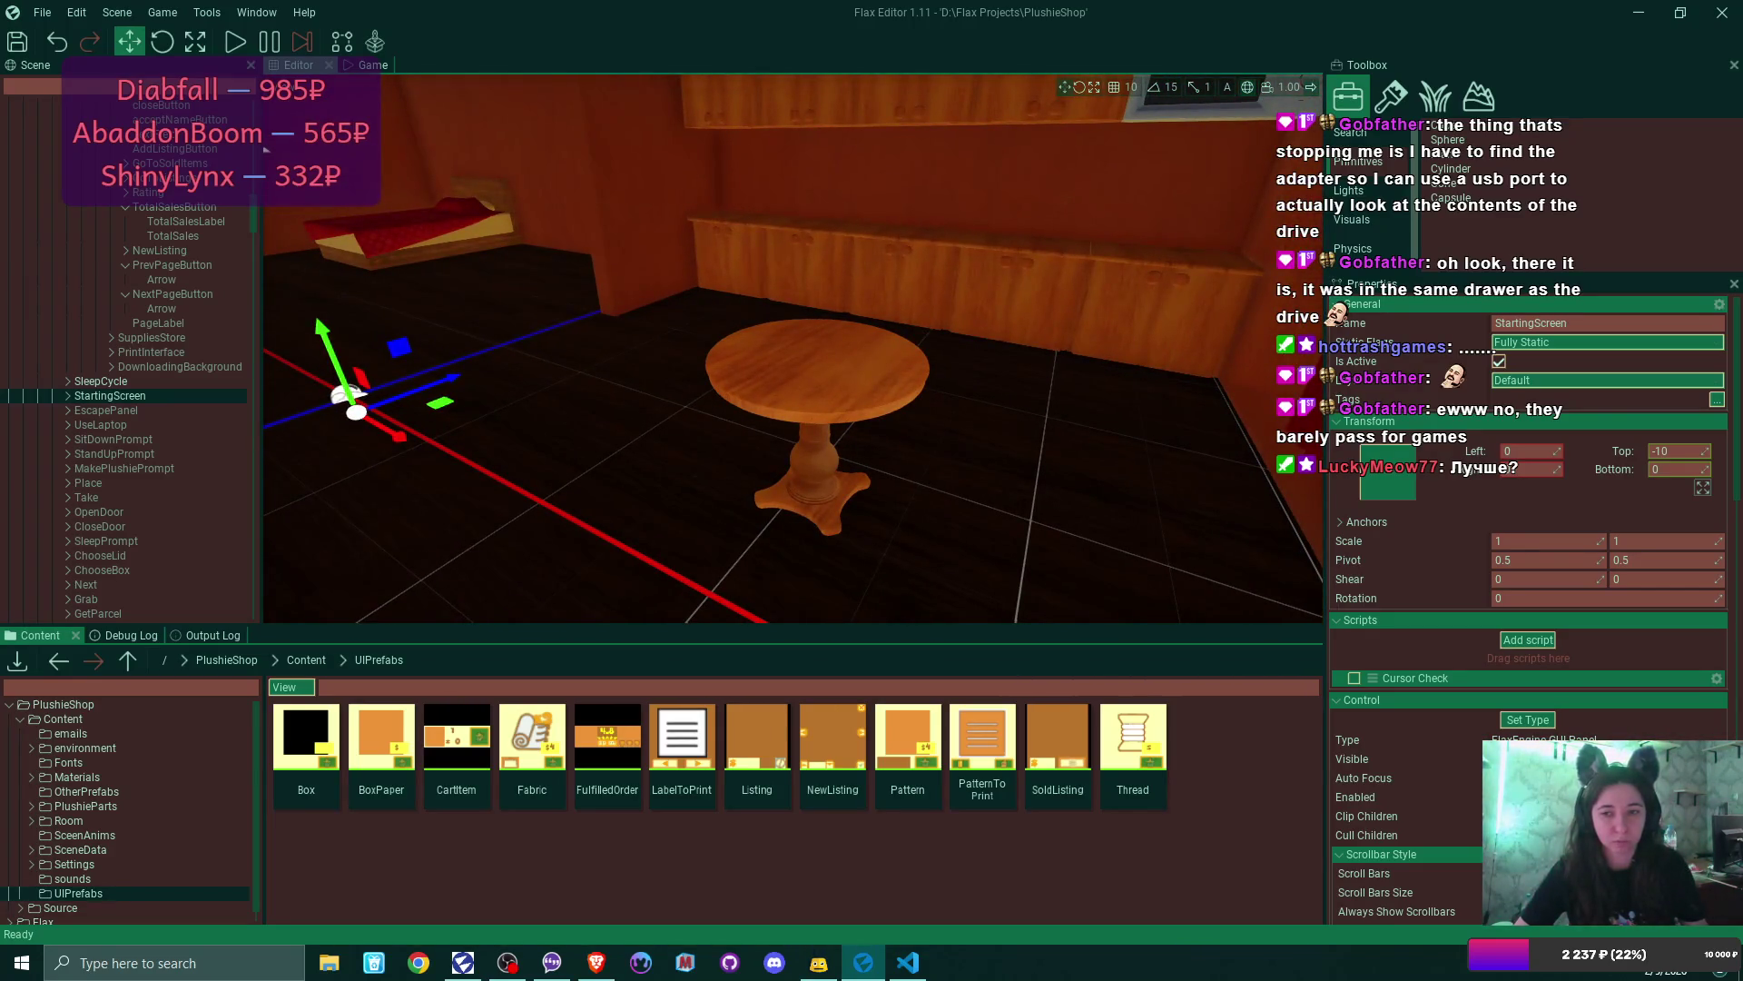
{"action": "key", "text": "w"}
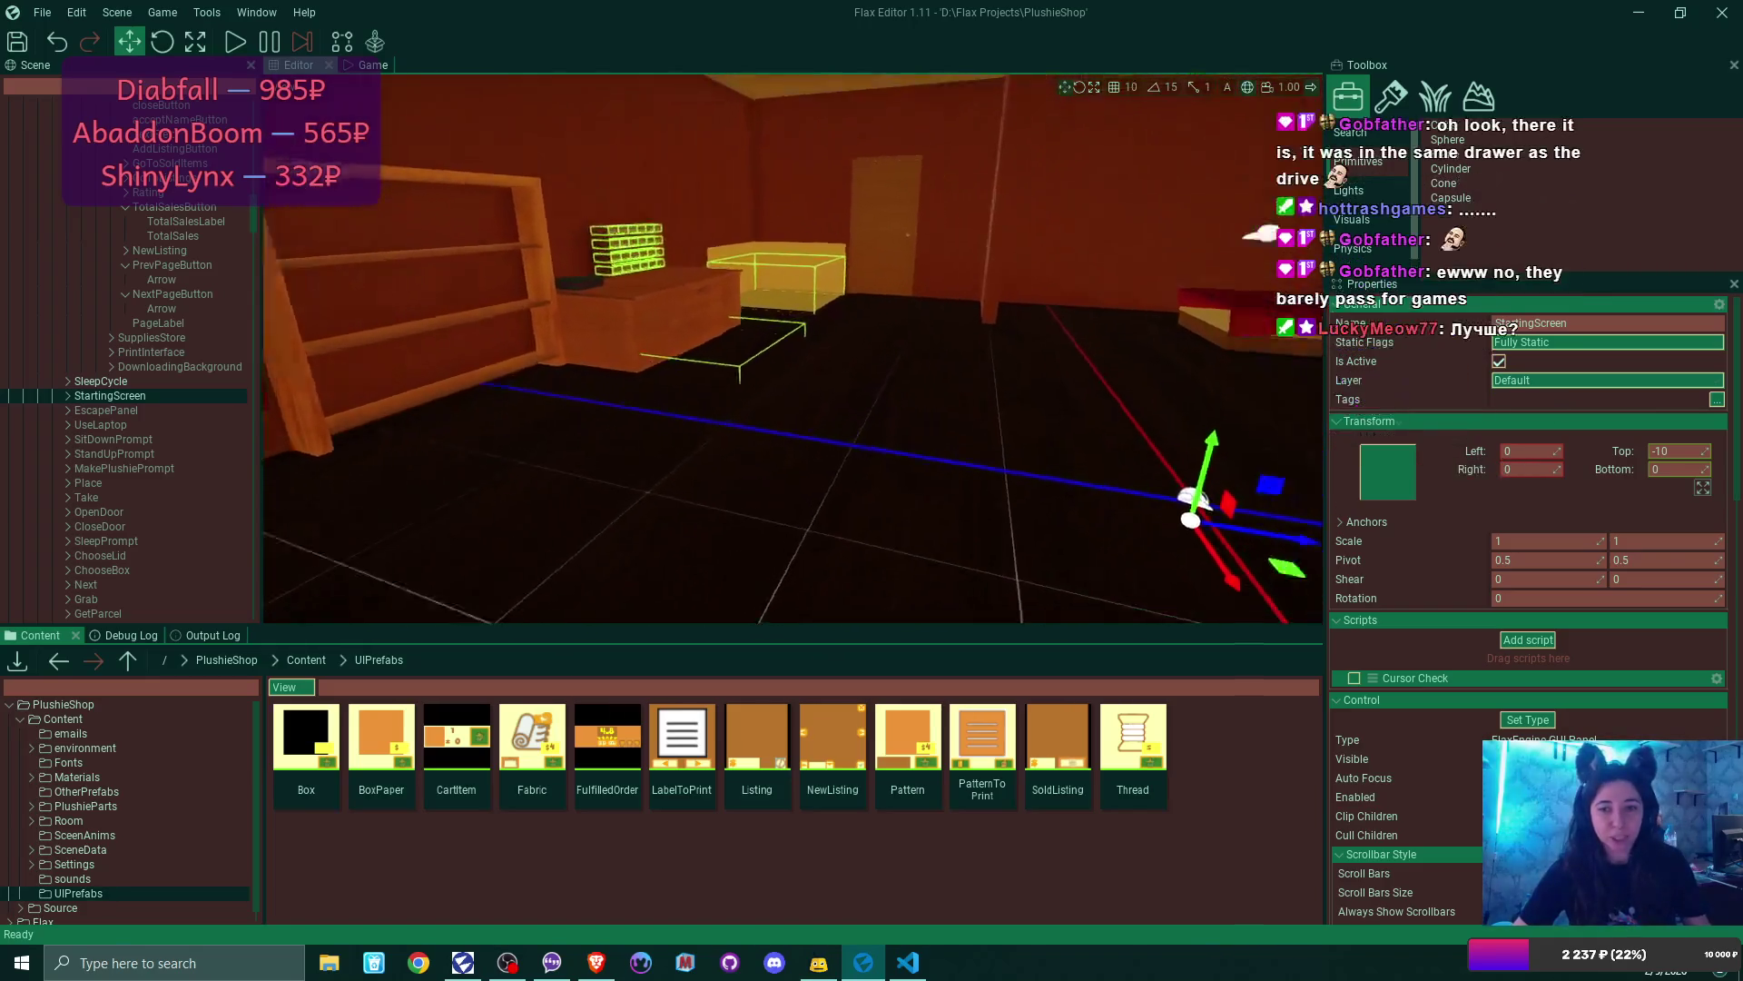
{"action": "key", "text": "w"}
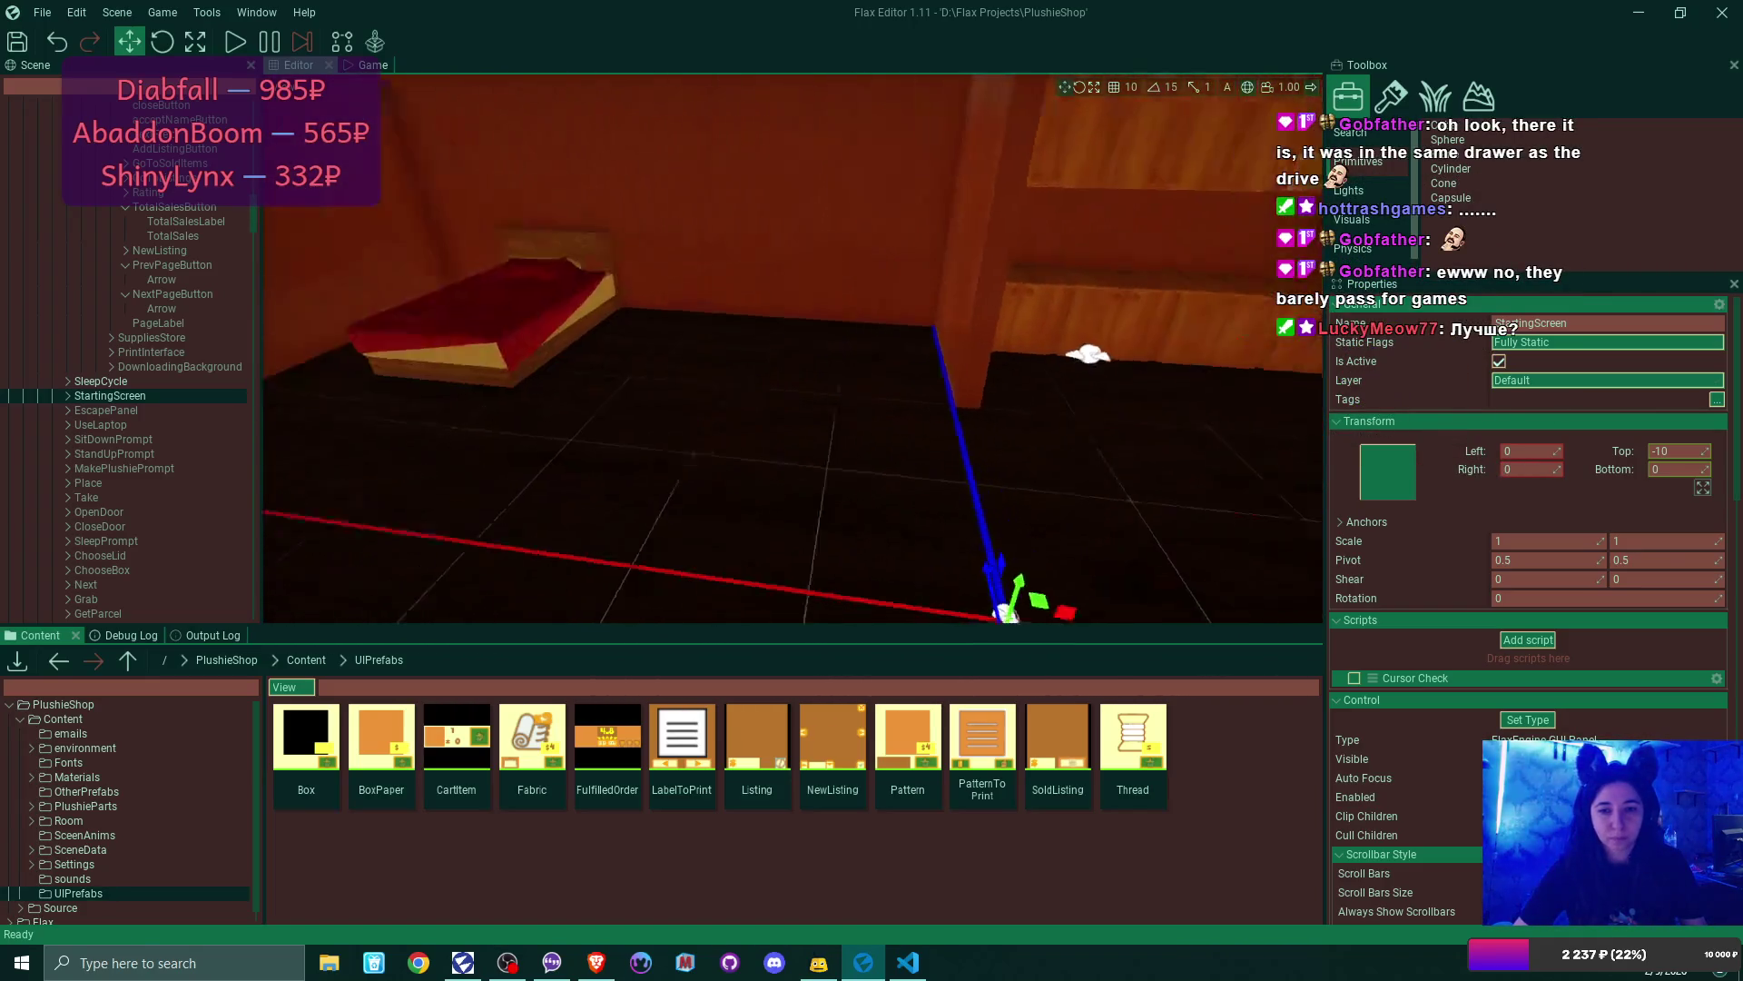
{"action": "key", "text": "w"}
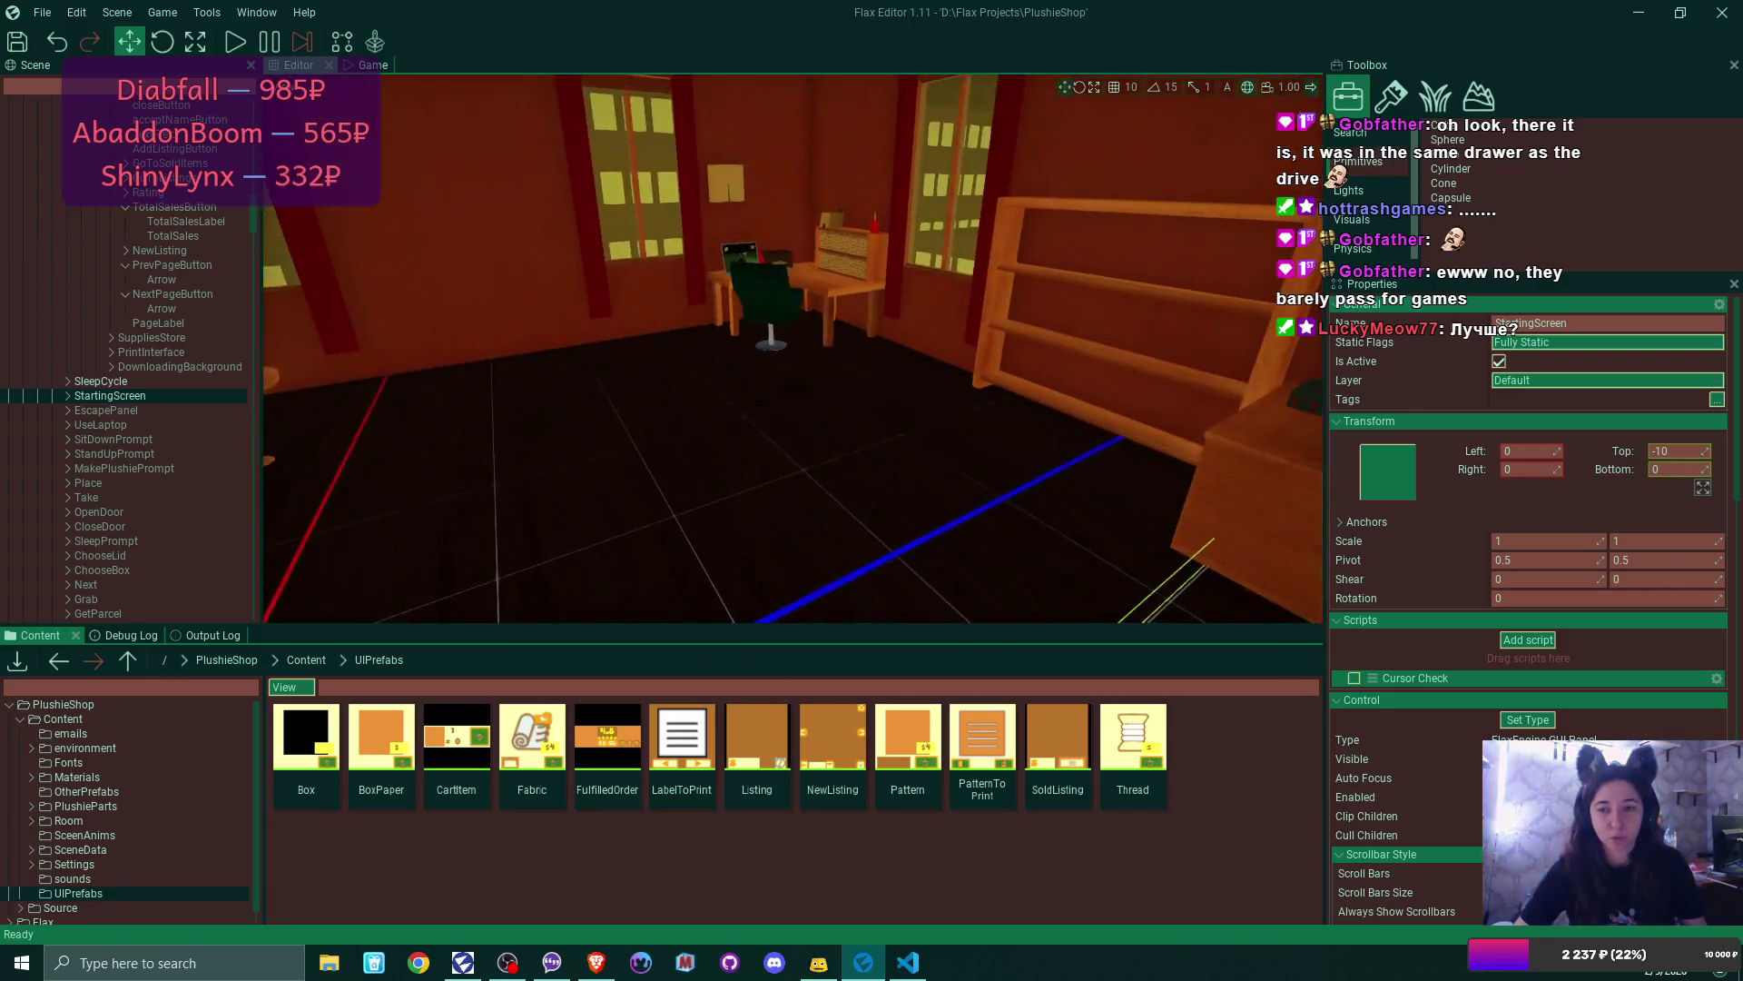
{"action": "key", "text": "w"}
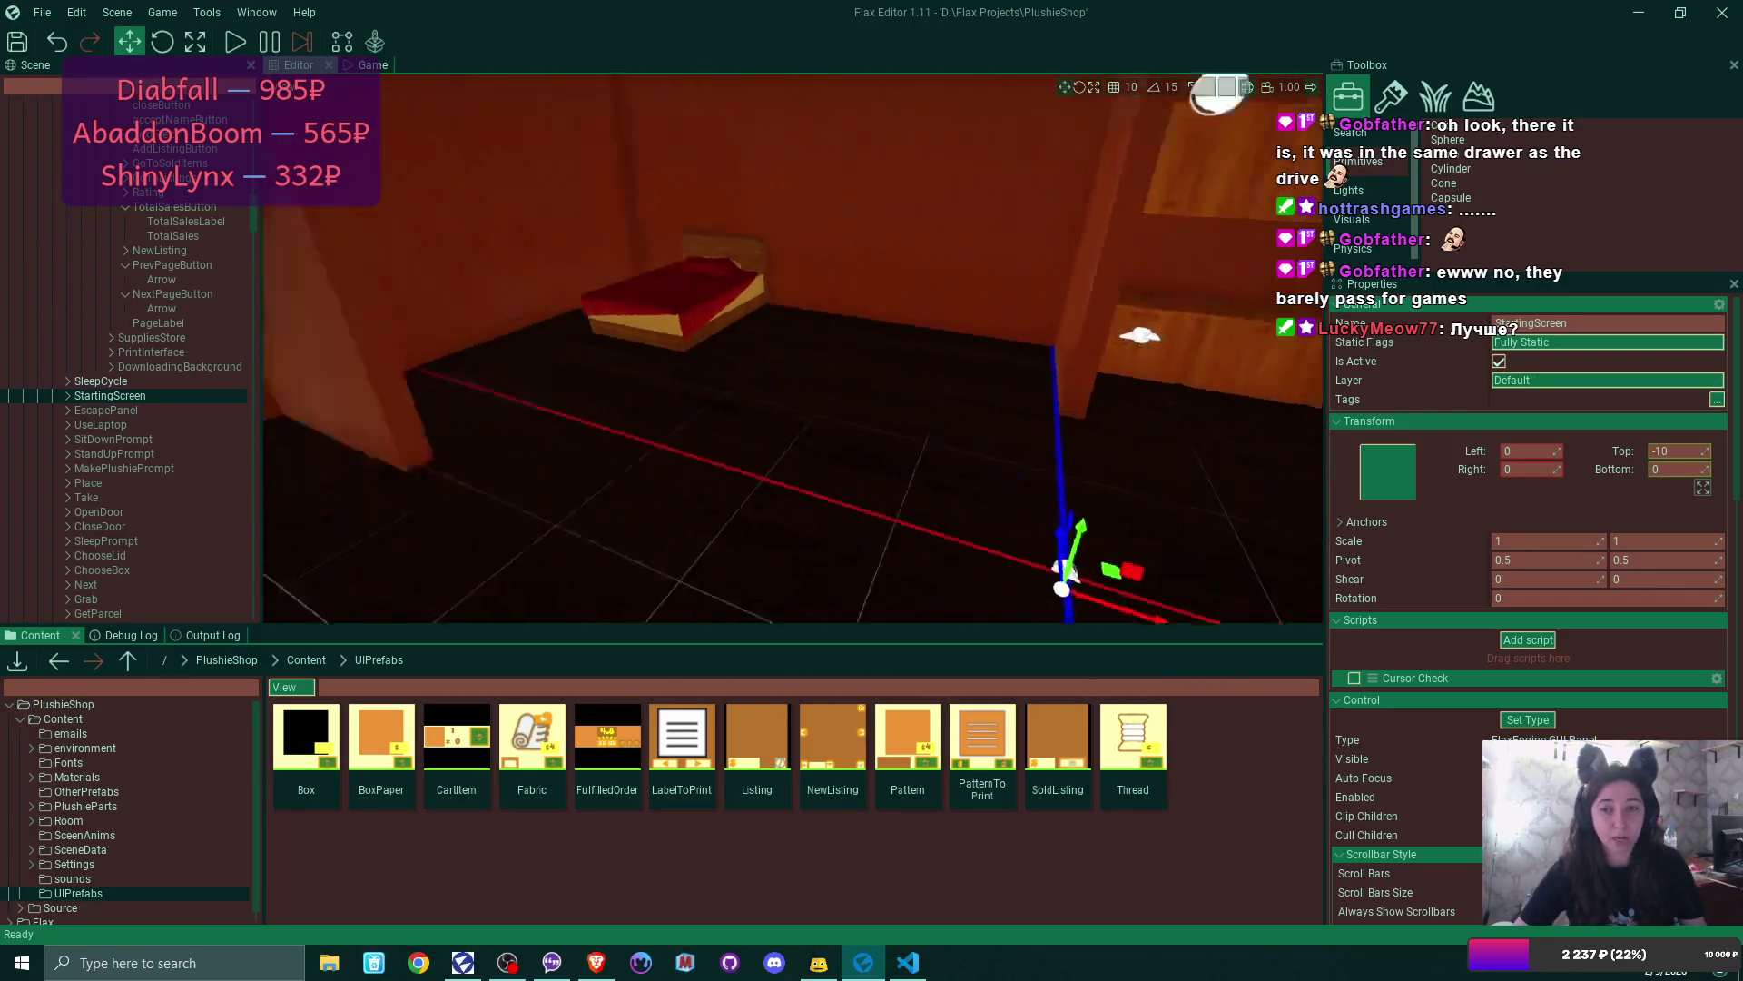
{"action": "key", "text": "w"}
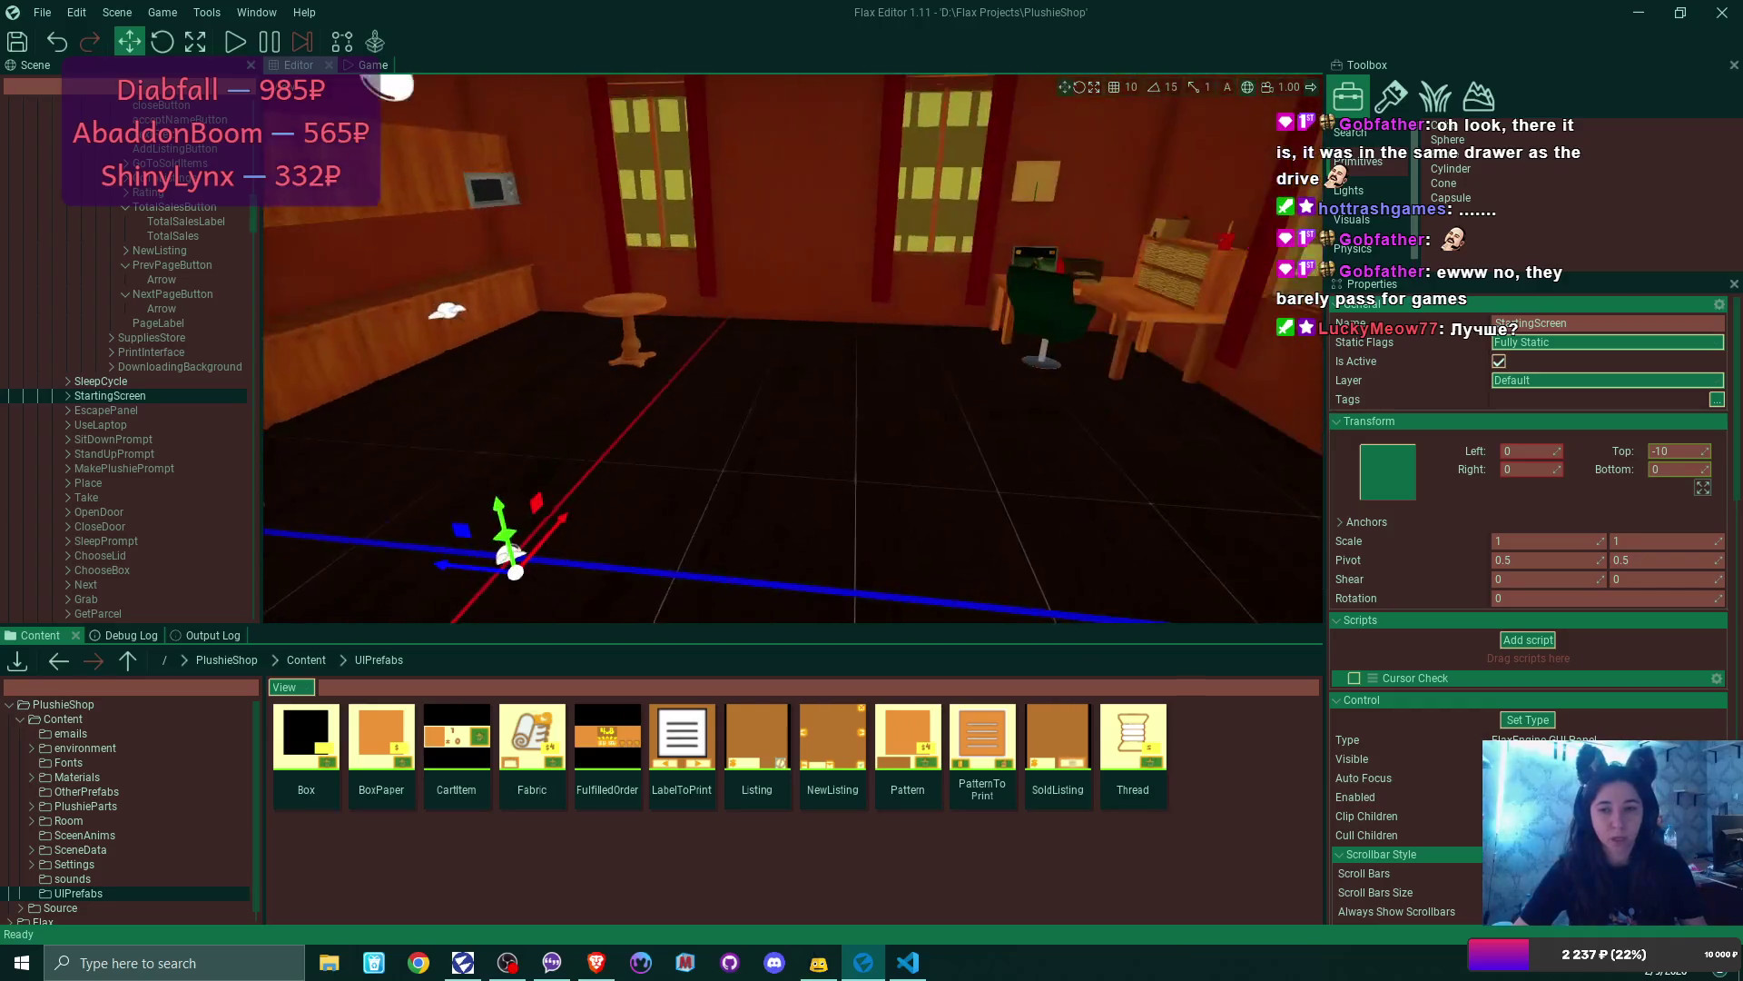
{"action": "key", "text": "w"}
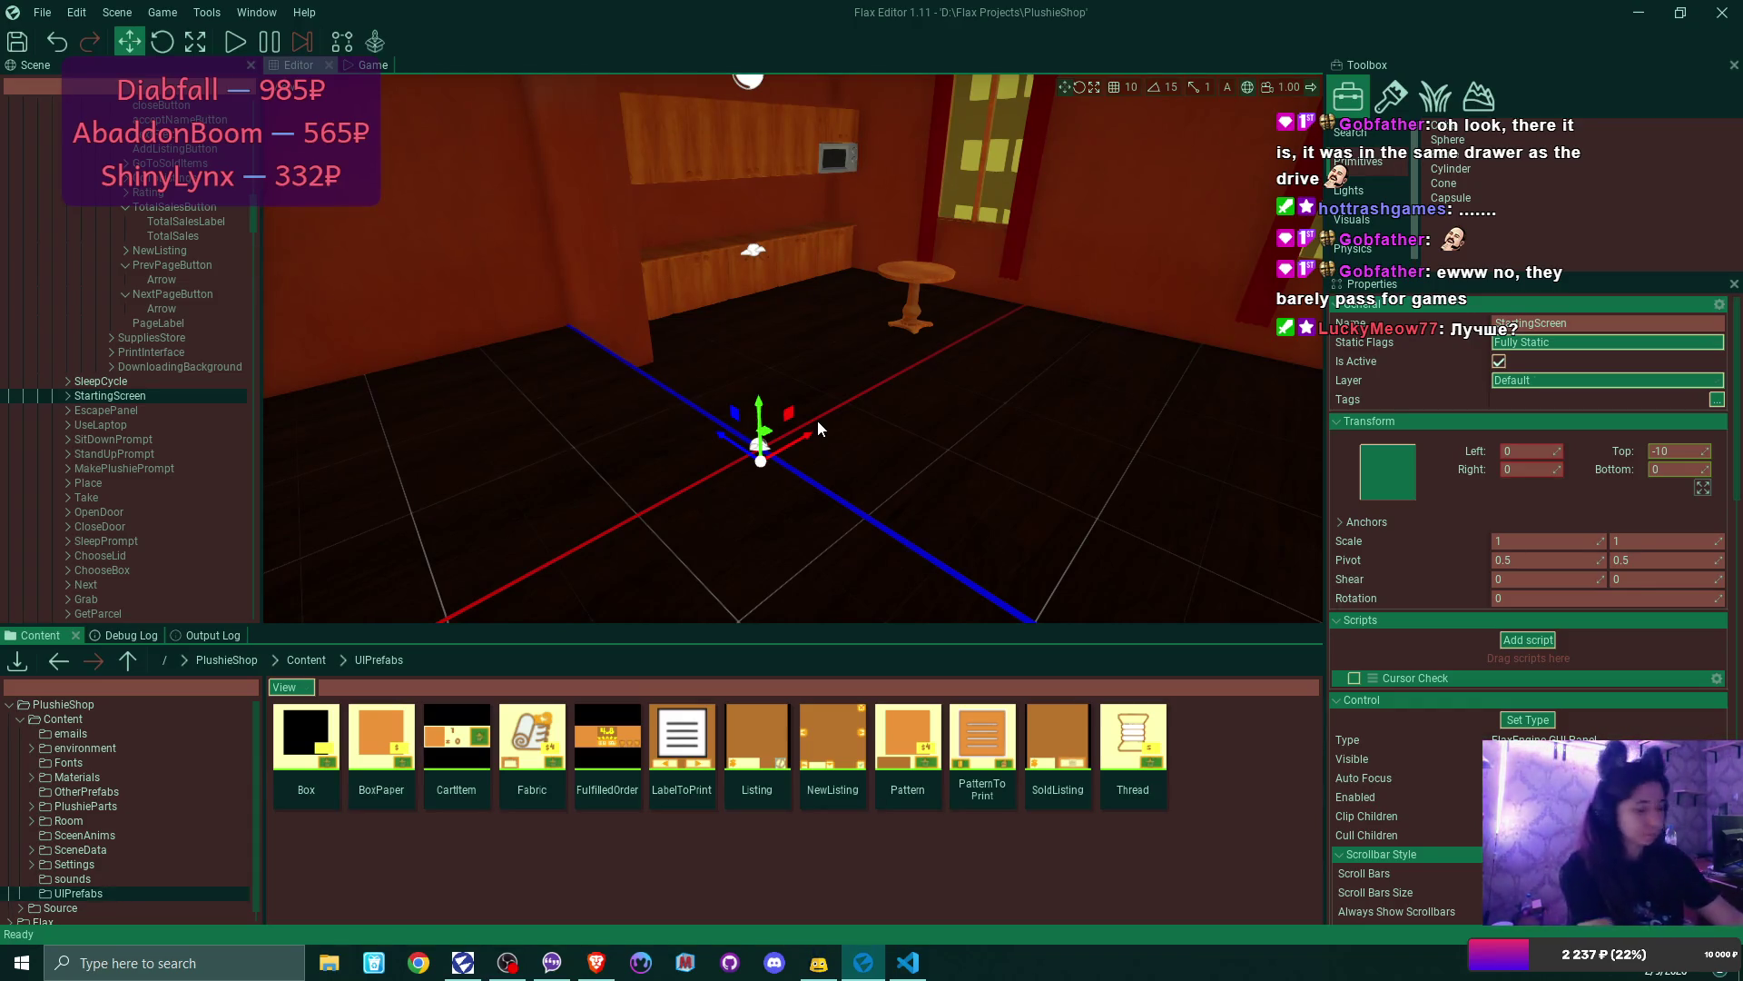
- Launch Paint from Start and flood the blank canvas with brown
{"action": "left_click", "coordinate": [22, 962]}
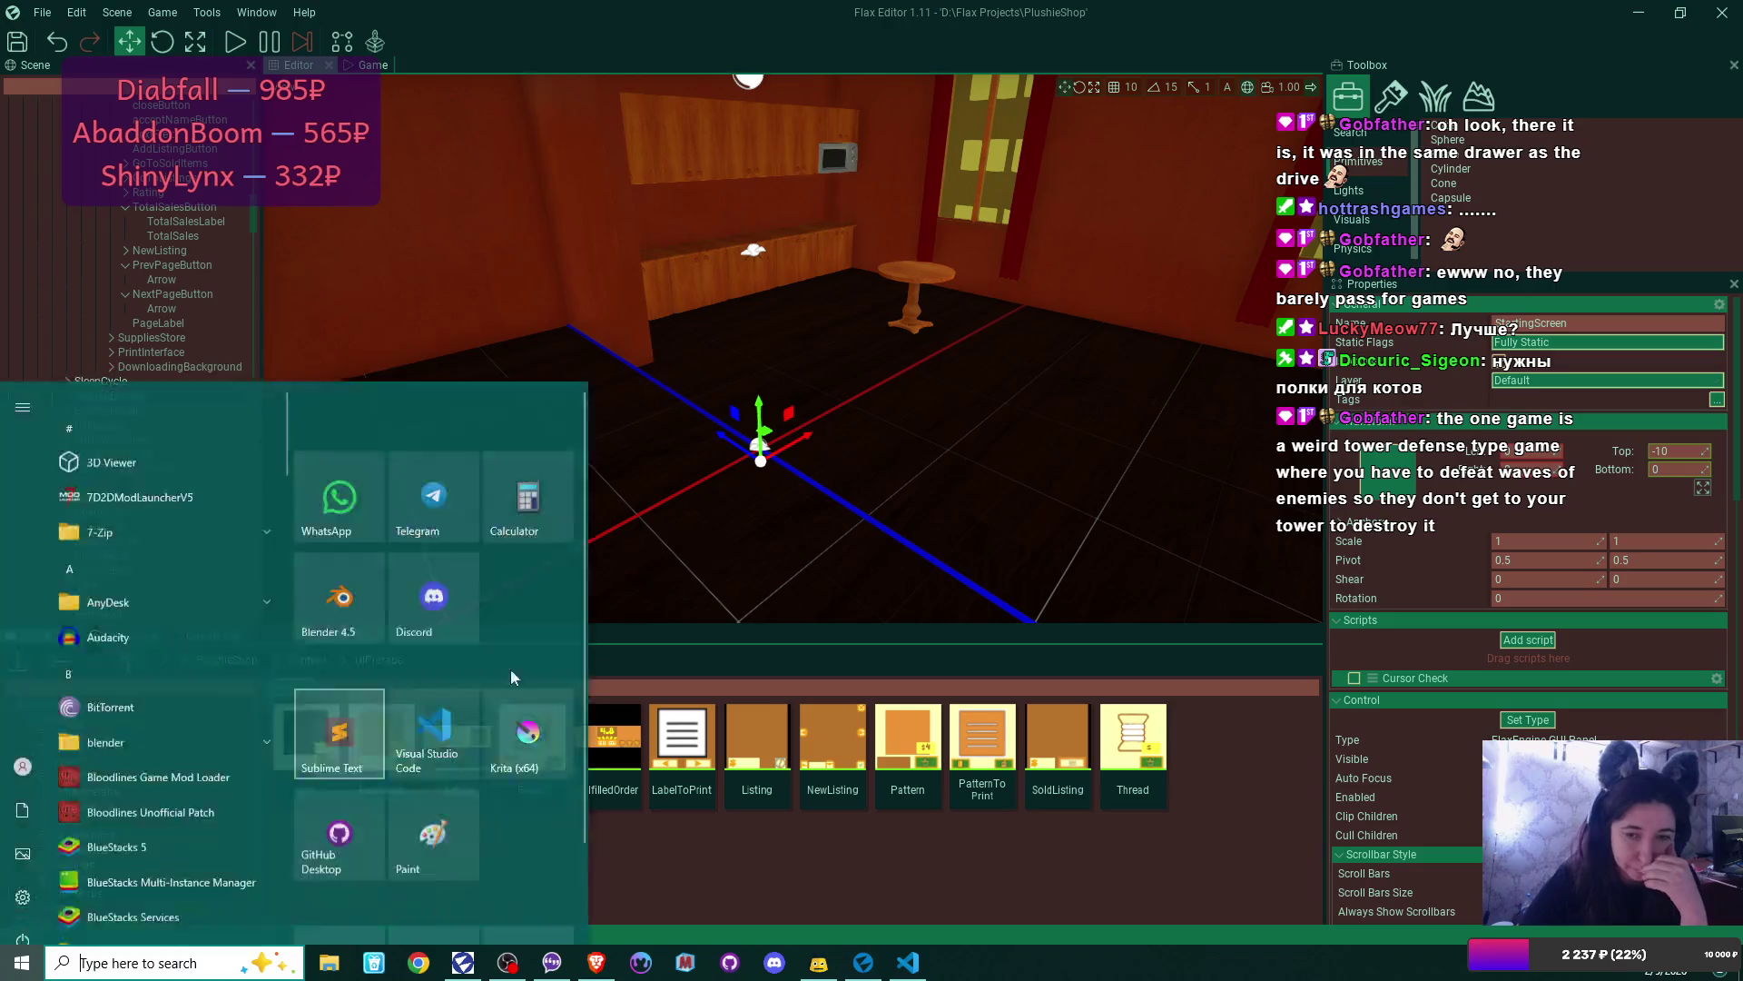
{"action": "left_click", "coordinate": [450, 772]}
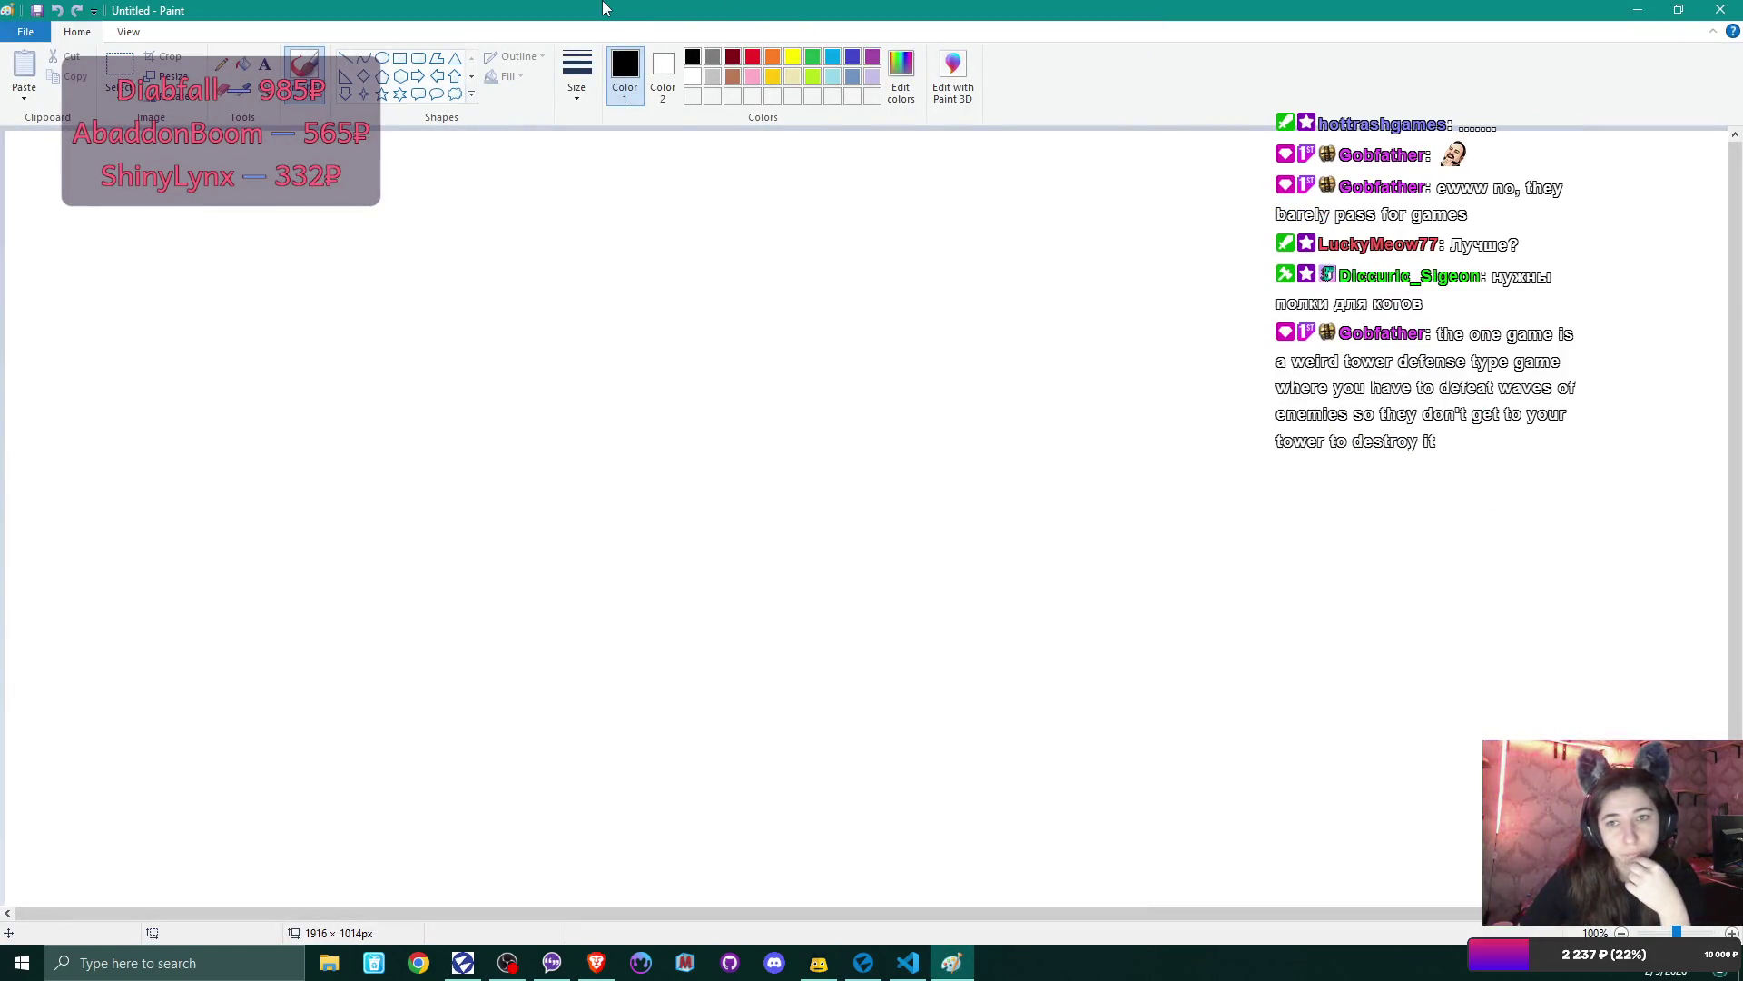
{"action": "left_click", "coordinate": [733, 76]}
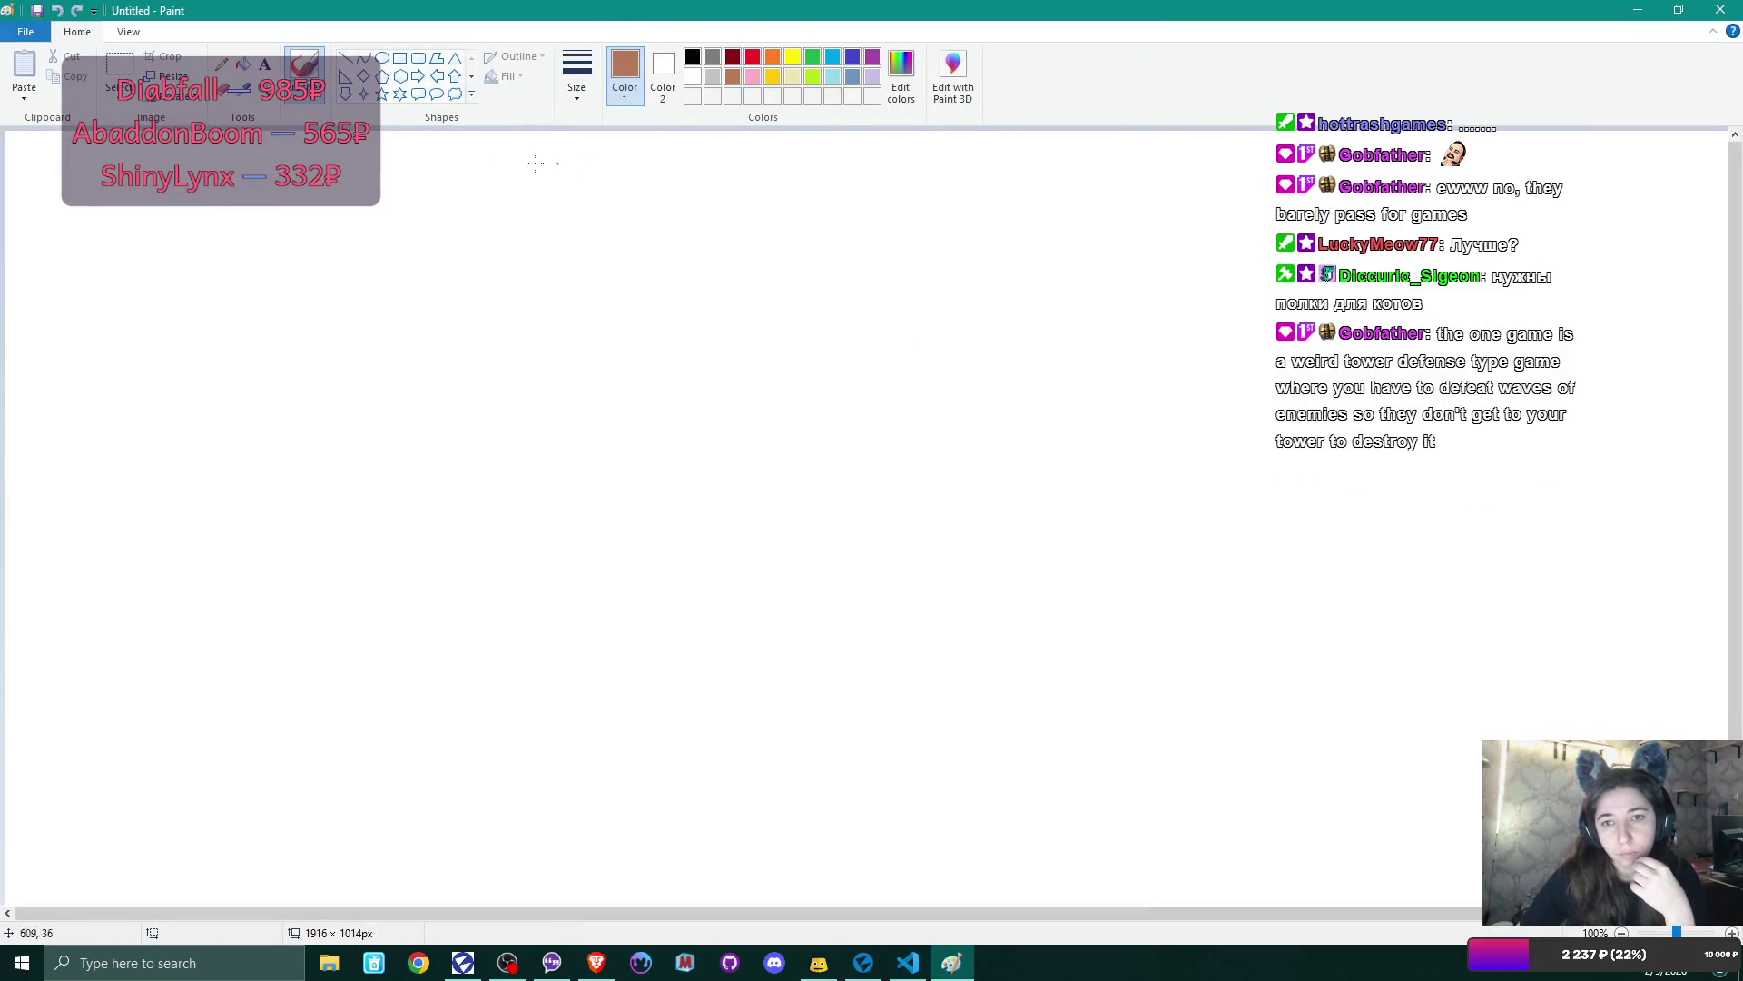
{"action": "left_click", "coordinate": [243, 64]}
{"action": "left_click", "coordinate": [414, 258]}
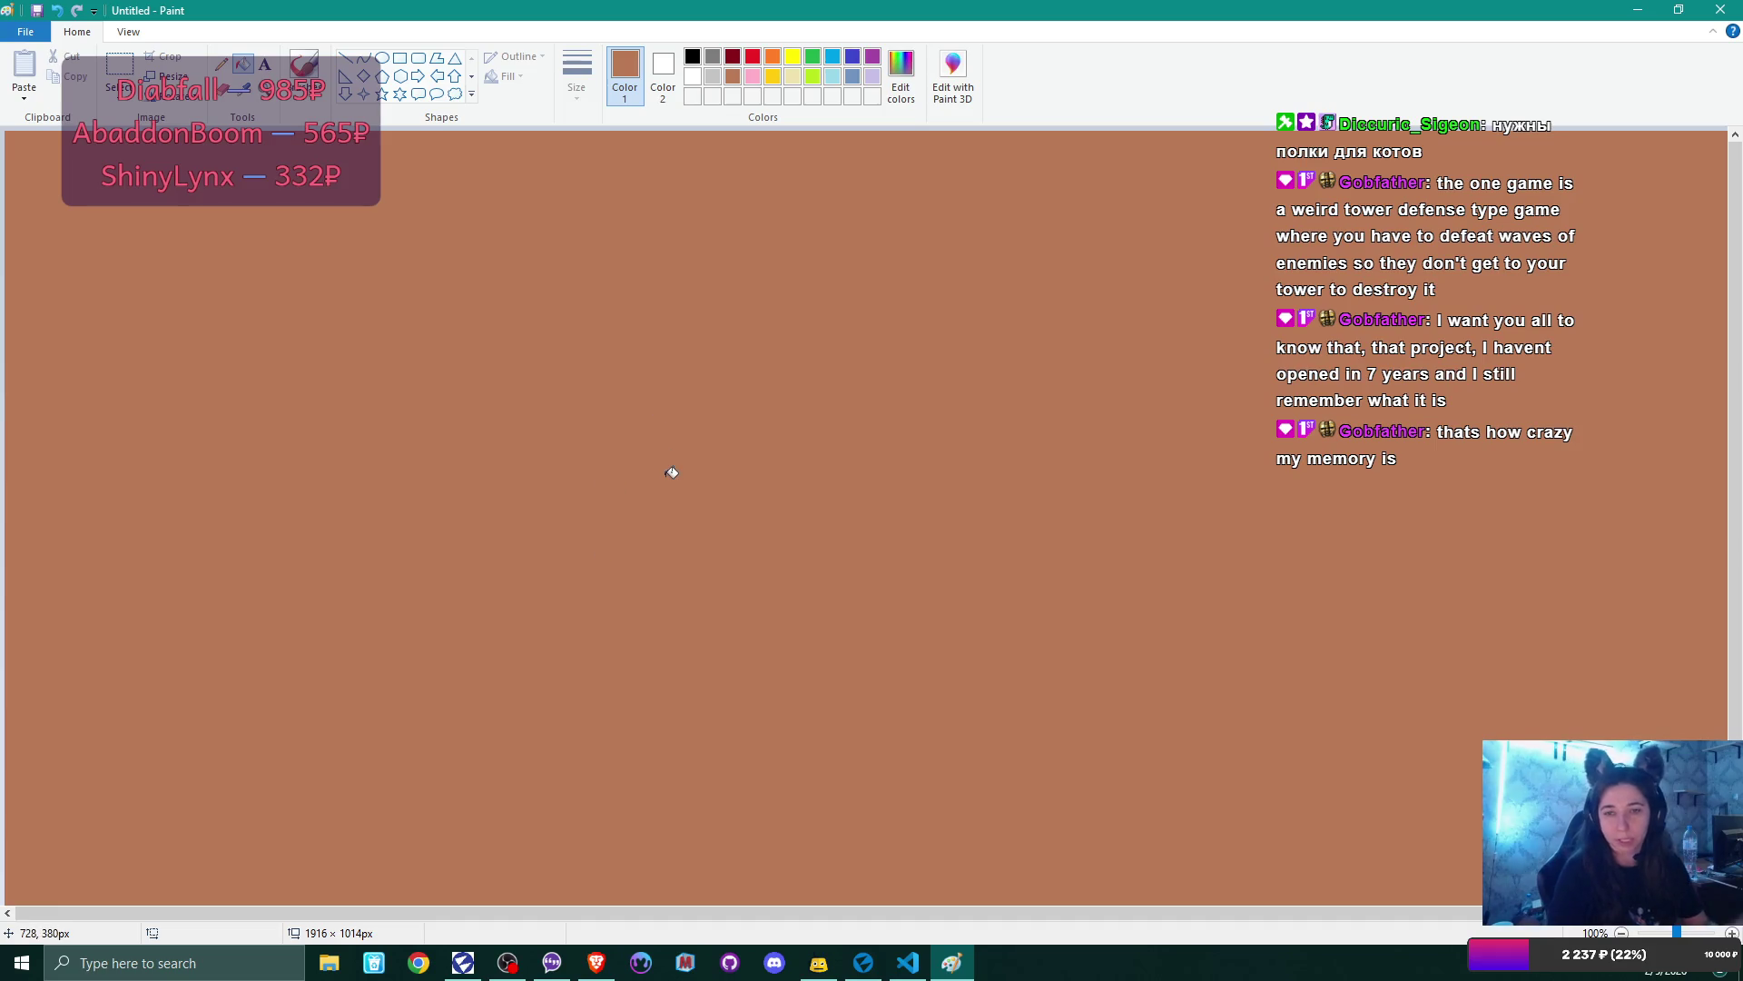
- Pick the thickest line and dark red, sketch freehand walls, then undo them
{"action": "left_click", "coordinate": [221, 64]}
{"action": "left_click", "coordinate": [578, 79]}
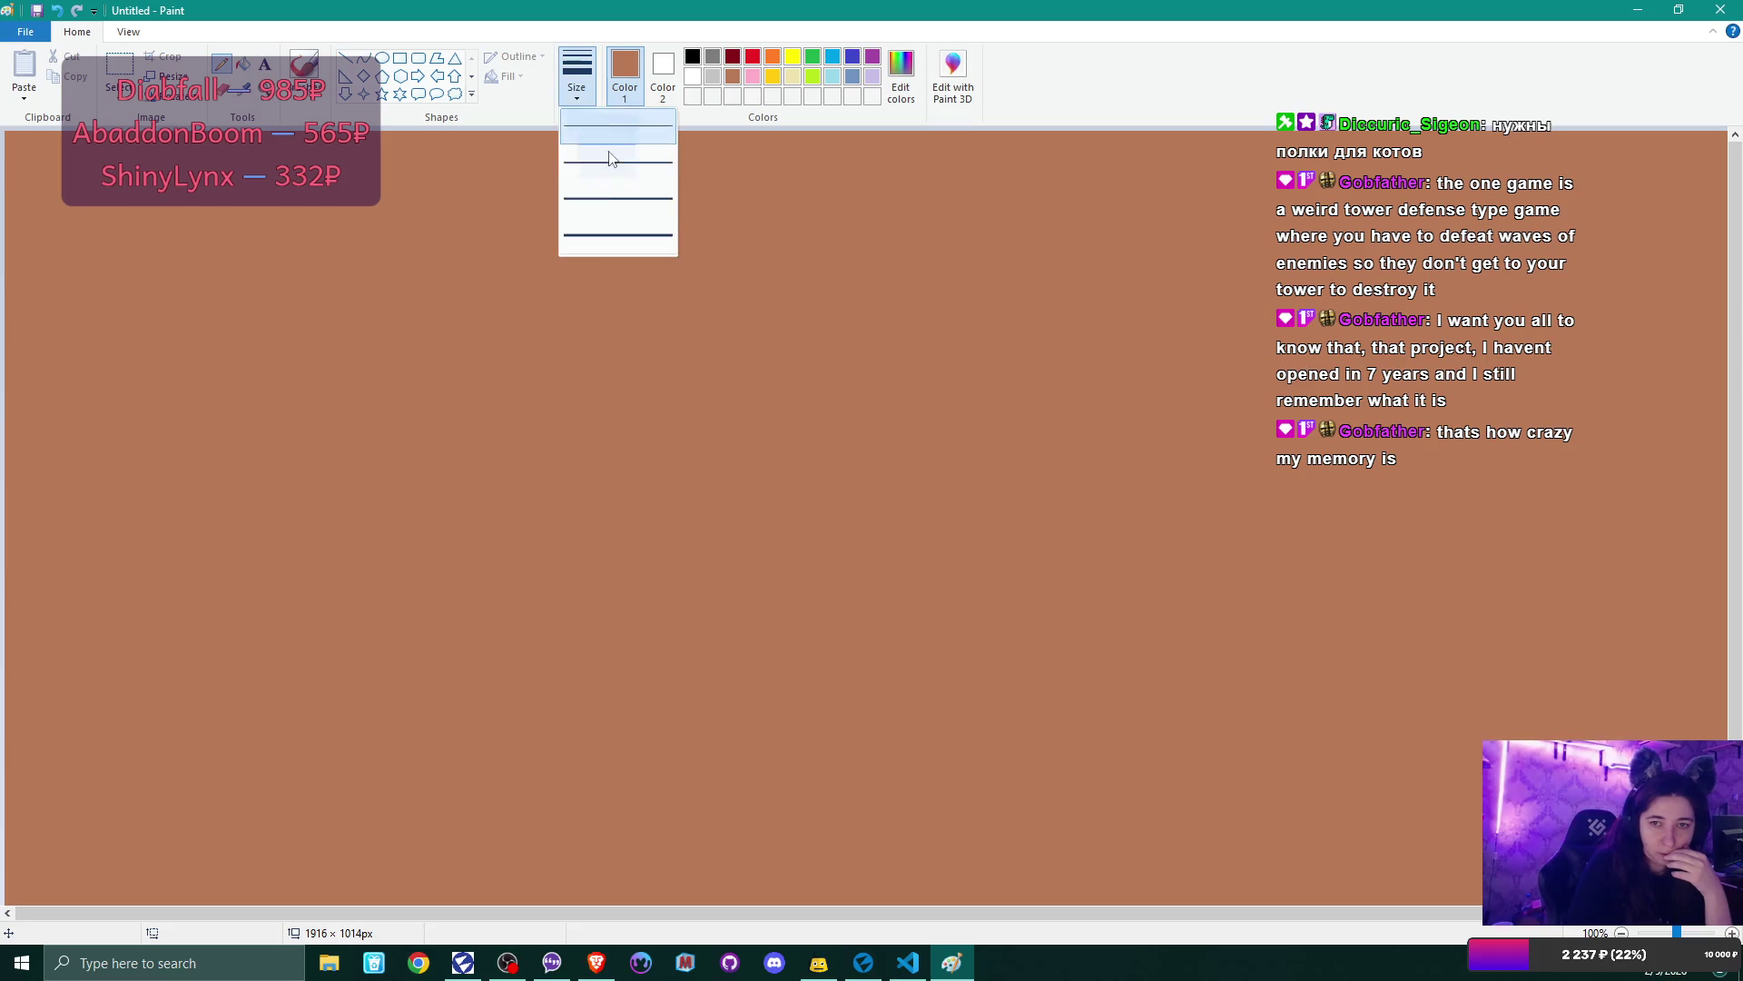
{"action": "left_click", "coordinate": [621, 238]}
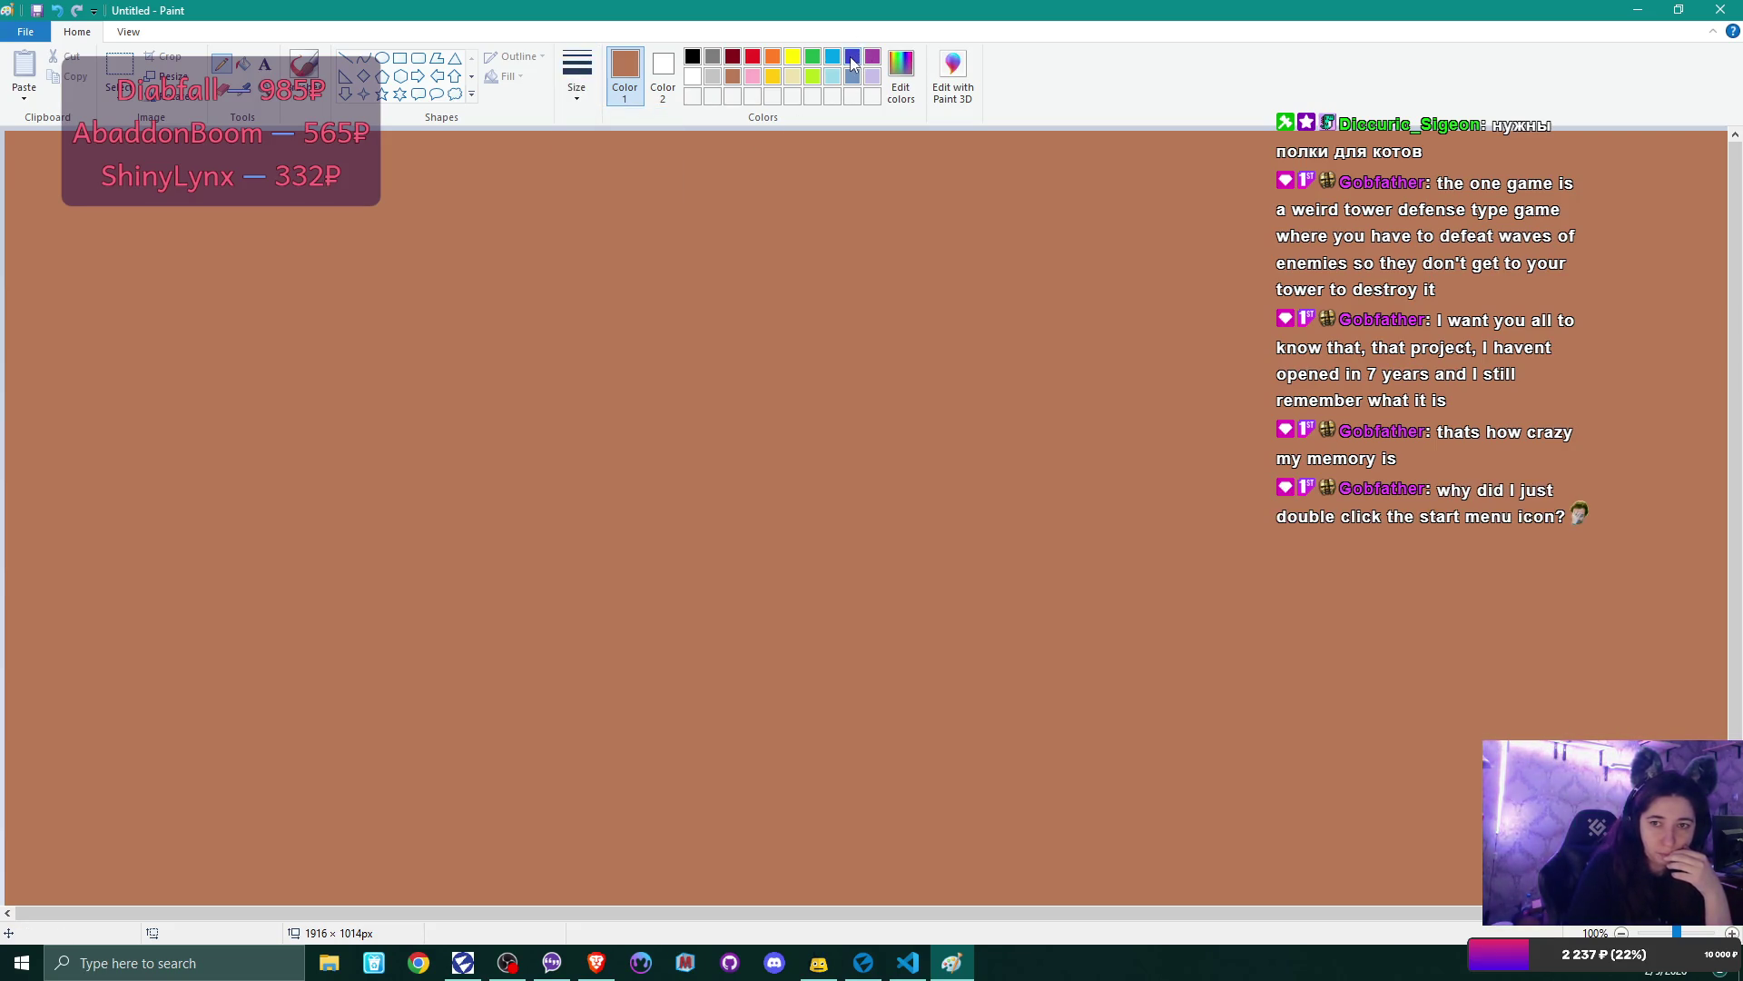
{"action": "left_click", "coordinate": [732, 60]}
{"action": "left_click_drag", "start_coordinate": [42, 175], "coordinate": [88, 867]}
{"action": "mouse_move", "coordinate": [47, 169]}
{"action": "left_mouse_down"}
{"action": "mouse_move", "coordinate": [812, 174]}
{"action": "mouse_move", "coordinate": [821, 863]}
{"action": "left_mouse_up"}
{"action": "left_click_drag", "start_coordinate": [101, 883], "coordinate": [839, 875]}
{"action": "key", "text": "ctrl+z"}
{"action": "key", "text": "ctrl+z"}
{"action": "key", "text": "ctrl+z"}
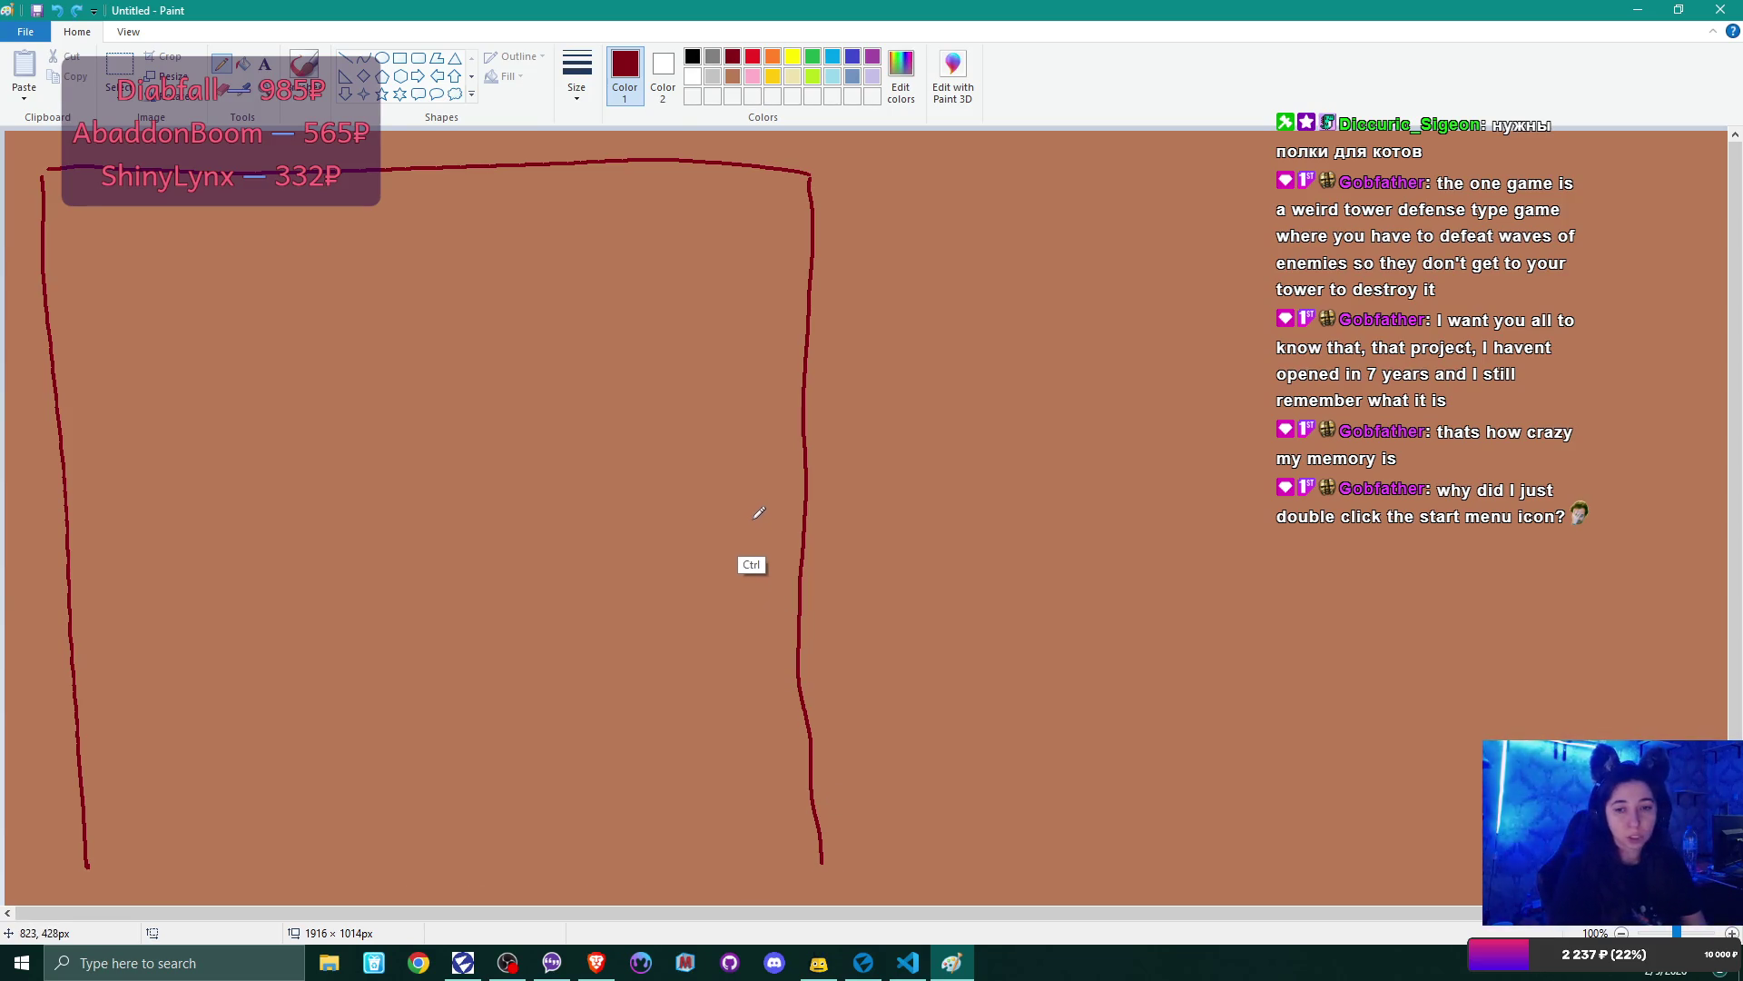
- Draw a dark red rectangle, about 1028 × 817 px, across the canvas's left part
{"action": "left_click", "coordinate": [404, 59]}
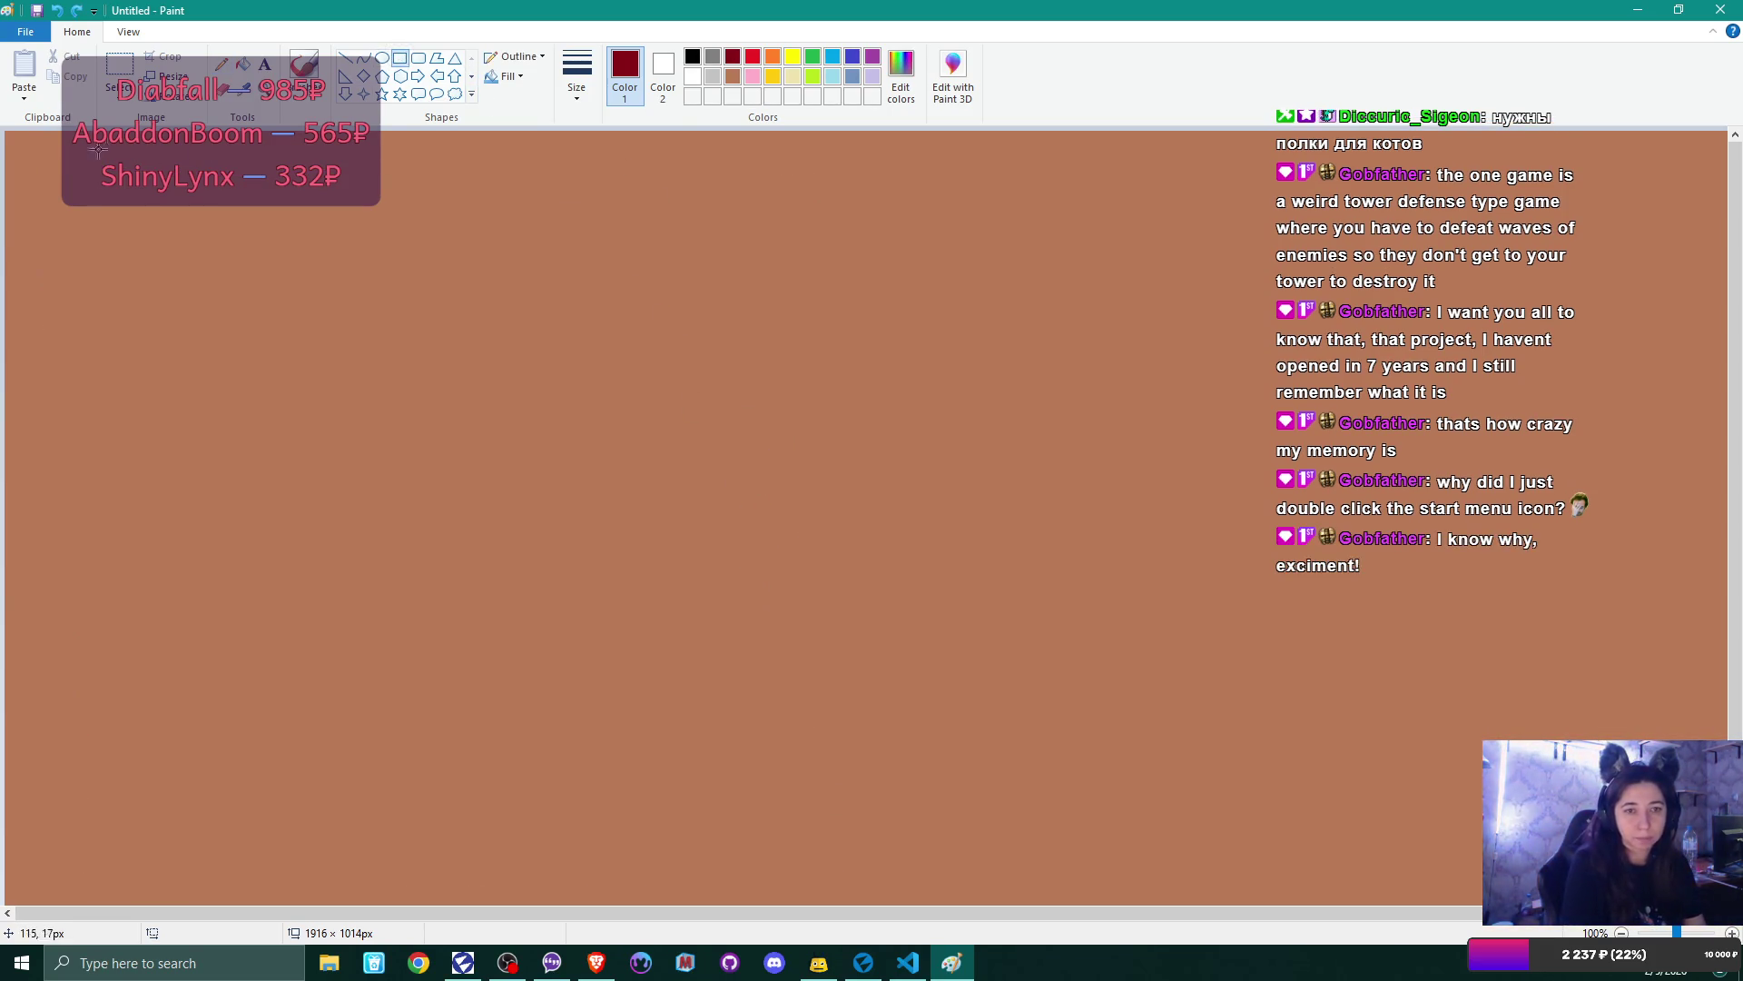
{"action": "left_click_drag", "start_coordinate": [22, 146], "coordinate": [955, 887]}
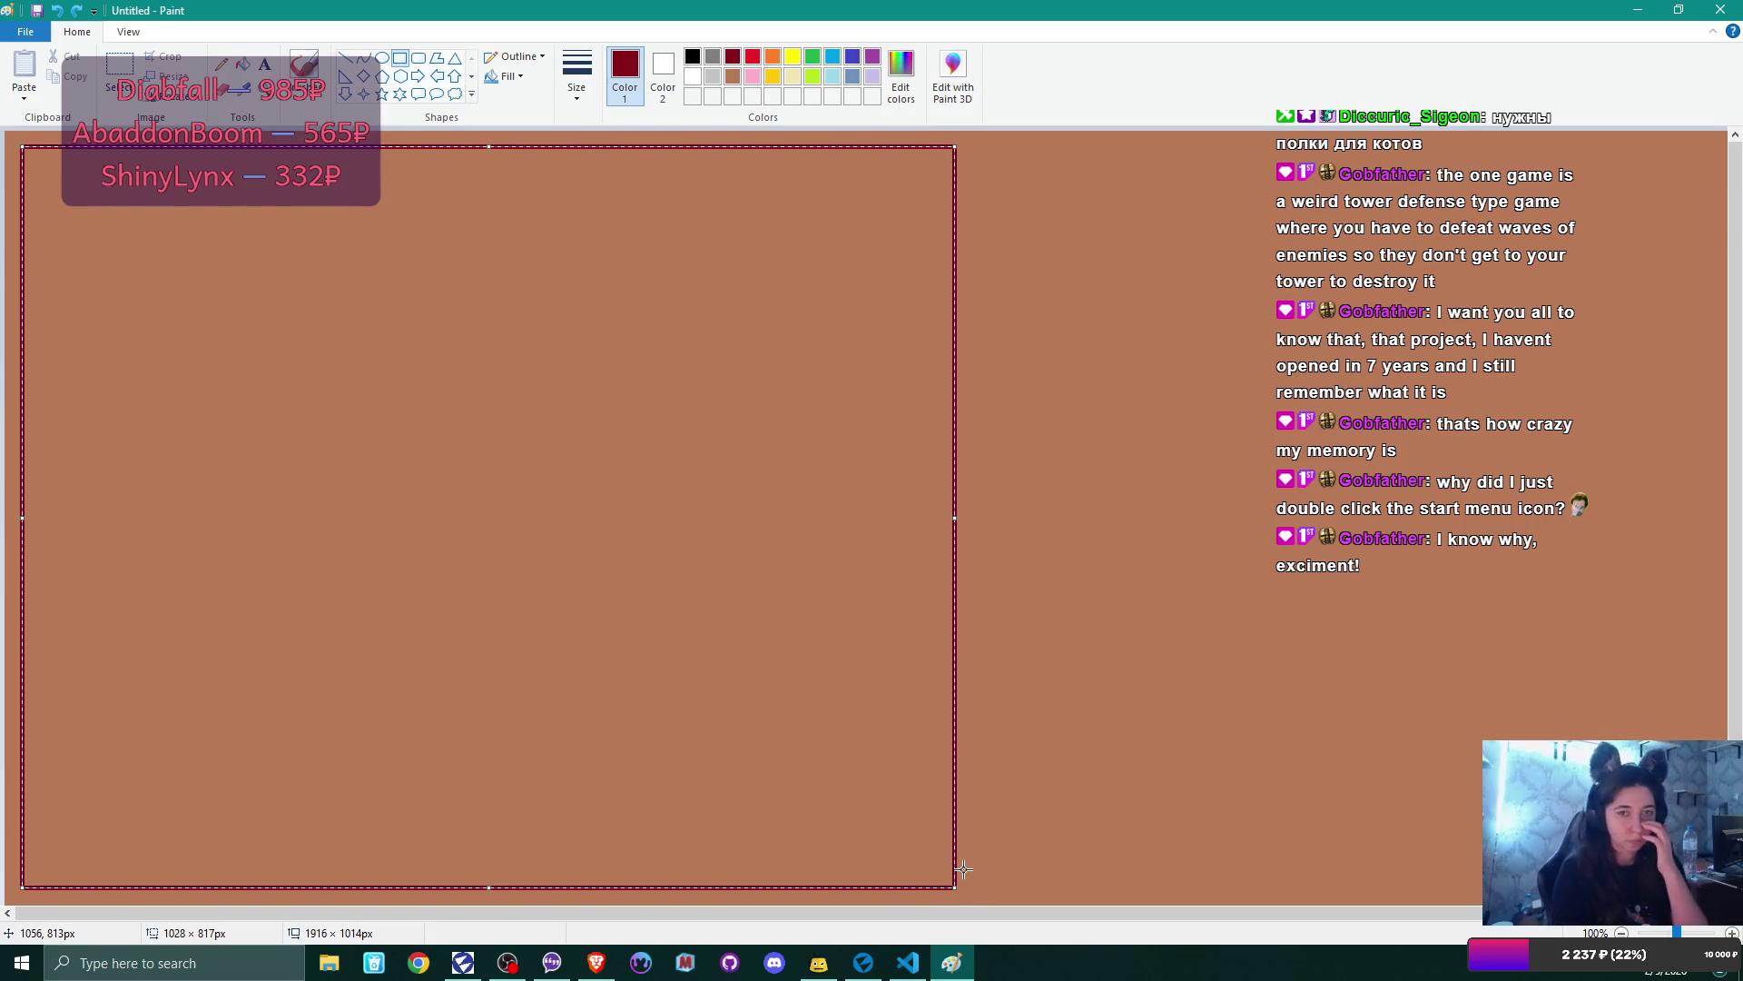
{"action": "left_click", "coordinate": [221, 64]}
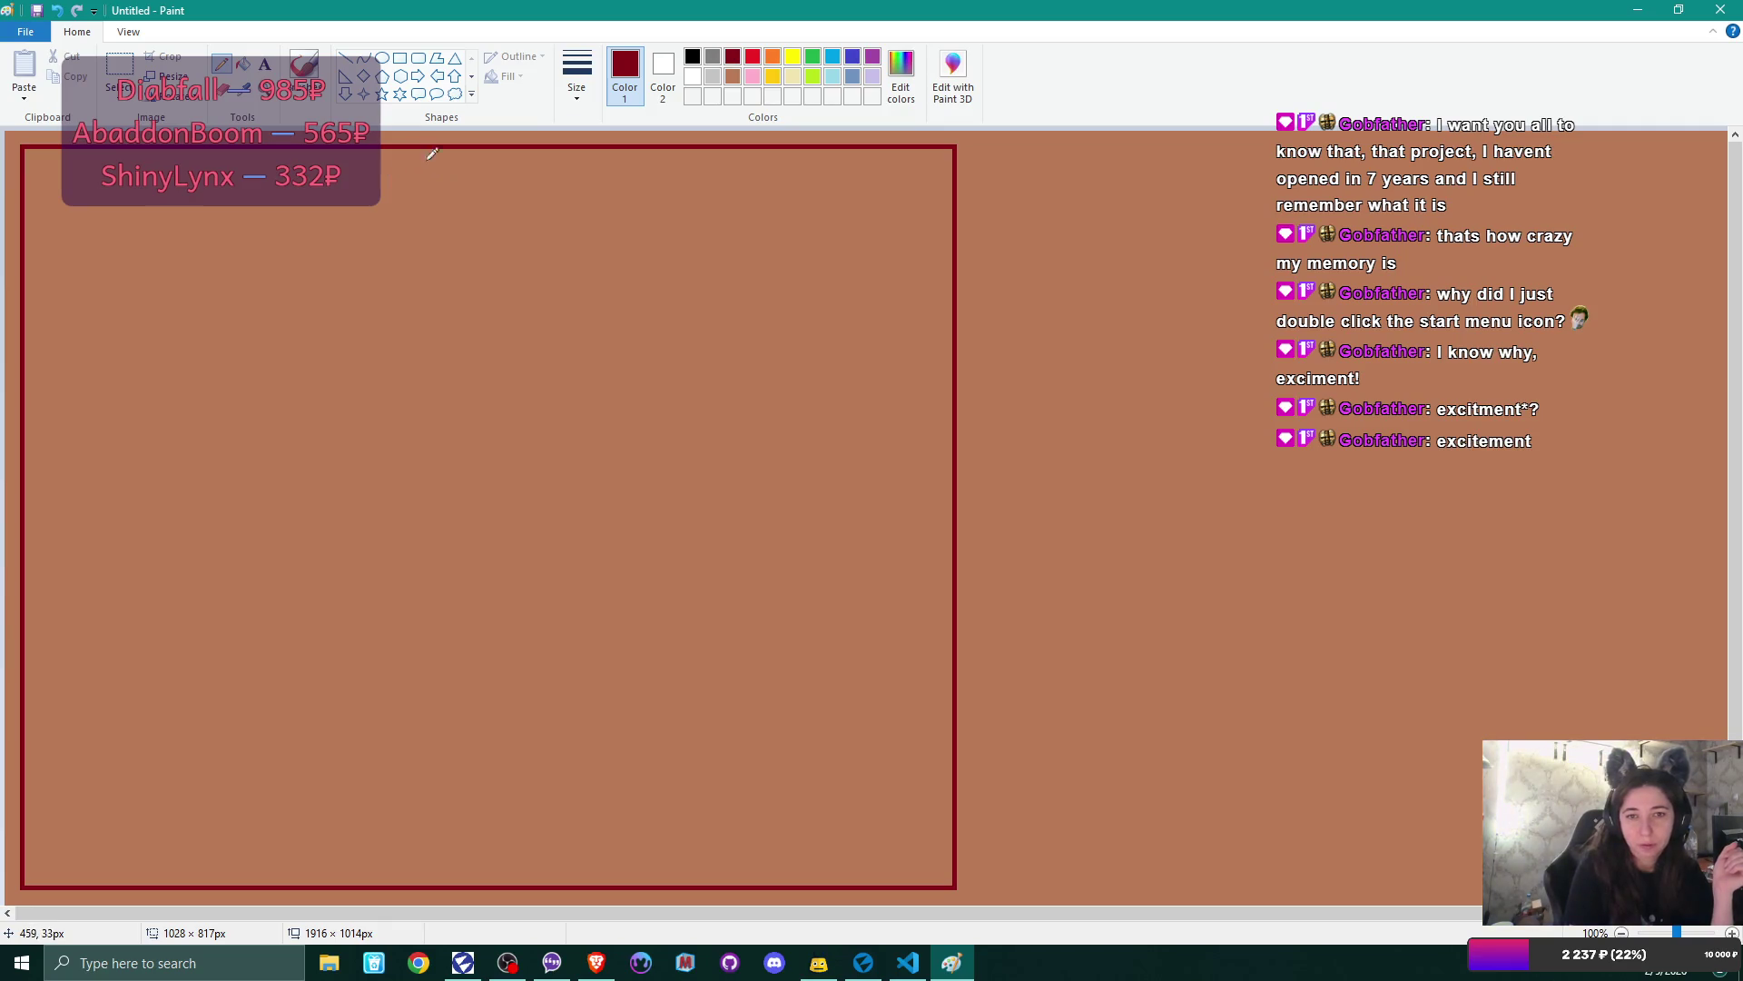
- Try a freehand dividing wall, a thin rectangle and a purple box, then undo them
{"action": "mouse_move", "coordinate": [500, 148]}
{"action": "left_mouse_down"}
{"action": "mouse_move", "coordinate": [483, 303]}
{"action": "mouse_move", "coordinate": [503, 139]}
{"action": "left_mouse_up"}
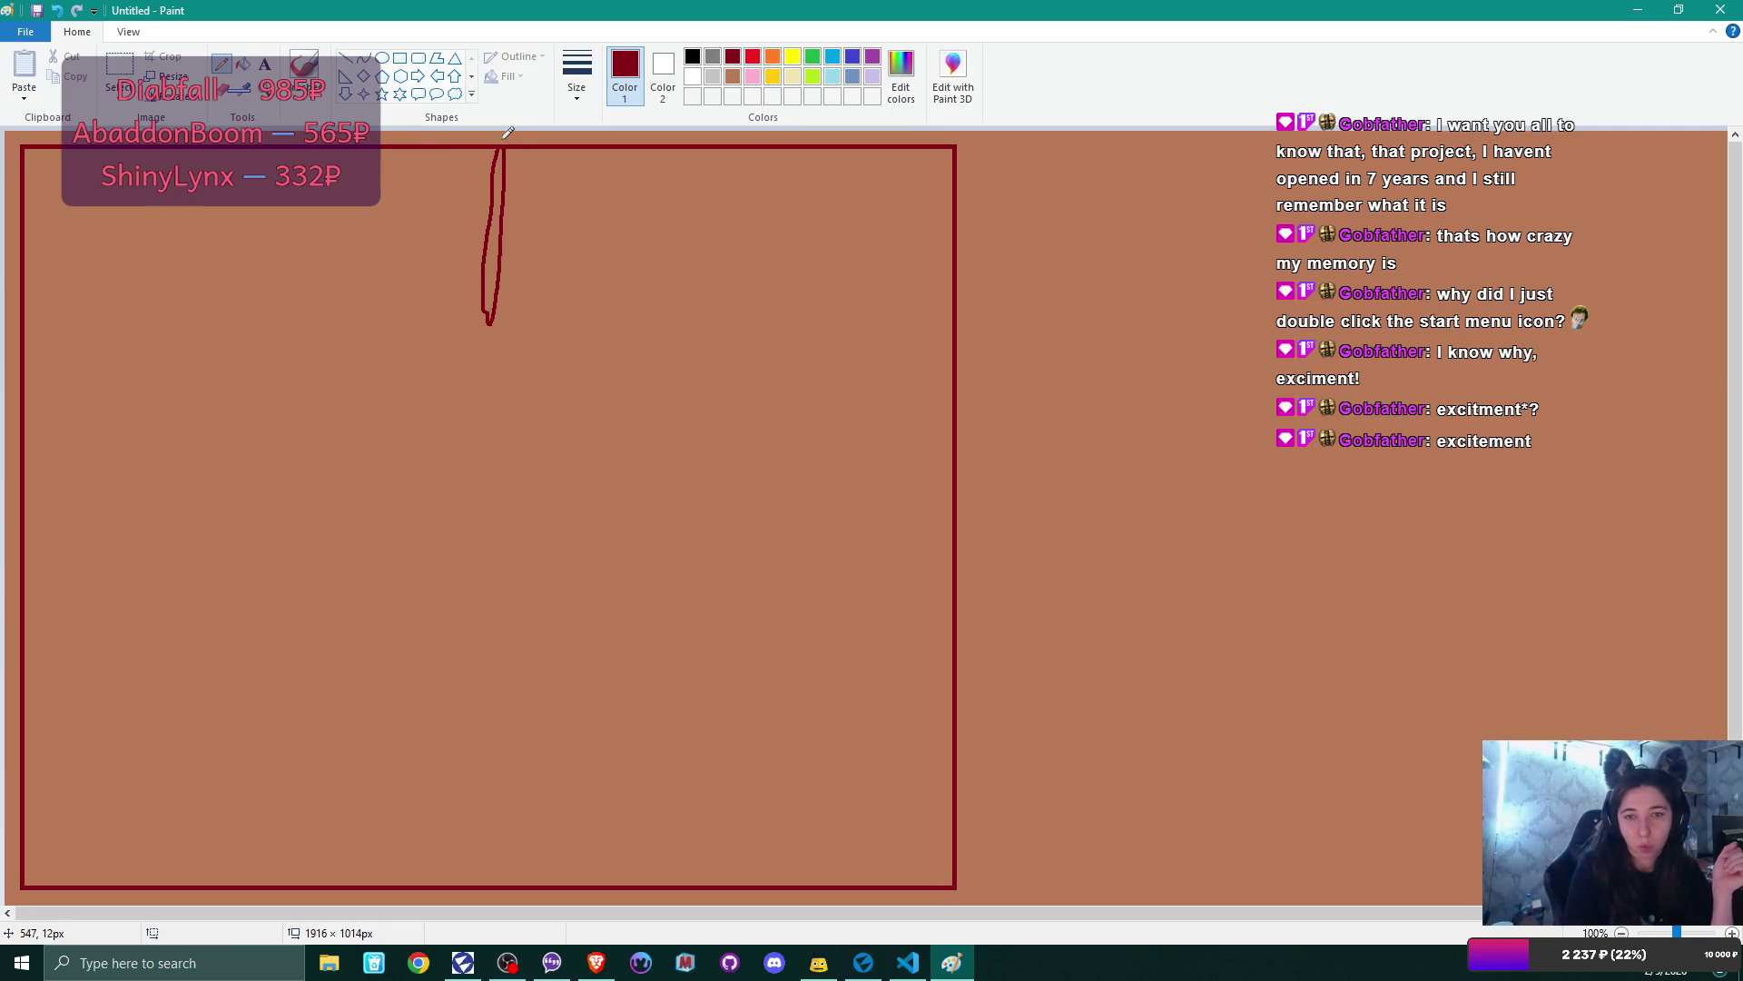
{"action": "key", "text": "ctrl+z"}
{"action": "left_click", "coordinate": [400, 58]}
{"action": "mouse_move", "coordinate": [527, 148]}
{"action": "left_mouse_down"}
{"action": "mouse_move", "coordinate": [556, 305]}
{"action": "mouse_move", "coordinate": [542, 352]}
{"action": "left_mouse_up"}
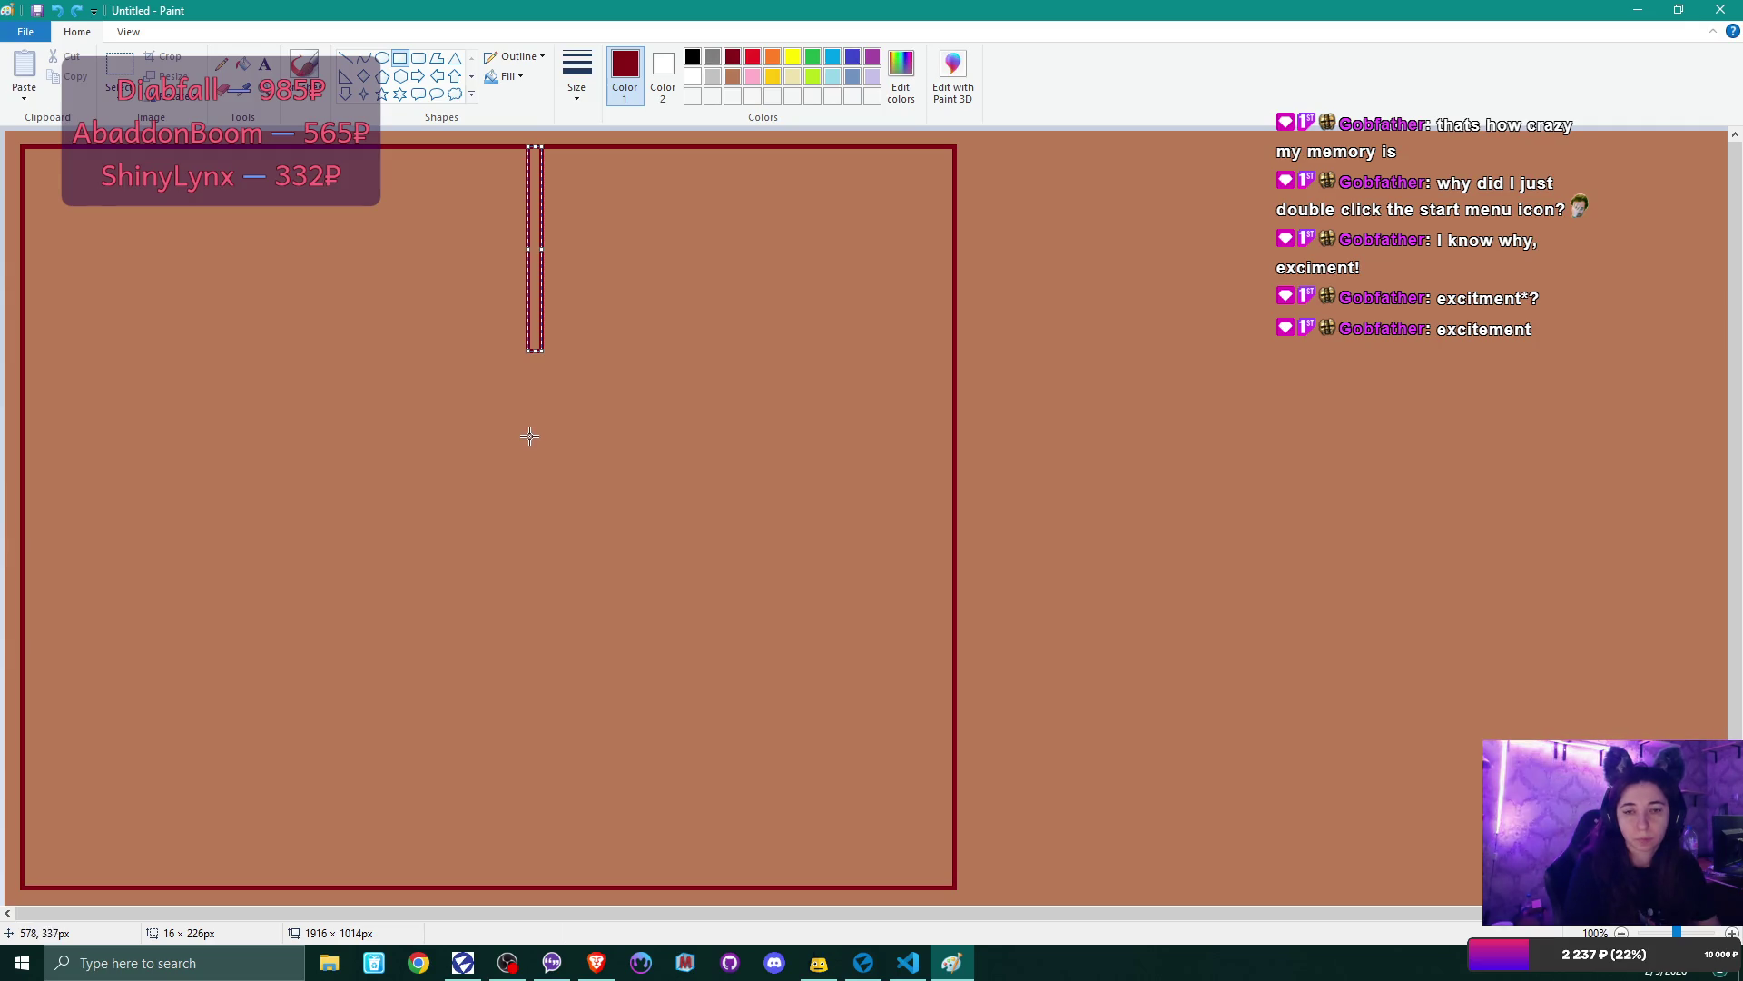
{"action": "left_click", "coordinate": [872, 58]}
{"action": "mouse_move", "coordinate": [45, 156]}
{"action": "left_mouse_down"}
{"action": "mouse_move", "coordinate": [208, 401]}
{"action": "mouse_move", "coordinate": [224, 394]}
{"action": "left_mouse_up"}
{"action": "key", "text": "ctrl+z"}
{"action": "key", "text": "ctrl+z"}
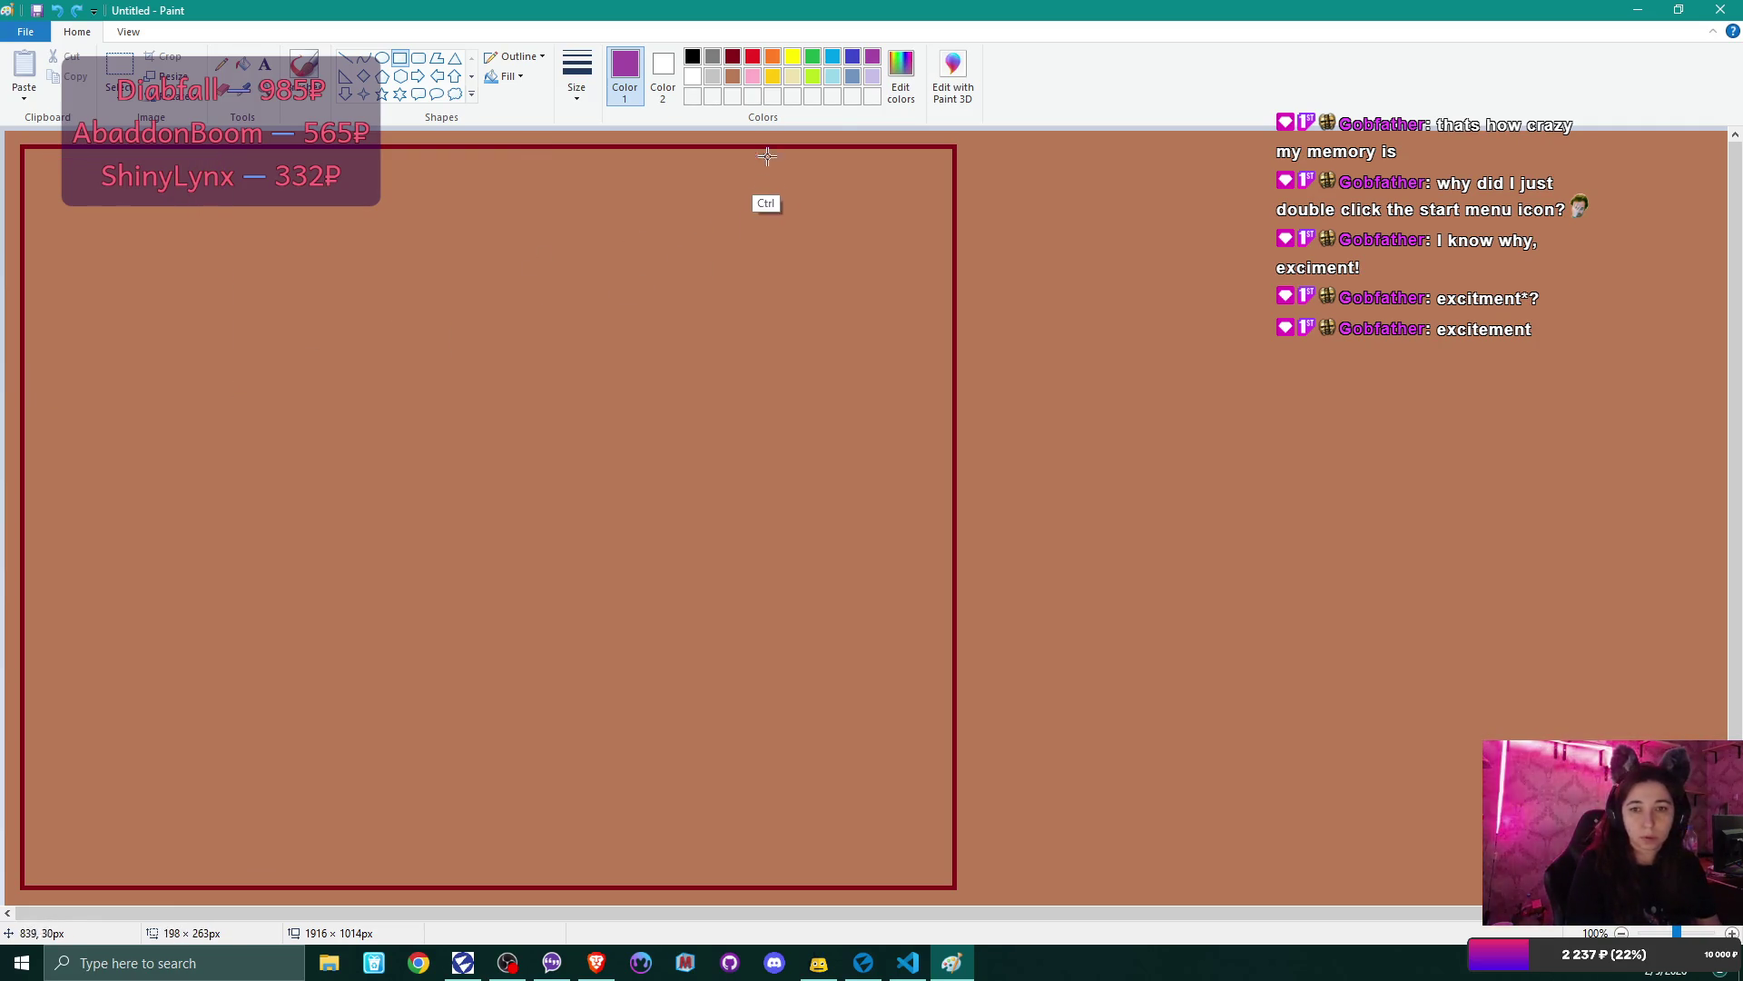
- Draw a narrow dark red wall, about 20 × 256 px, hanging from the top wall
{"action": "left_click", "coordinate": [733, 56]}
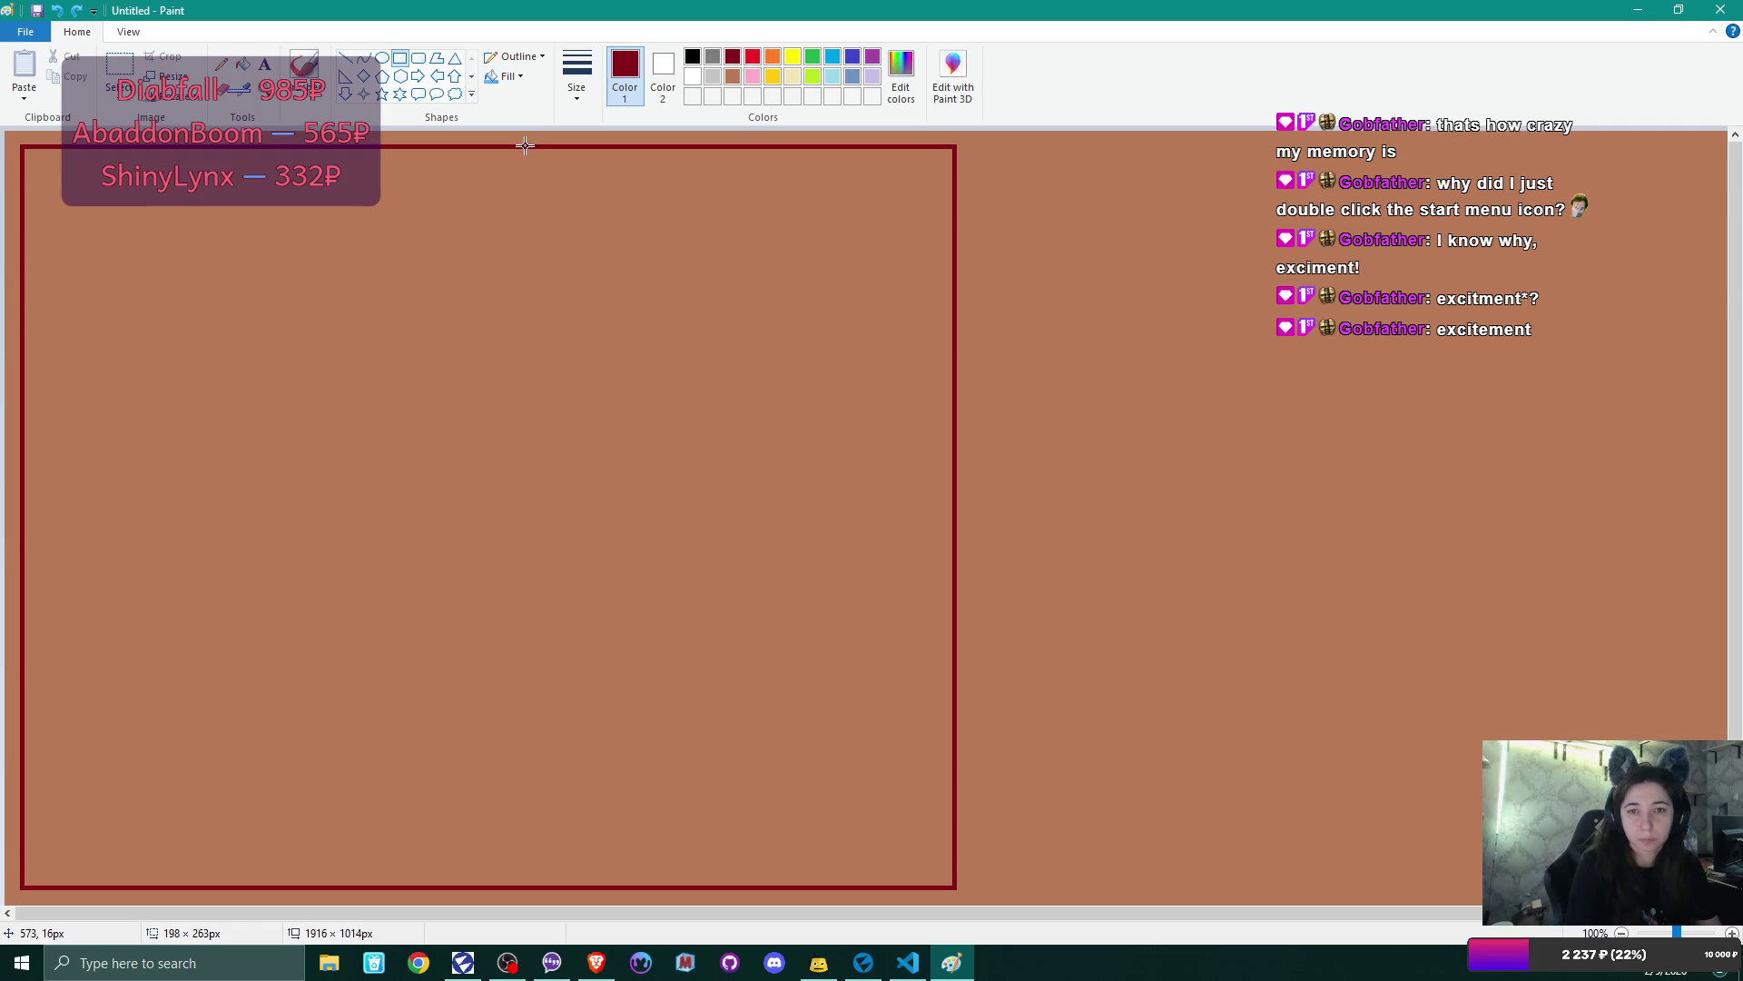
{"action": "left_click_drag", "start_coordinate": [525, 145], "coordinate": [452, 152]}
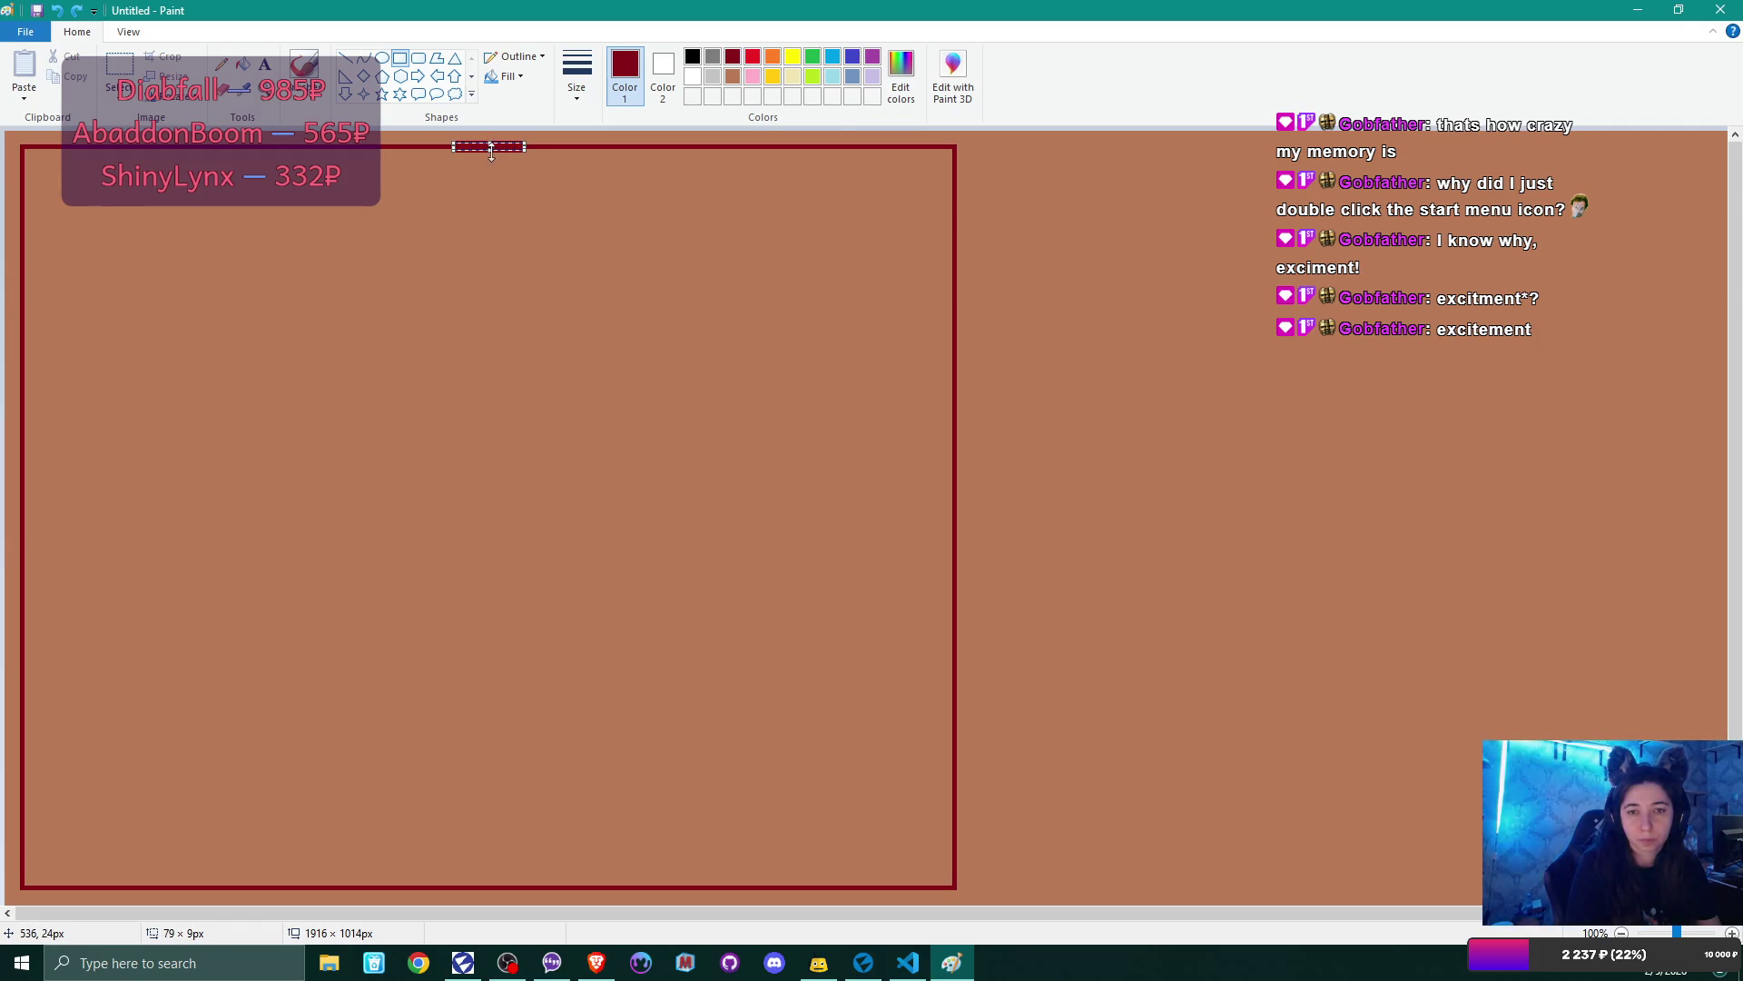
{"action": "key", "text": "ctrl+z"}
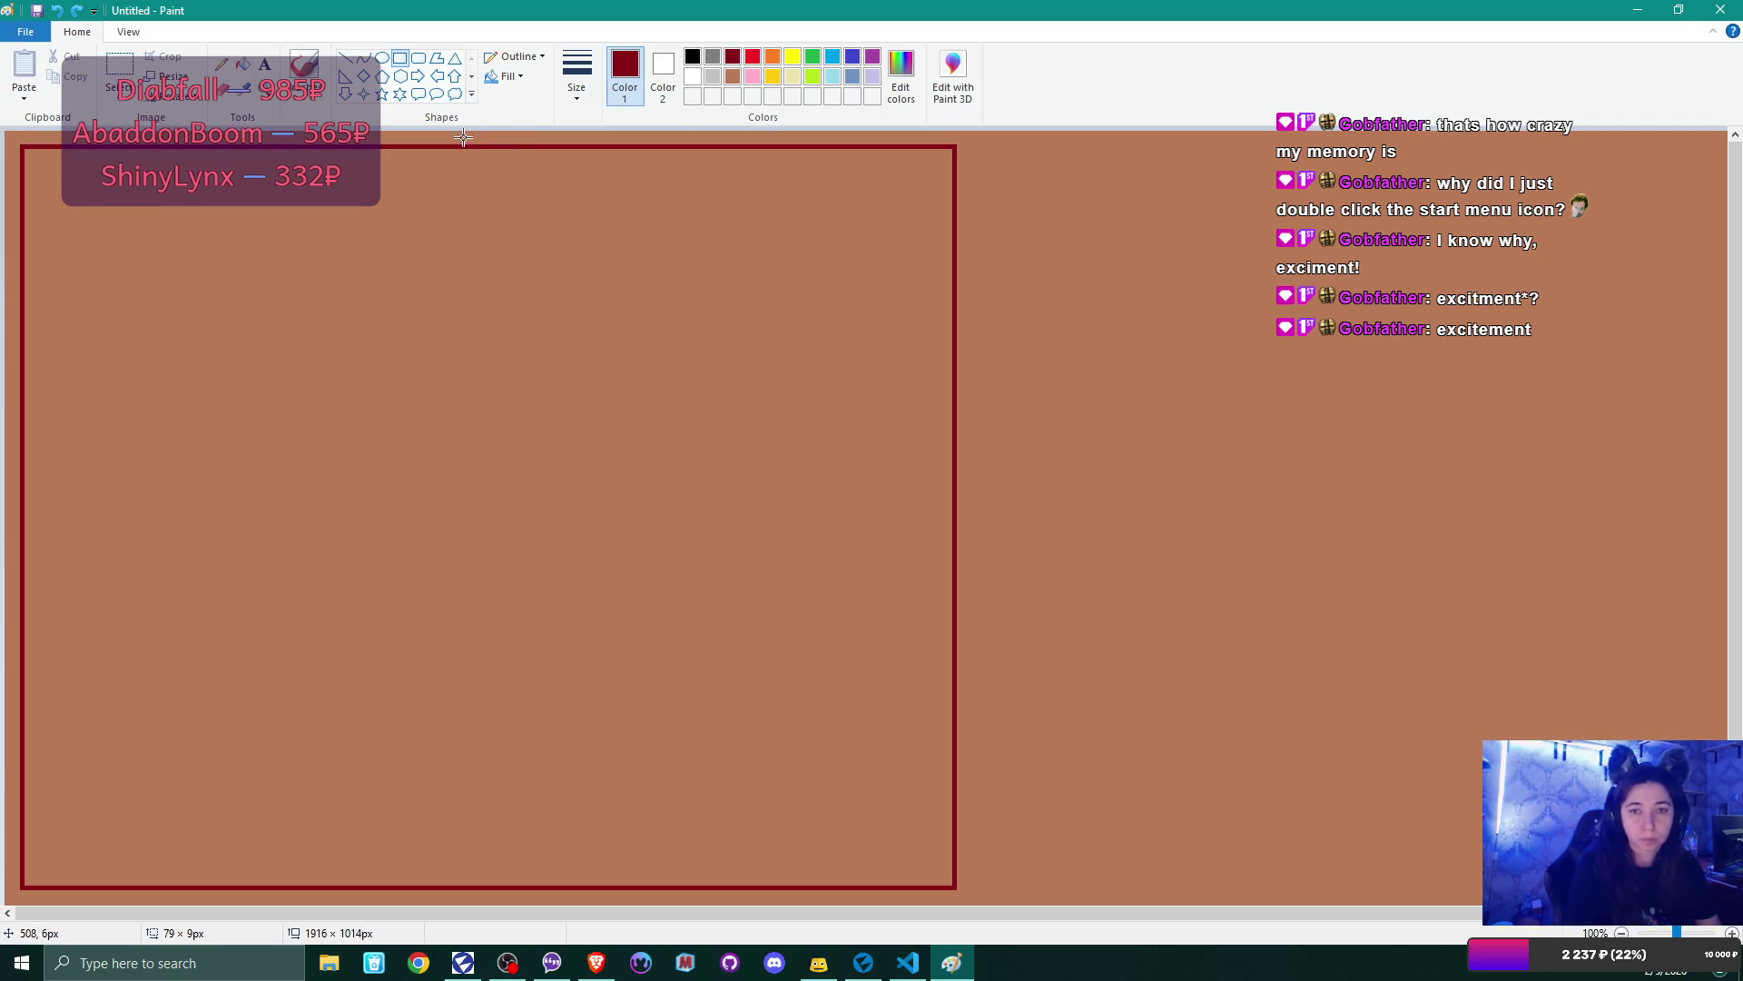
{"action": "left_click_drag", "start_coordinate": [453, 145], "coordinate": [471, 375]}
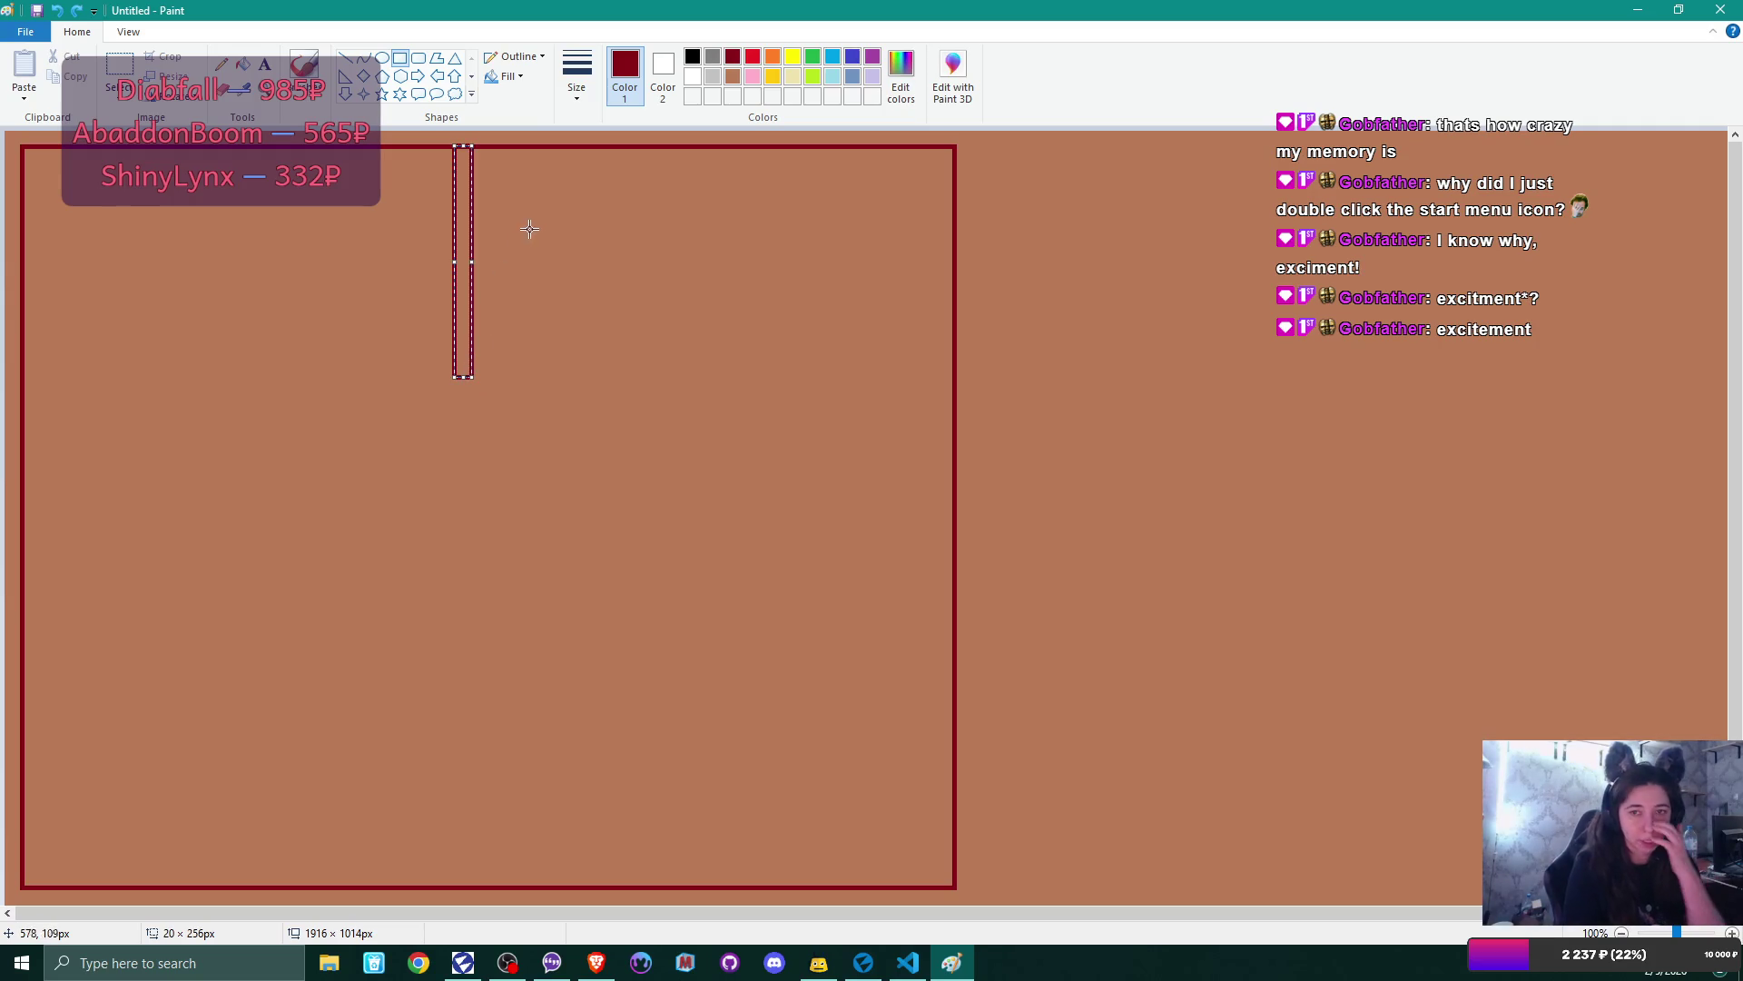
{"action": "left_click", "coordinate": [236, 173]}
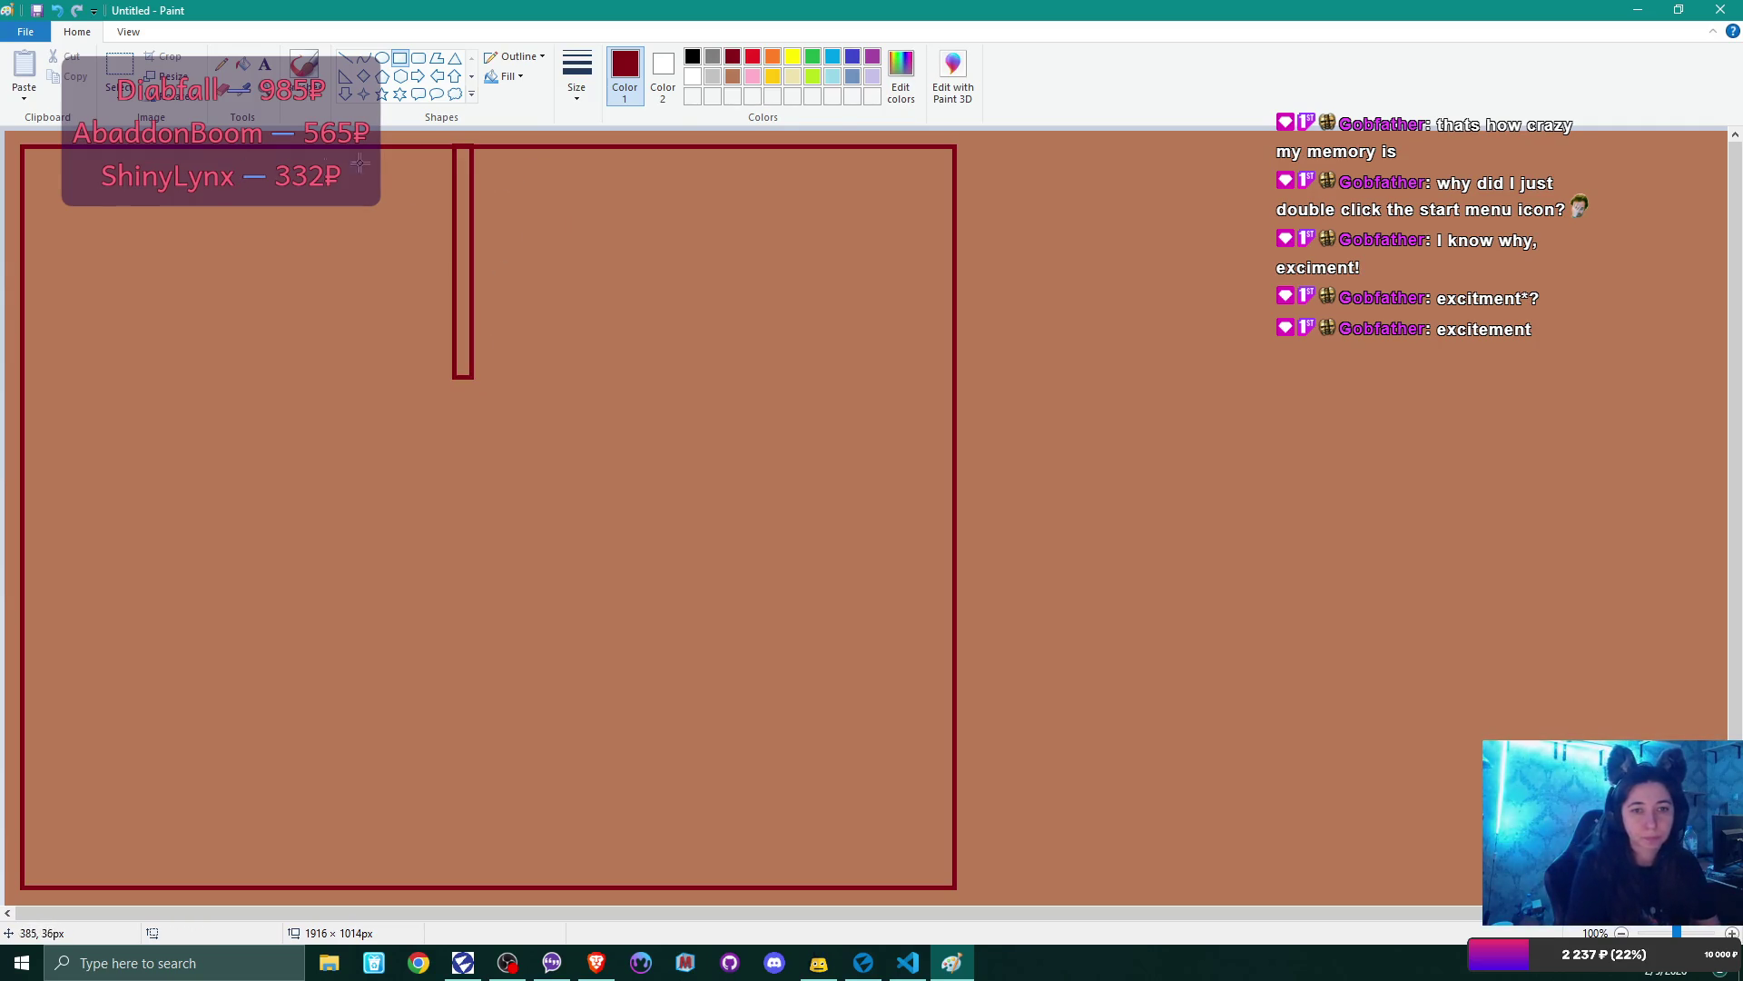
{"action": "left_click", "coordinate": [864, 58]}
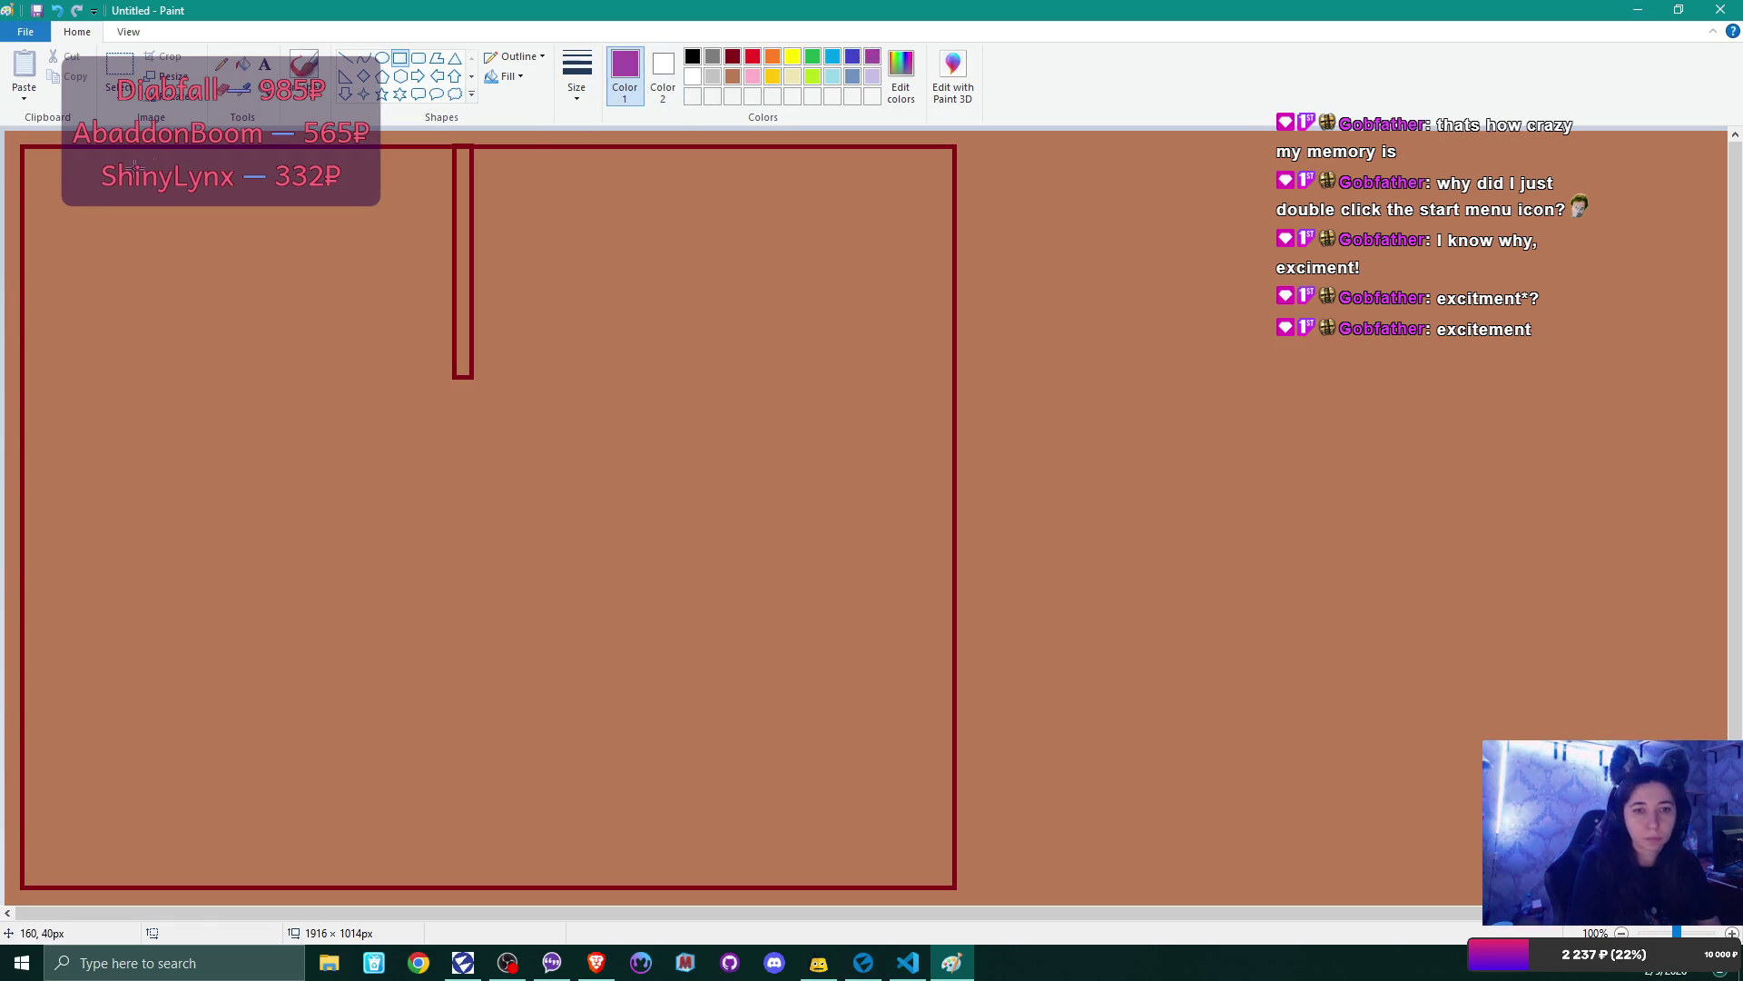
- Draw a 188 × 262 px purple rectangle upper left, shift it right, and add a small box at its top
{"action": "mouse_move", "coordinate": [40, 160]}
{"action": "left_mouse_down"}
{"action": "mouse_move", "coordinate": [245, 412]}
{"action": "mouse_move", "coordinate": [211, 396]}
{"action": "left_mouse_up"}
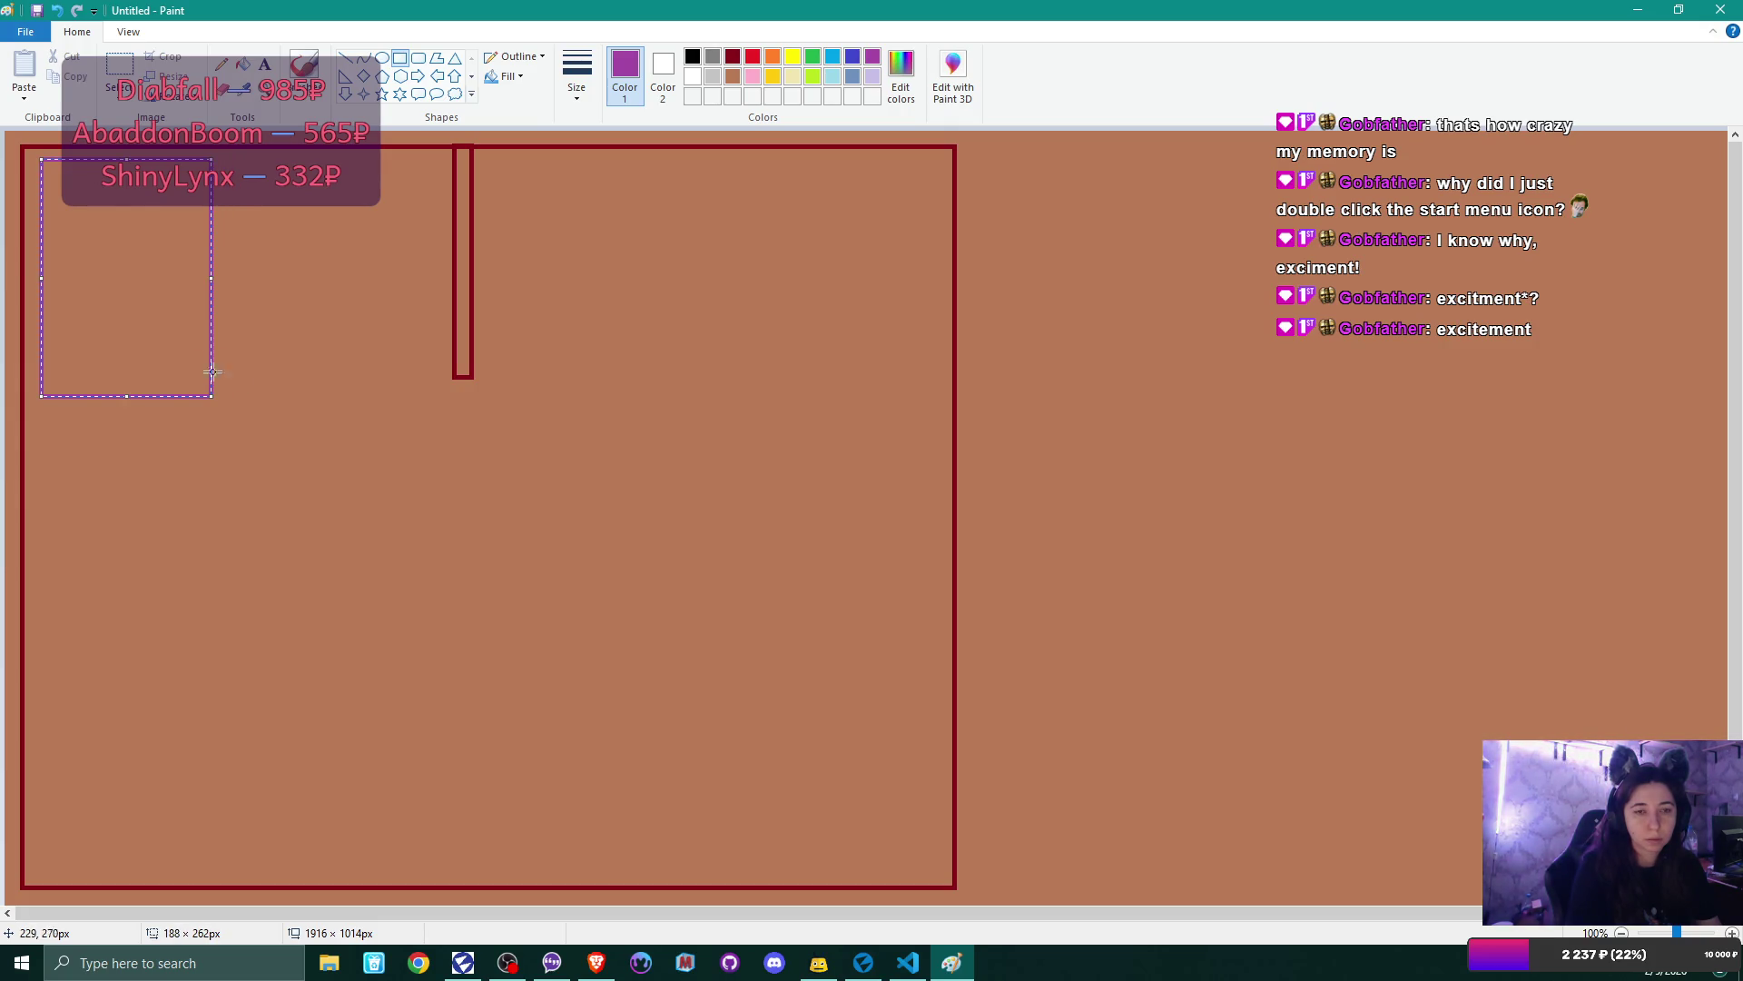
{"action": "left_click_drag", "start_coordinate": [111, 173], "coordinate": [168, 166]}
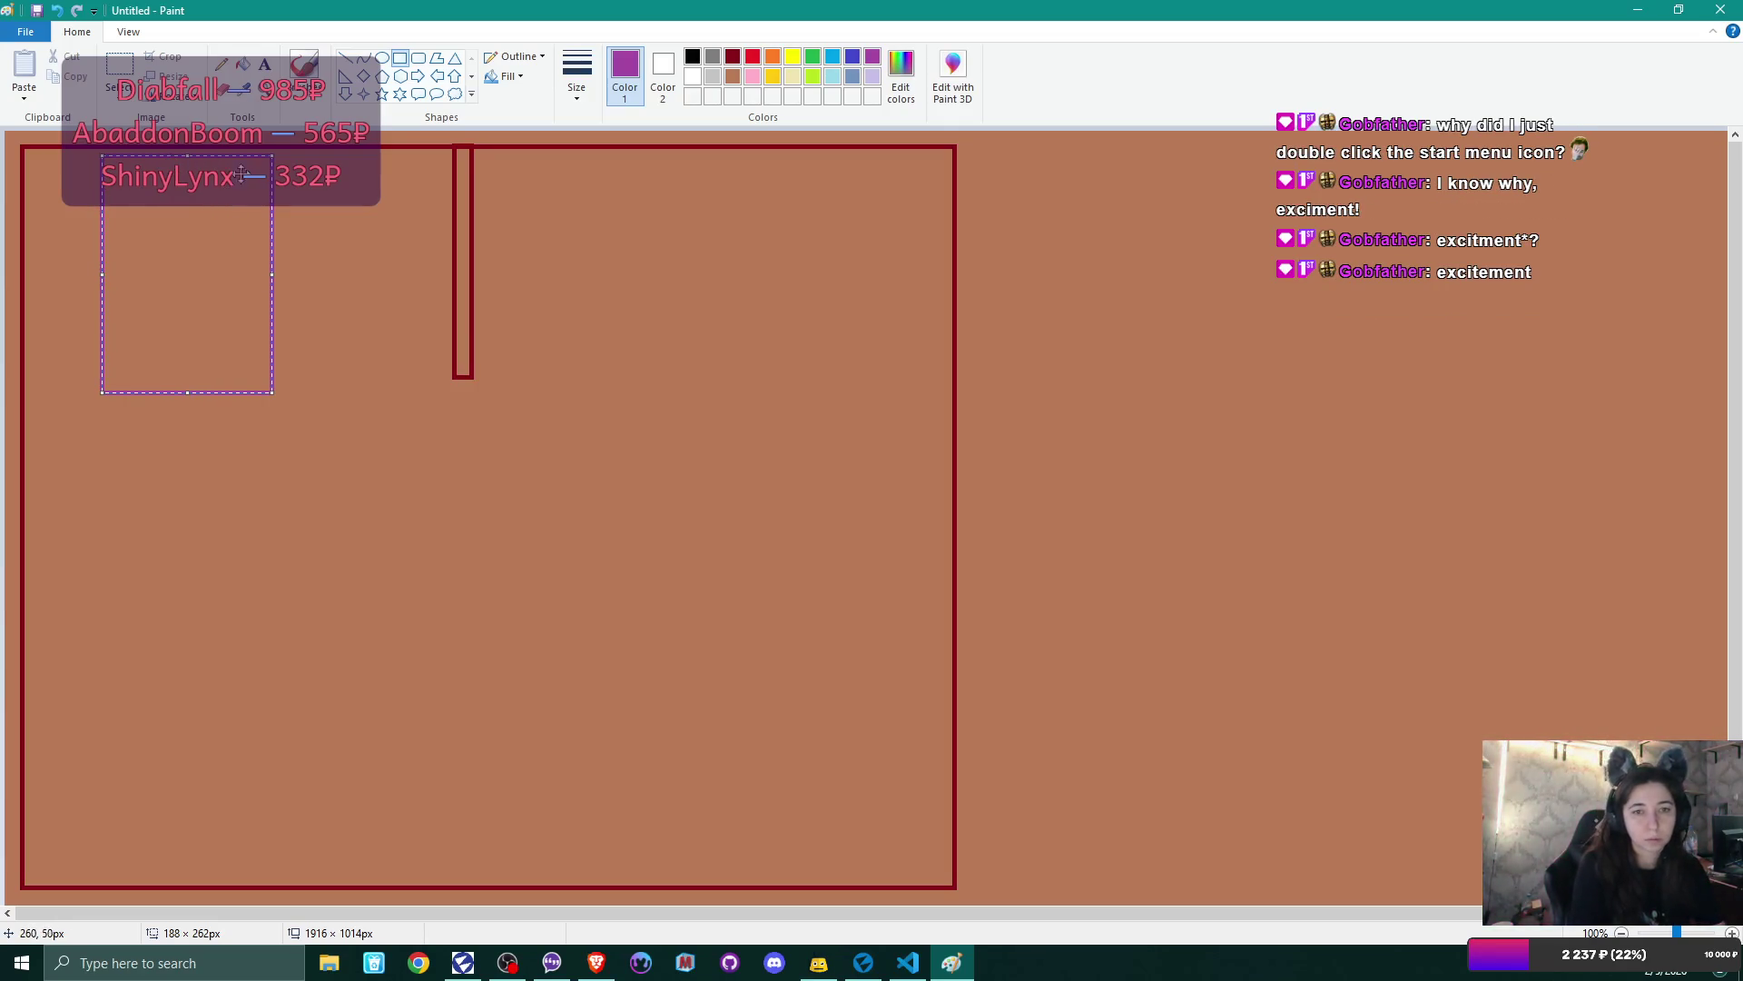
{"action": "left_click", "coordinate": [290, 219]}
{"action": "left_click_drag", "start_coordinate": [152, 179], "coordinate": [219, 219]}
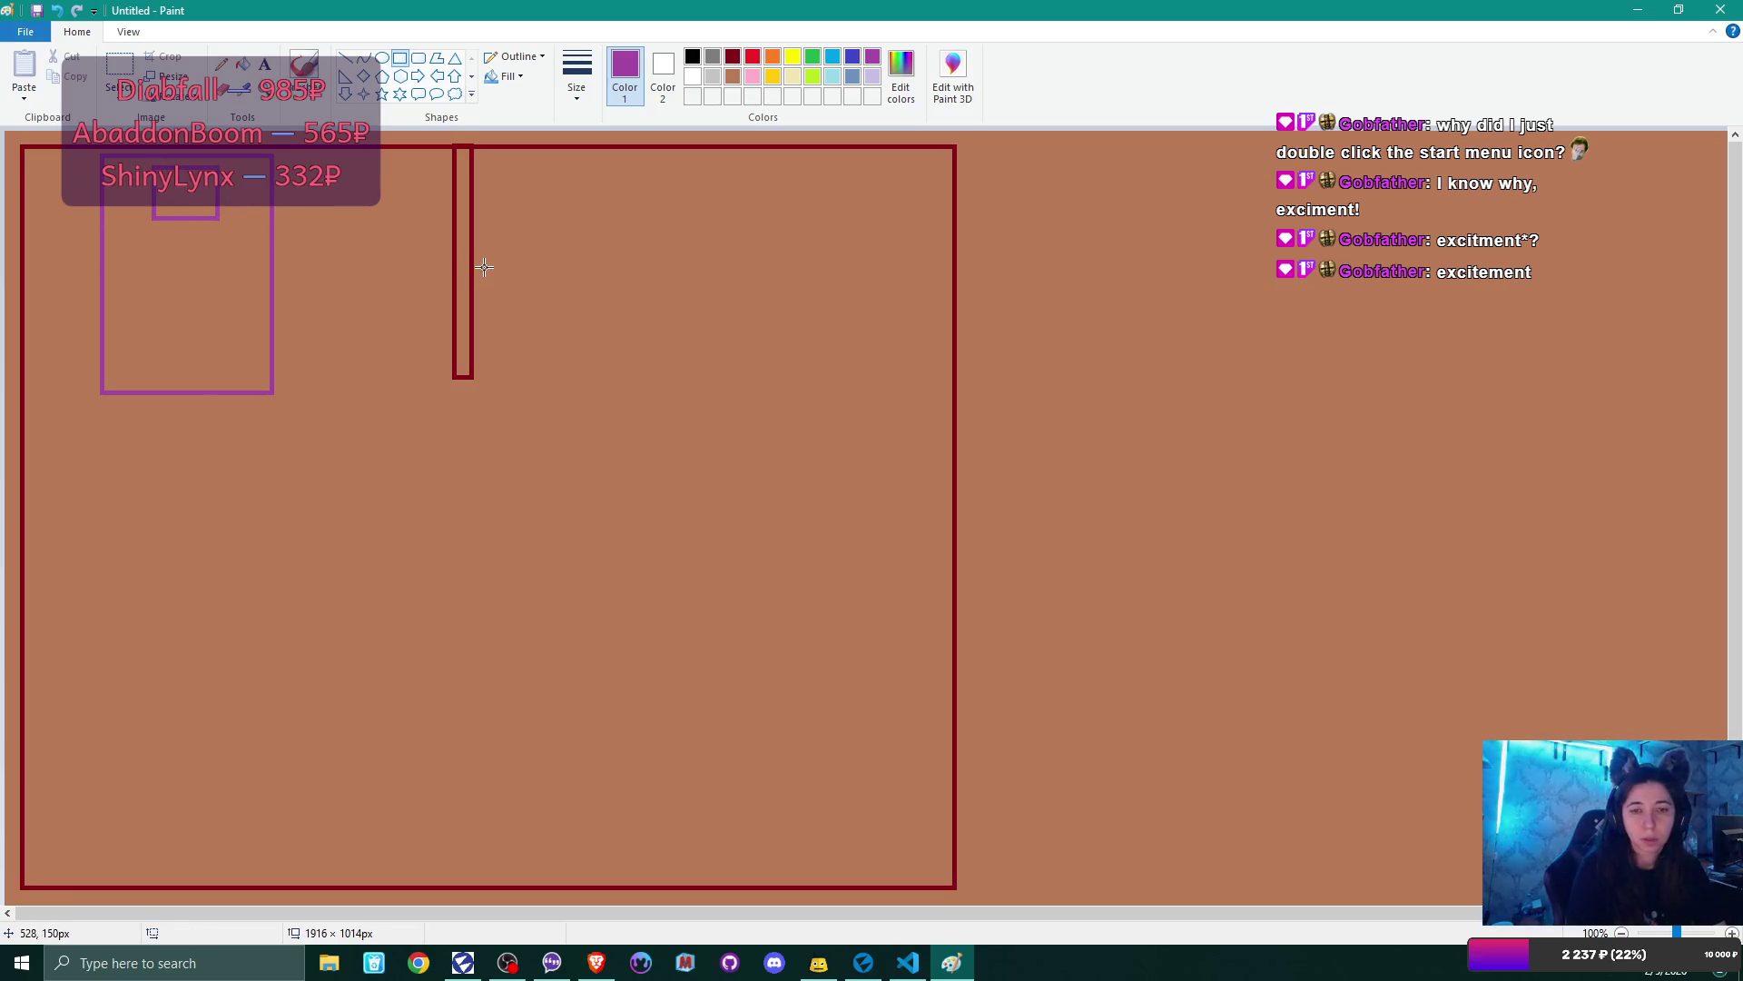
{"action": "left_click", "coordinate": [851, 58]}
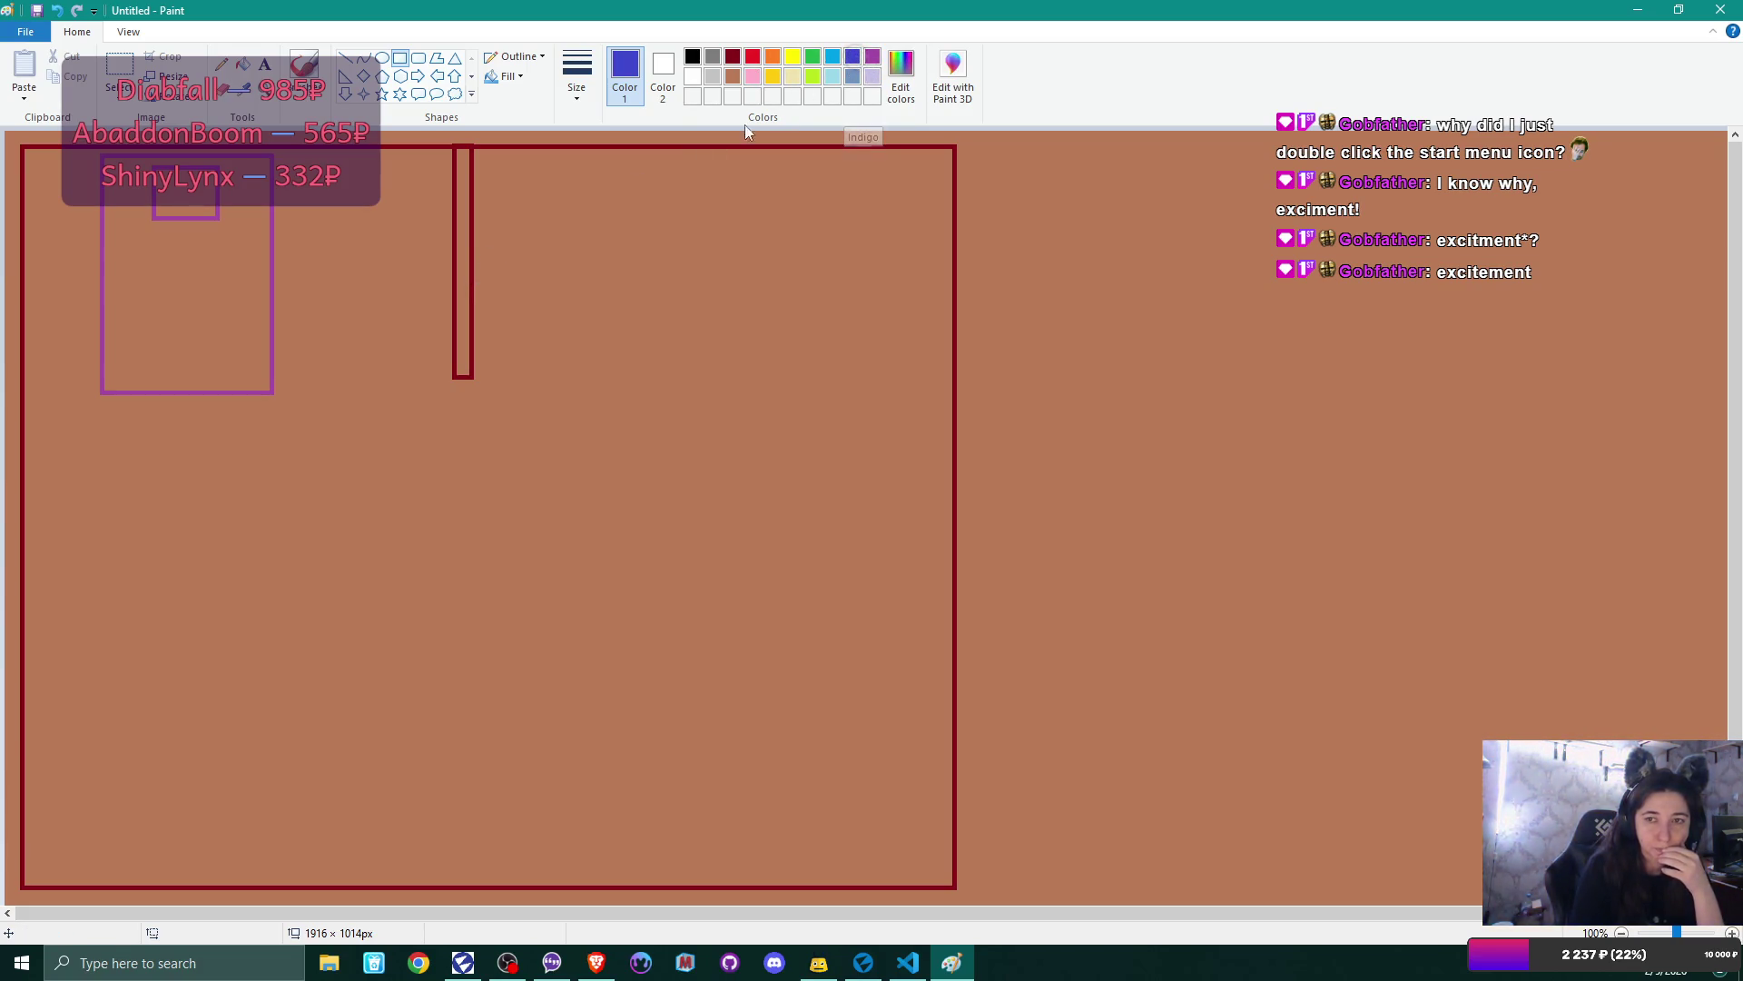
- Draw a long indigo bar along the top wall and a circle in the middle of the shop
{"action": "mouse_move", "coordinate": [487, 159]}
{"action": "left_mouse_down"}
{"action": "mouse_move", "coordinate": [856, 260]}
{"action": "mouse_move", "coordinate": [941, 233]}
{"action": "left_mouse_up"}
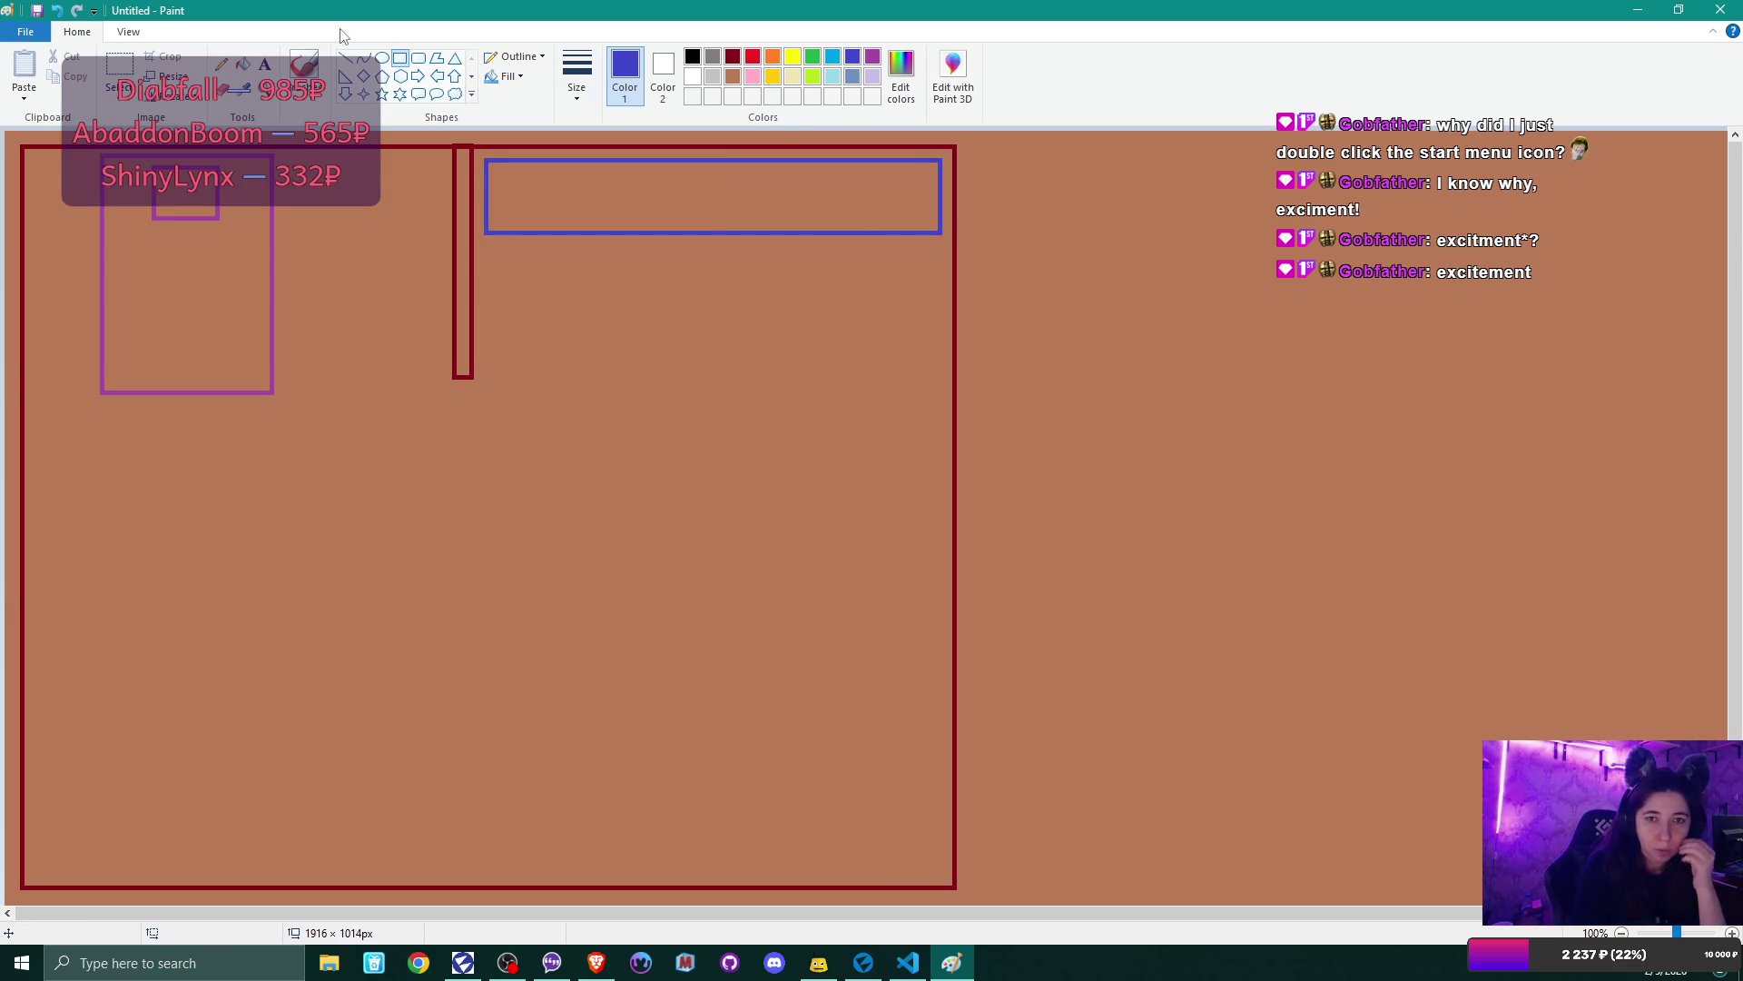
{"action": "left_click", "coordinate": [382, 58]}
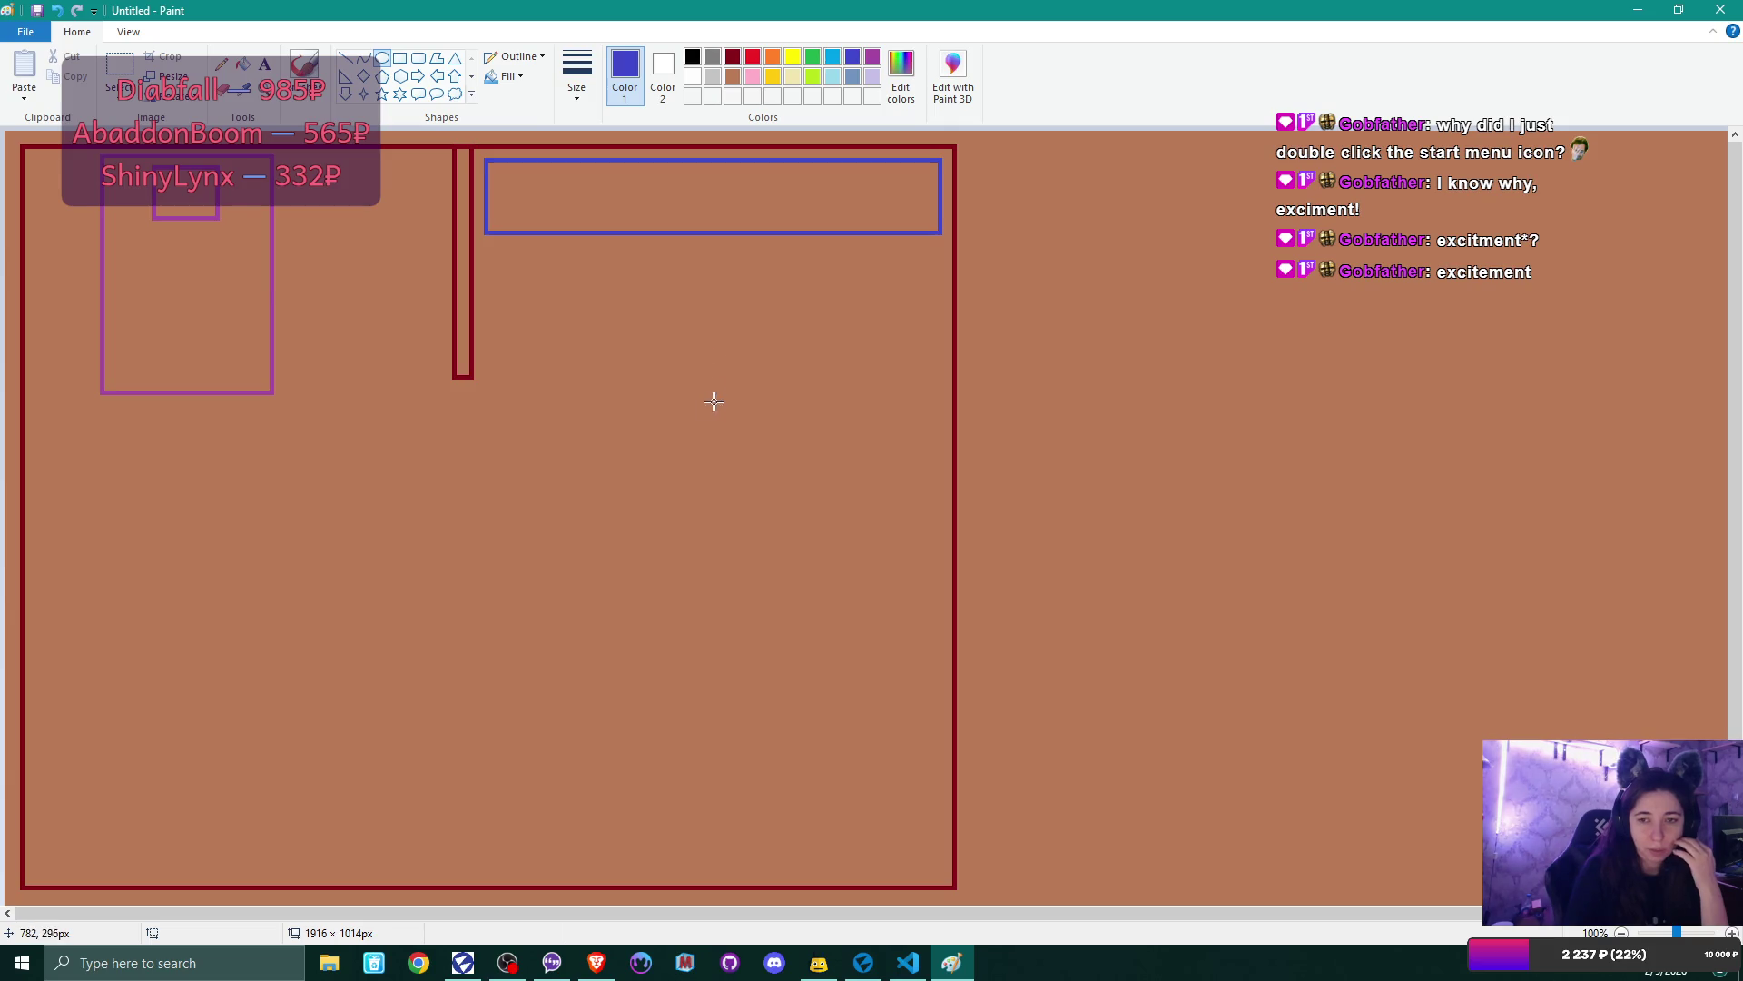
{"action": "left_click_drag", "start_coordinate": [698, 424], "coordinate": [820, 545]}
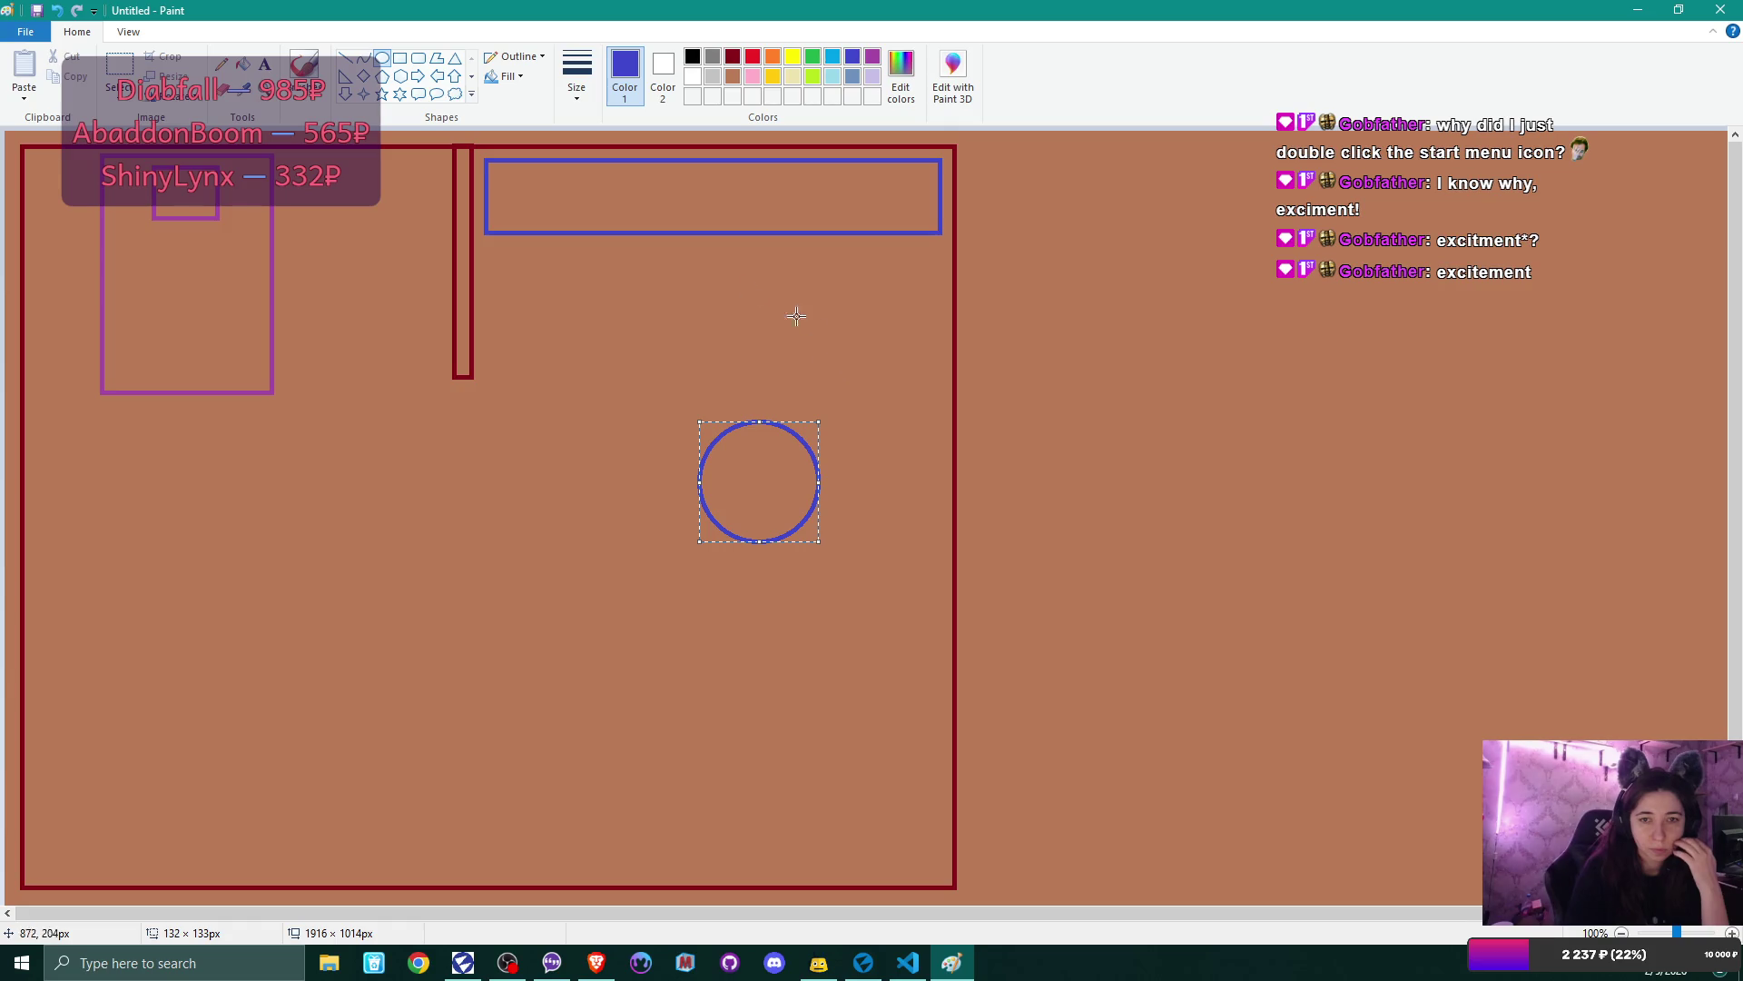
{"action": "left_click", "coordinate": [558, 311]}
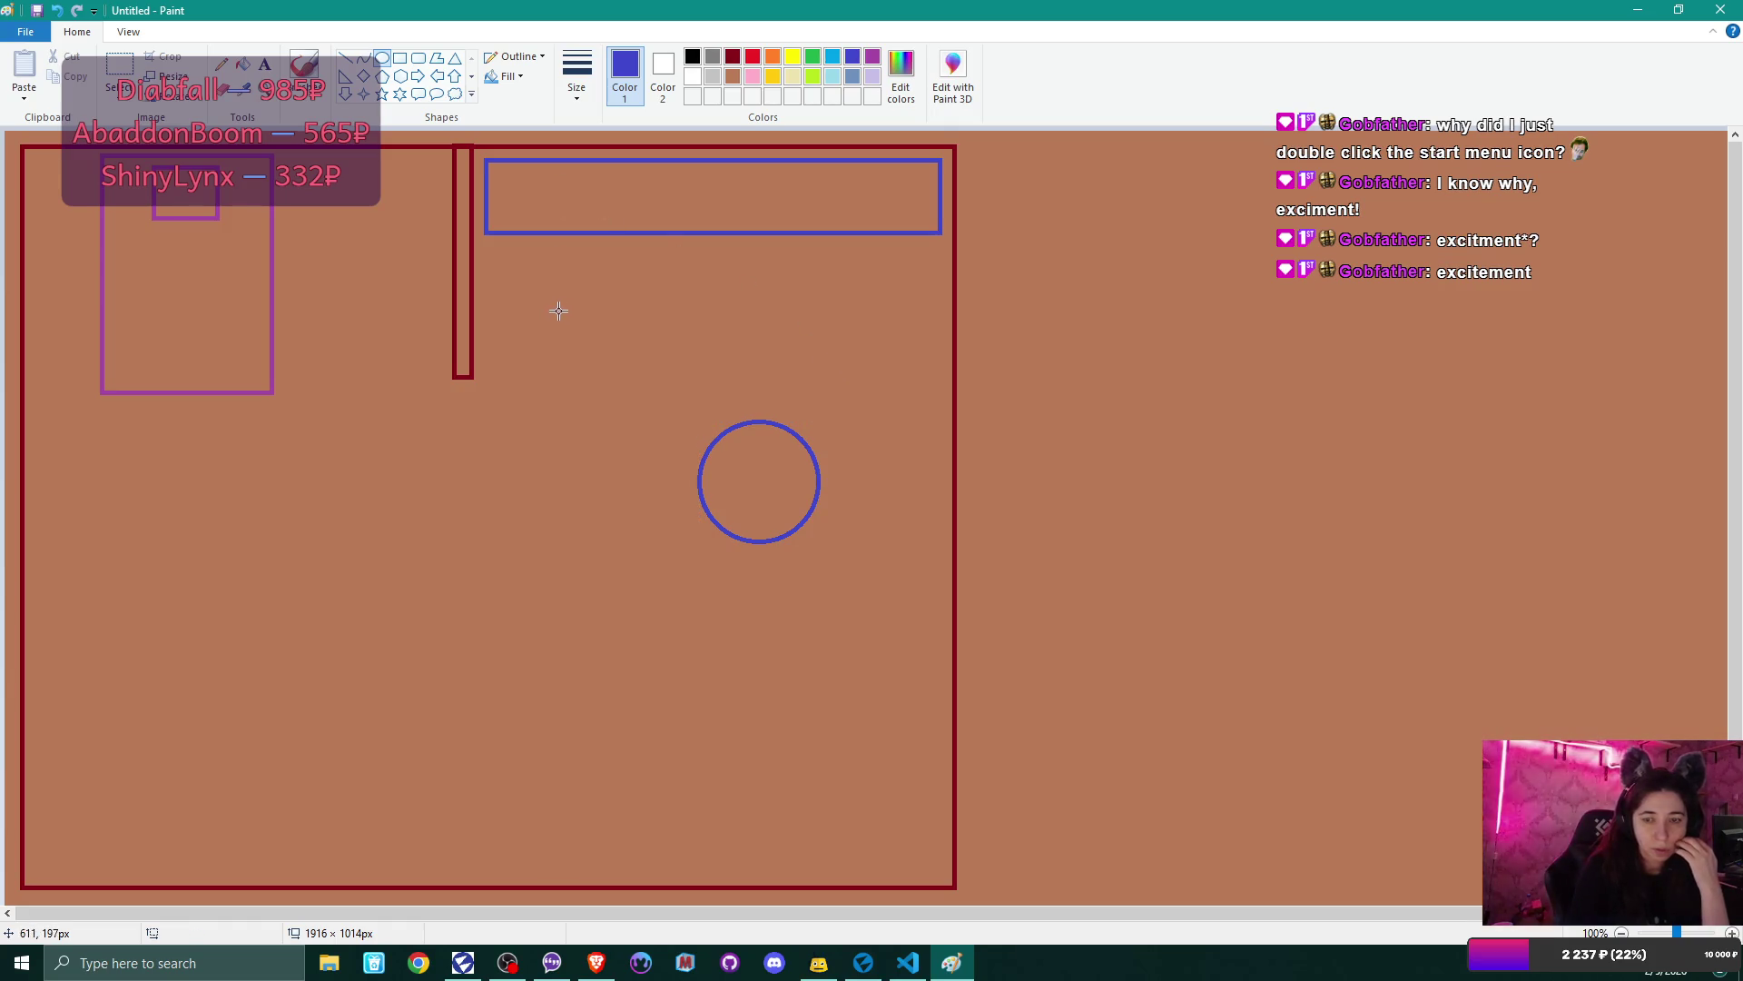
- Add a wide bottom-right rectangle, a tall narrow one above its right end, and a small oval
{"action": "left_click", "coordinate": [399, 58]}
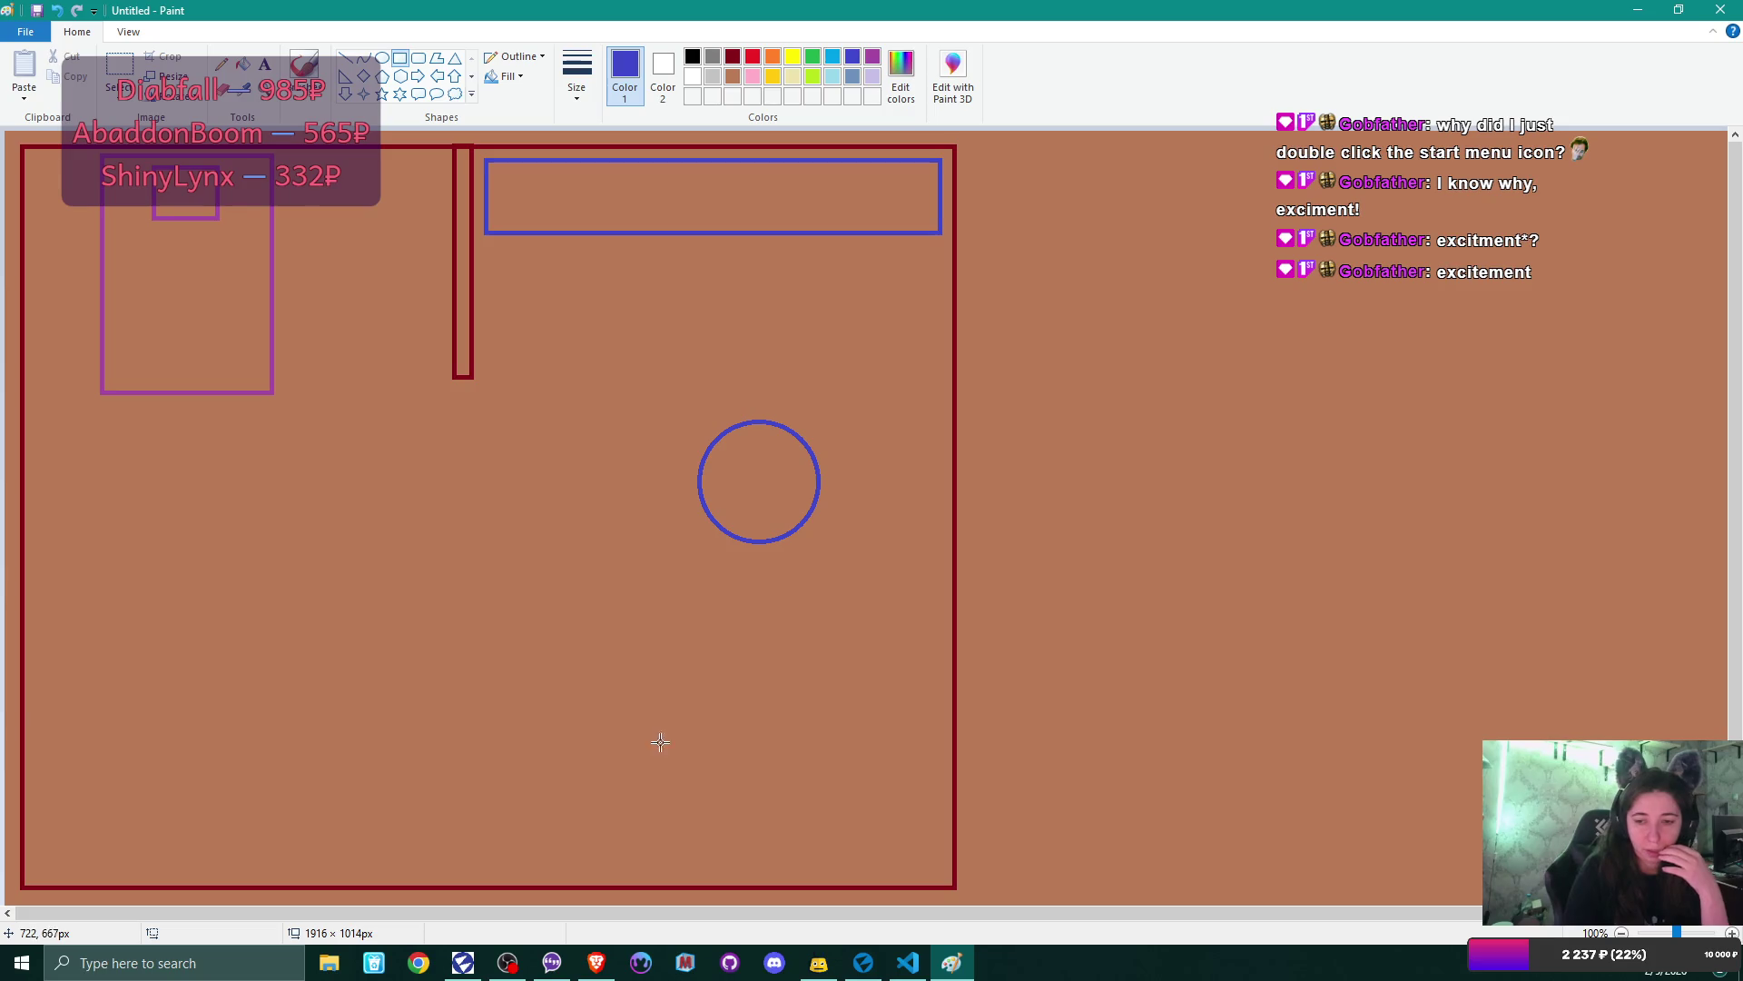
{"action": "mouse_move", "coordinate": [638, 758]}
{"action": "left_mouse_down"}
{"action": "mouse_move", "coordinate": [693, 809]}
{"action": "mouse_move", "coordinate": [945, 871]}
{"action": "left_mouse_up"}
{"action": "left_click", "coordinate": [868, 611]}
{"action": "left_click_drag", "start_coordinate": [856, 596], "coordinate": [947, 754]}
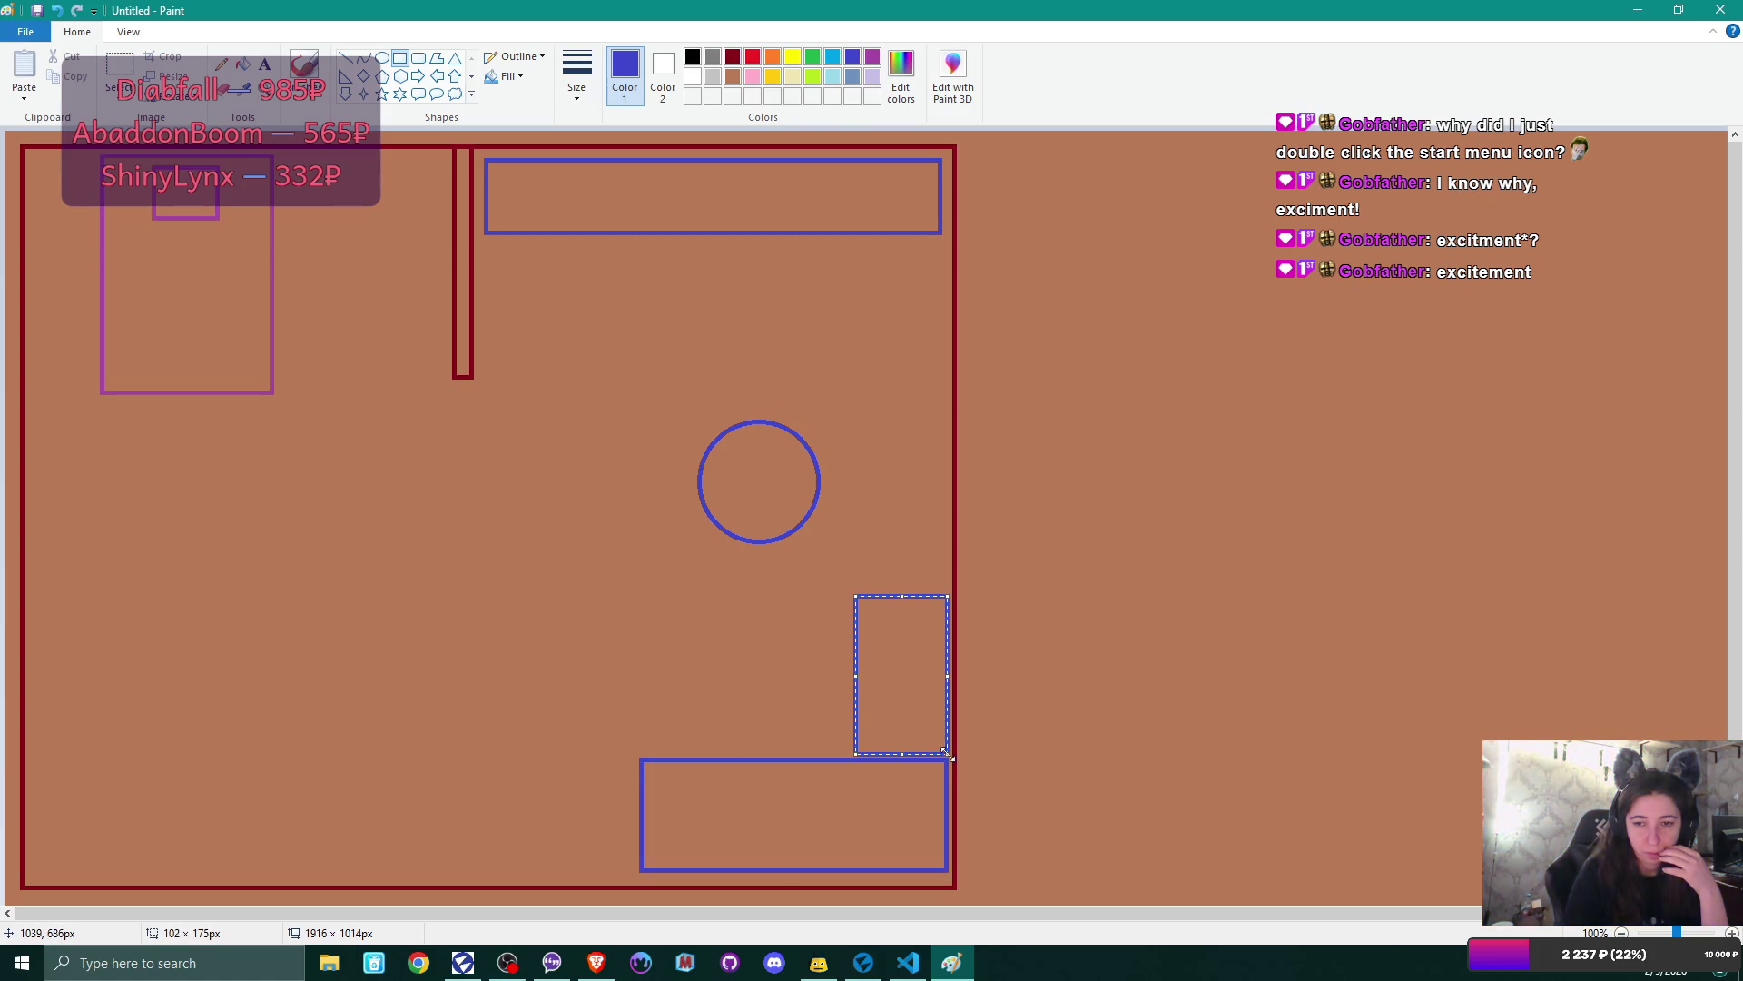
{"action": "left_click", "coordinate": [921, 507]}
{"action": "left_click", "coordinate": [382, 58]}
{"action": "left_click_drag", "start_coordinate": [741, 645], "coordinate": [841, 736]}
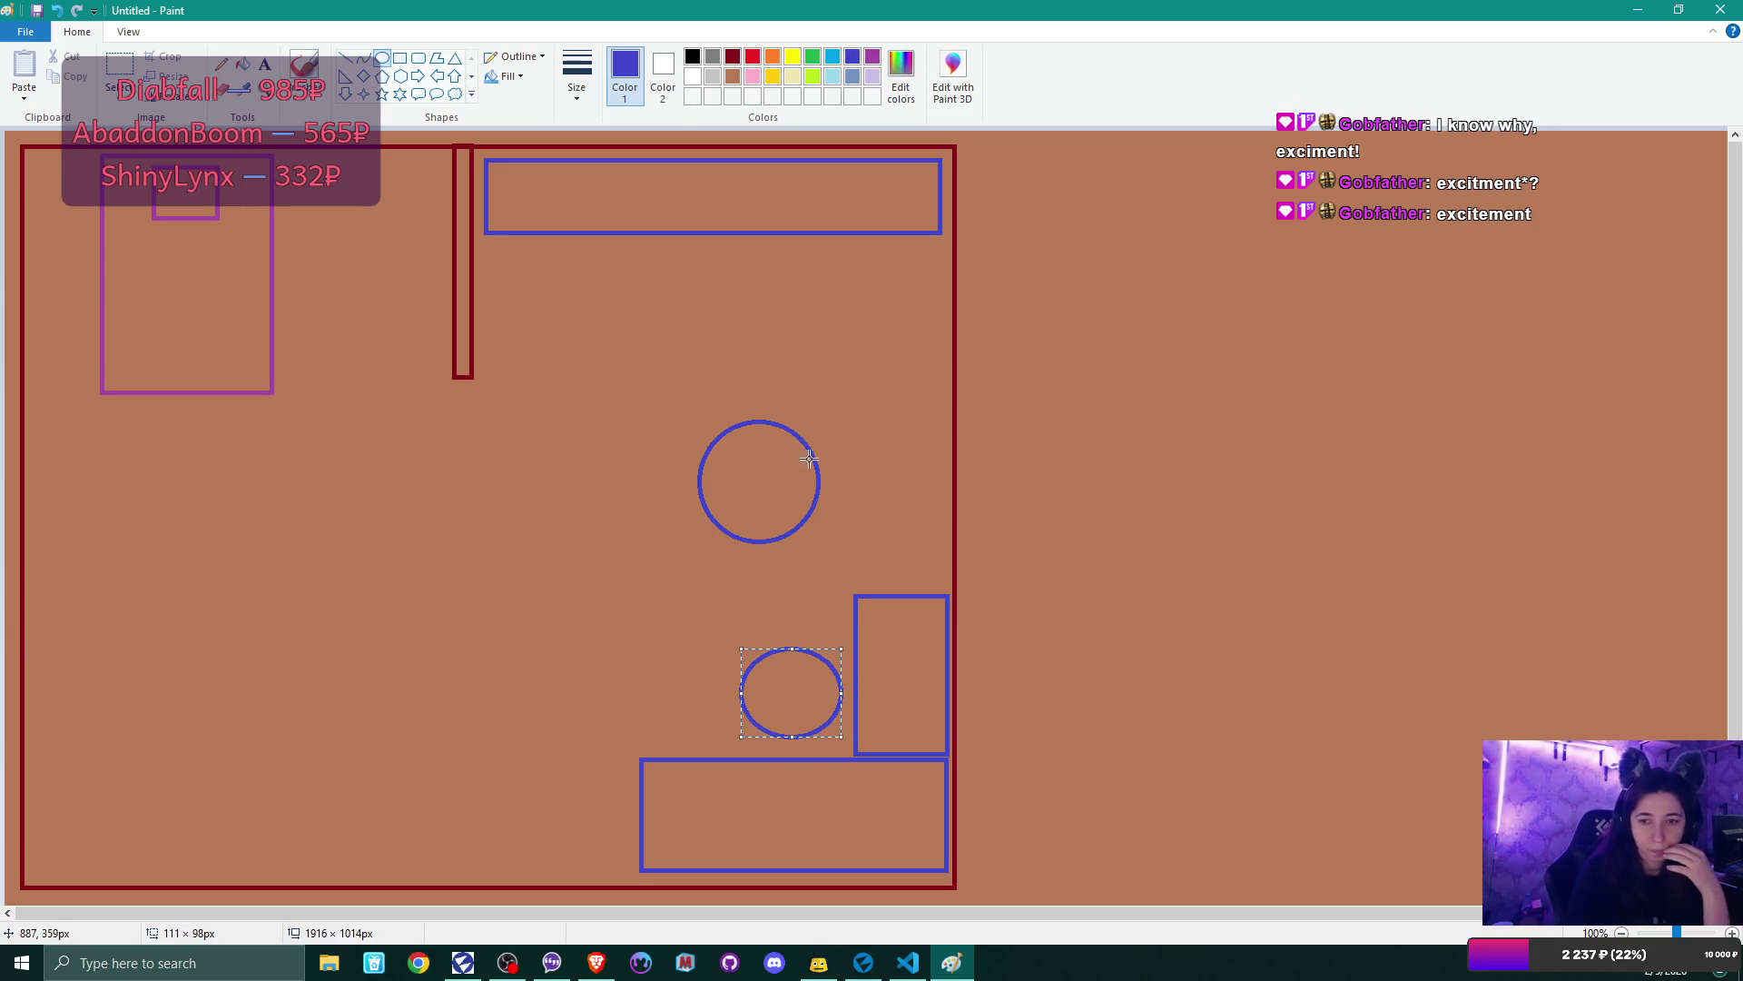
{"action": "left_click", "coordinate": [803, 577]}
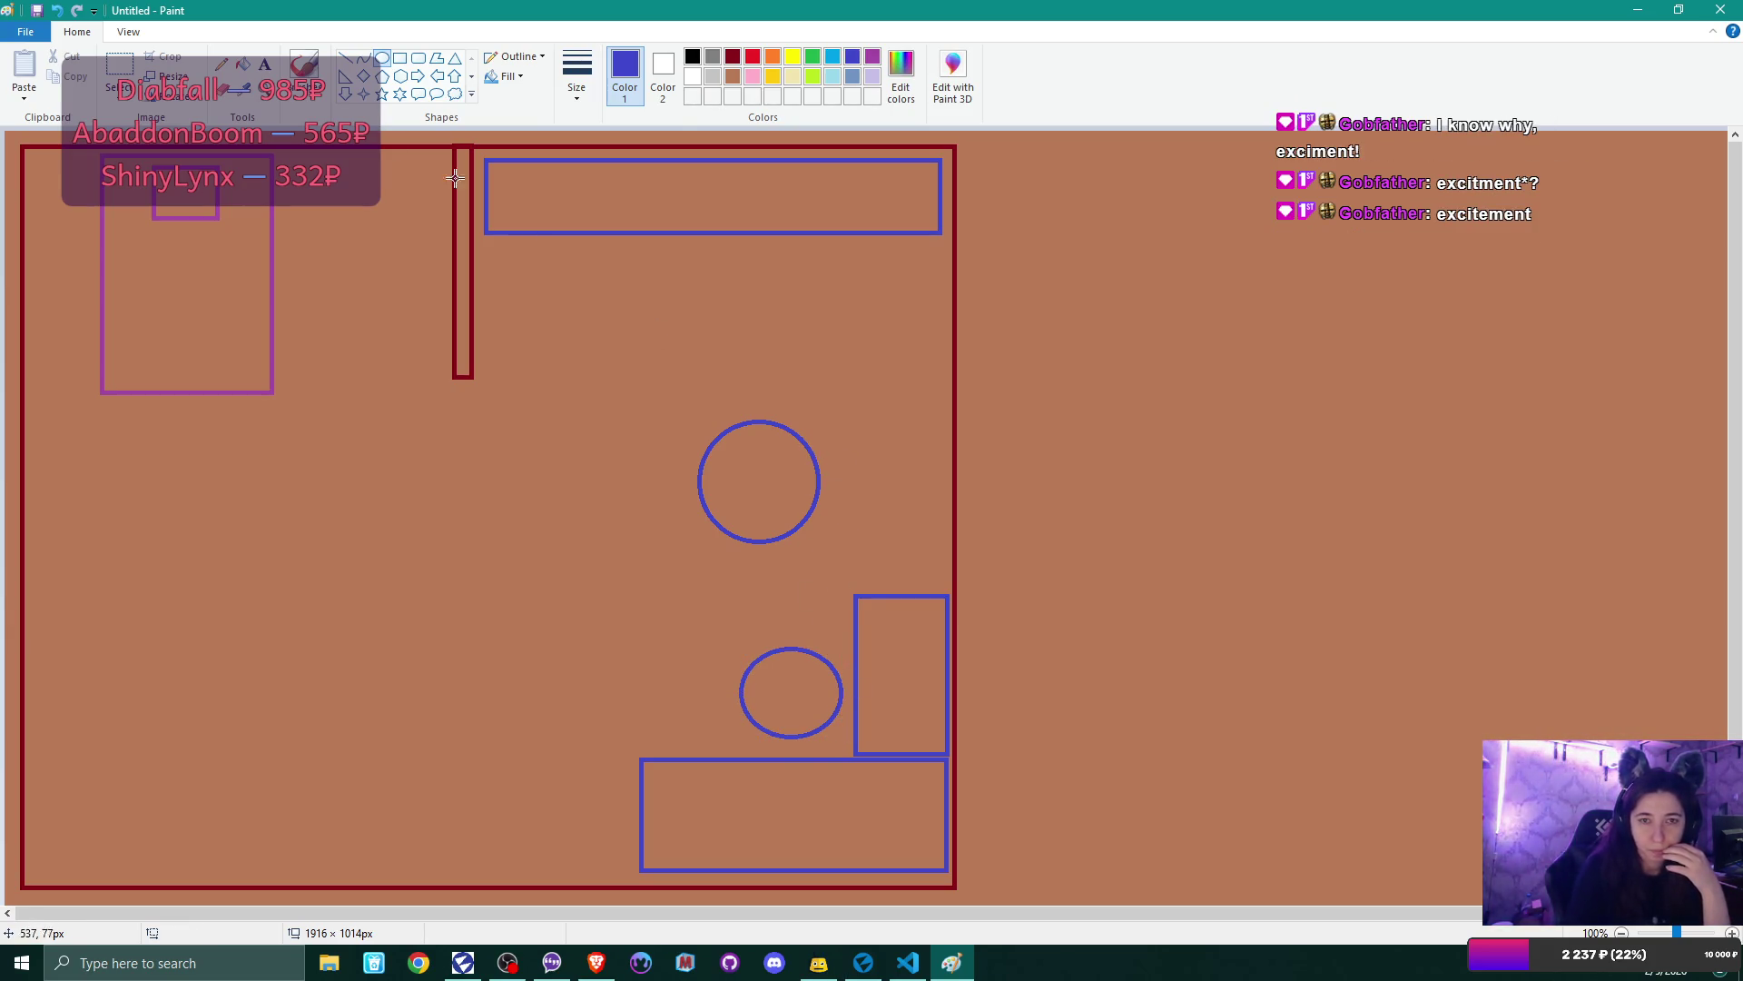
- Move the middle circle upward and refill the exposed gap with the brown floor colour
{"action": "left_click", "coordinate": [119, 68]}
{"action": "left_click_drag", "start_coordinate": [653, 377], "coordinate": [844, 562]}
{"action": "left_click_drag", "start_coordinate": [772, 476], "coordinate": [771, 441]}
{"action": "left_click", "coordinate": [663, 71]}
{"action": "left_click", "coordinate": [733, 76]}
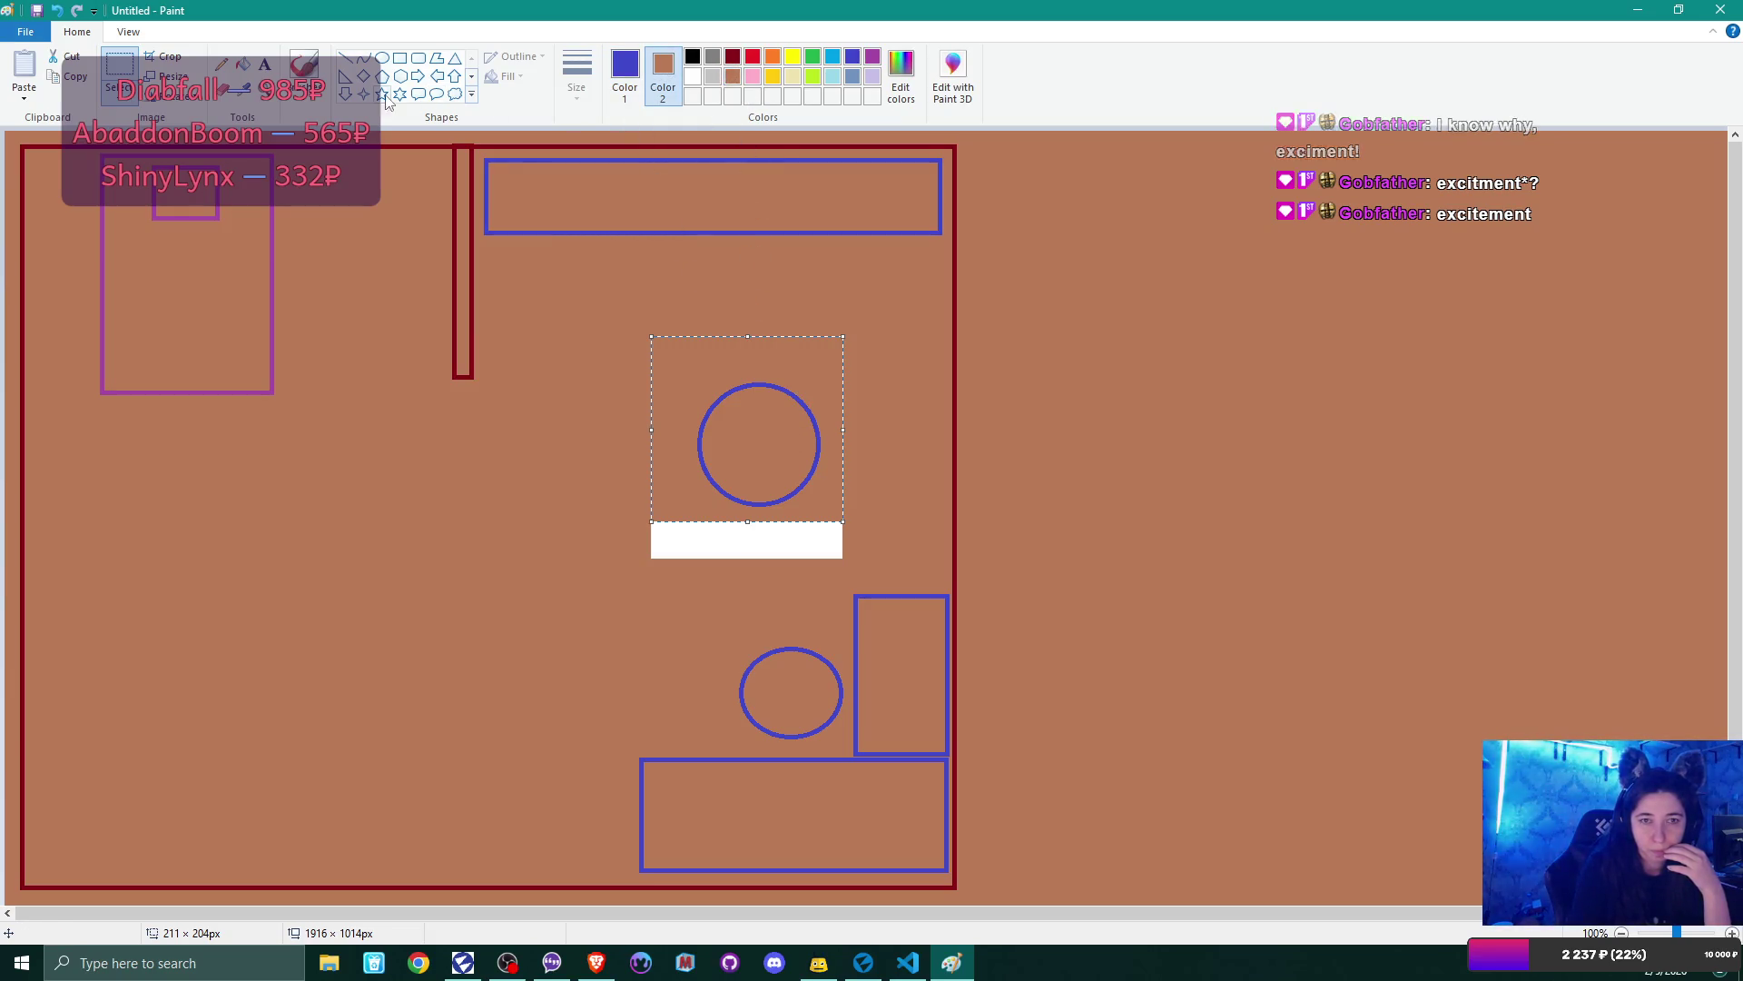
{"action": "left_click", "coordinate": [242, 65]}
{"action": "left_click", "coordinate": [718, 556]}
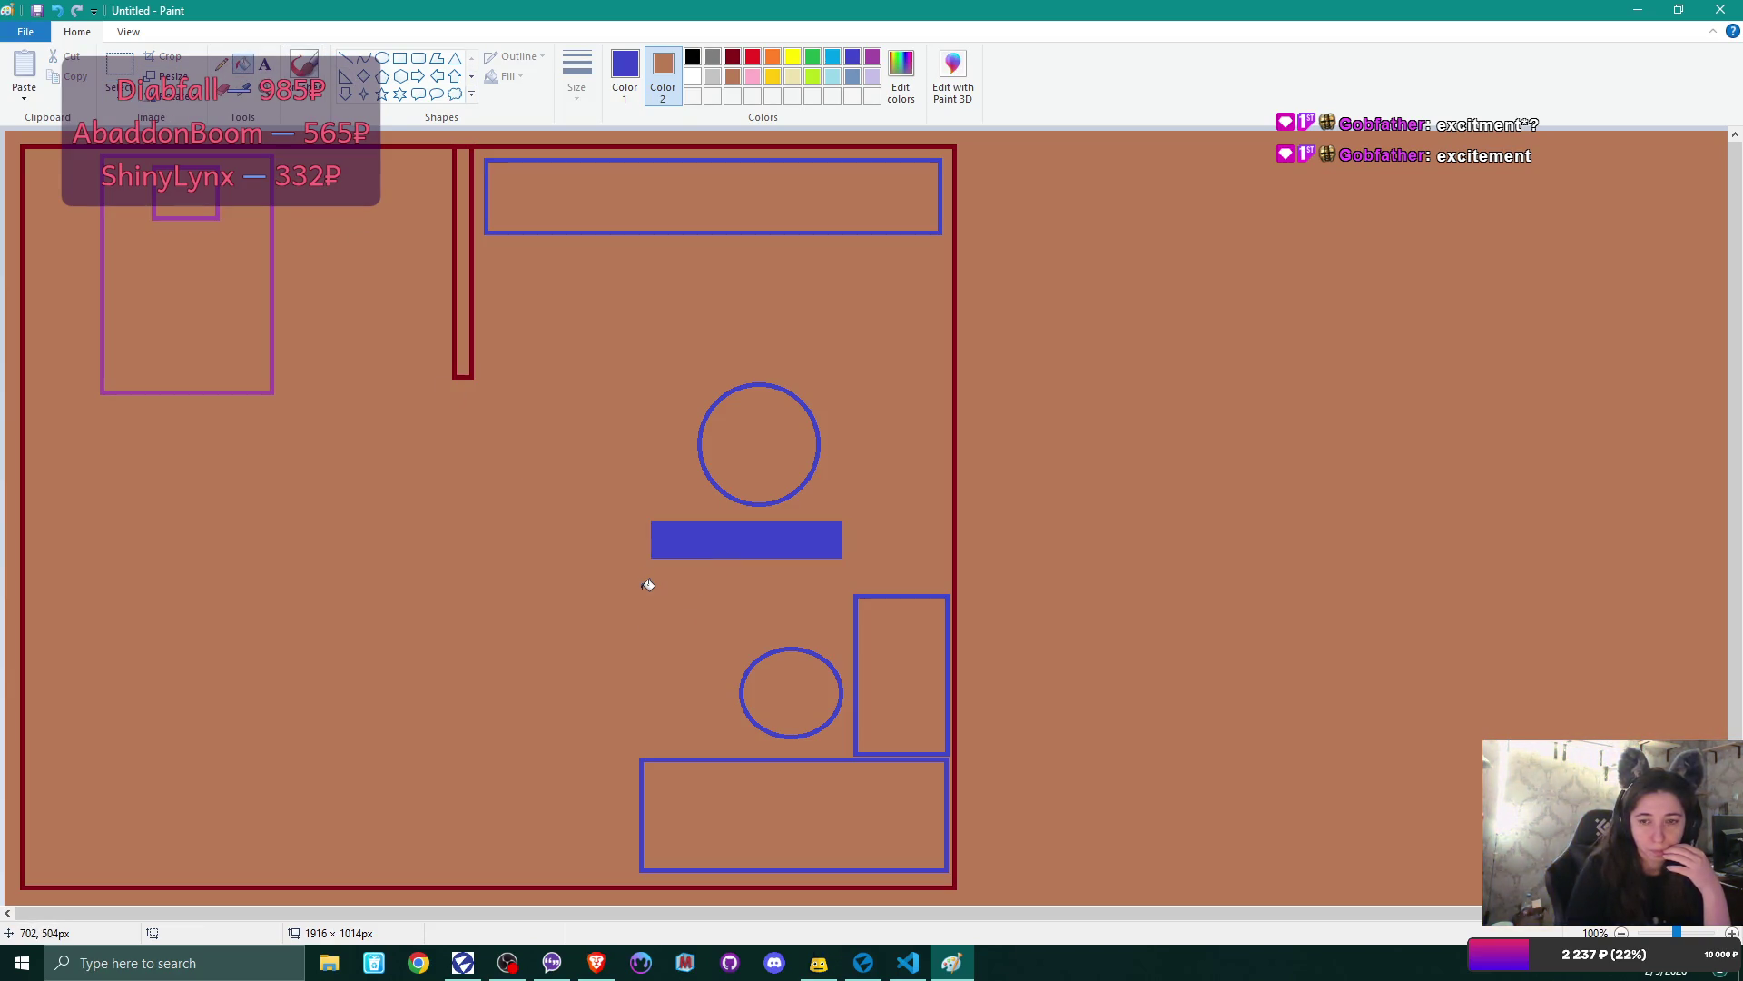
{"action": "right_click", "coordinate": [726, 531]}
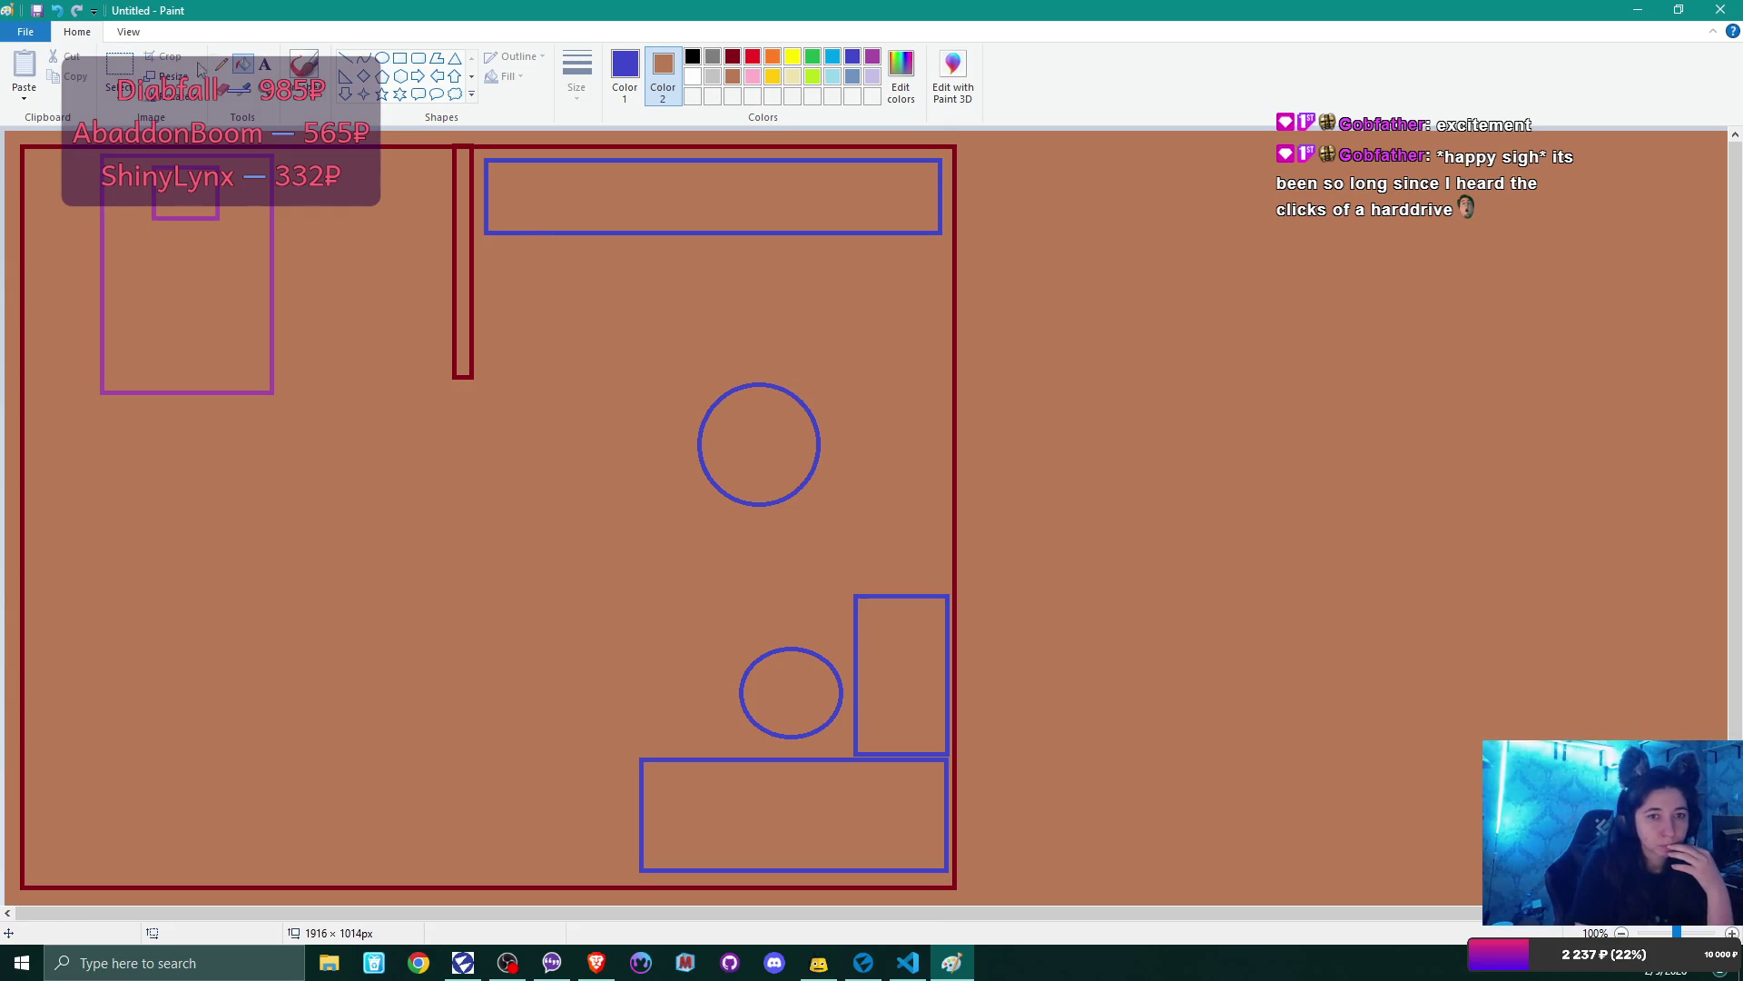
- Pencil two narrow indigo loops inside the small oval
{"action": "left_click", "coordinate": [225, 65]}
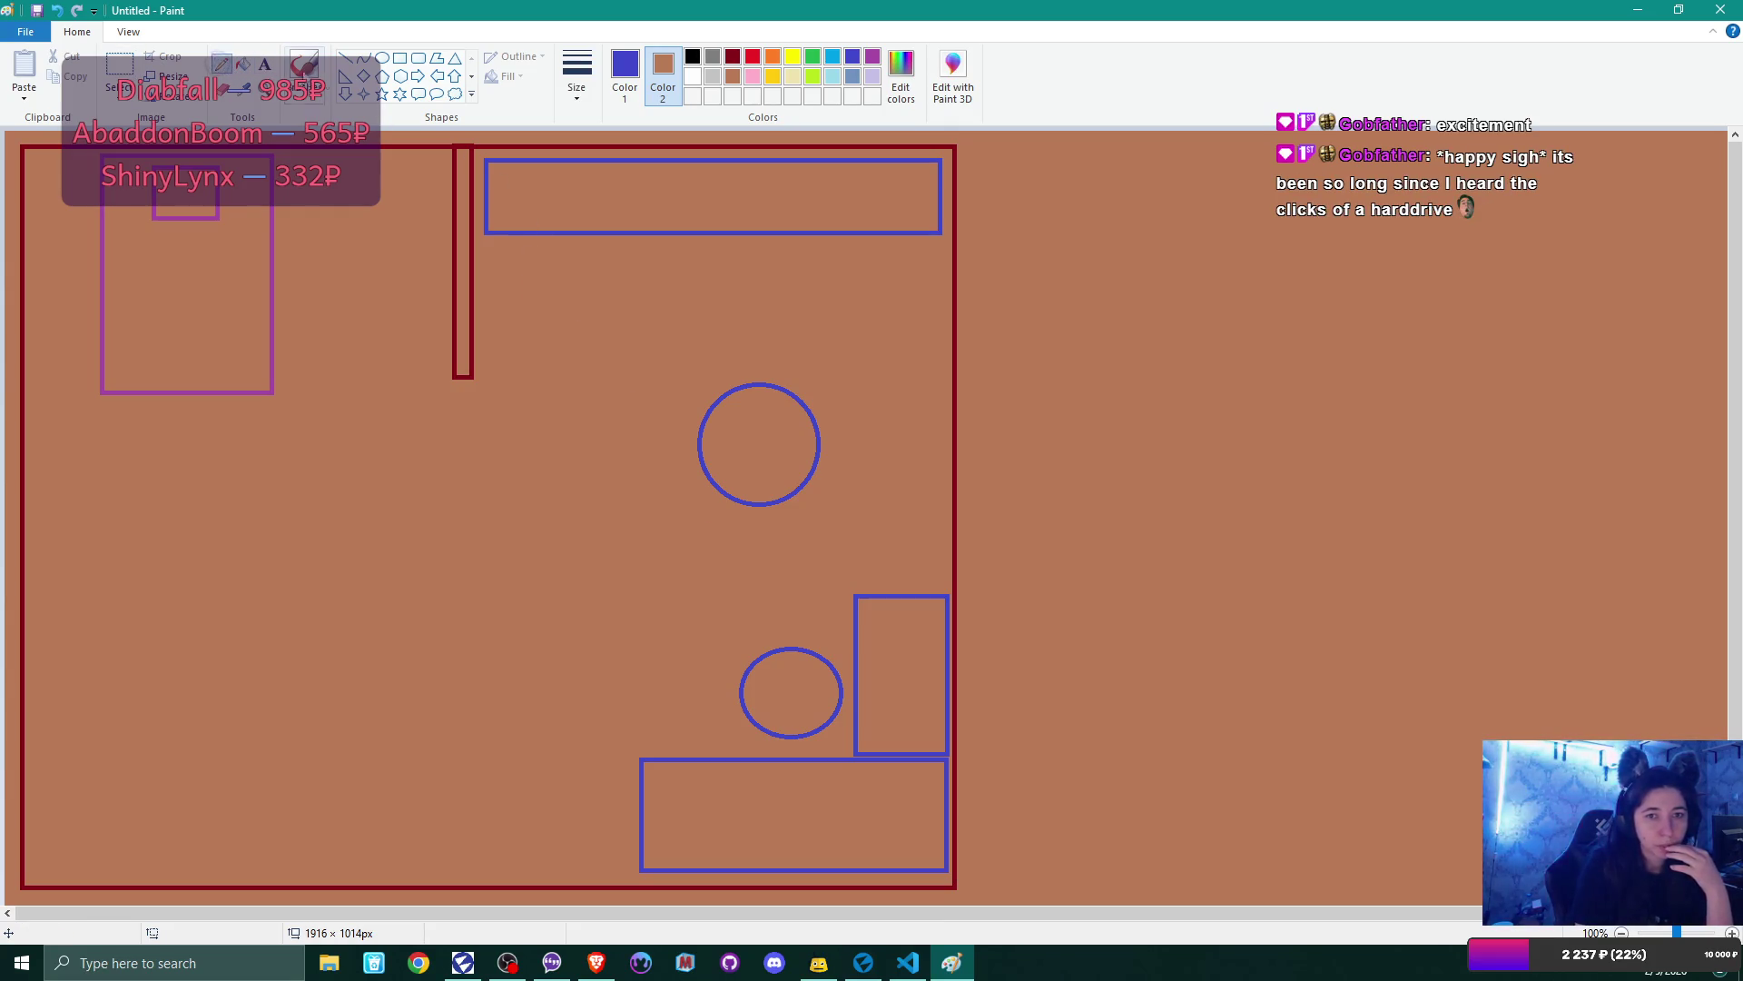
{"action": "left_click", "coordinate": [626, 79]}
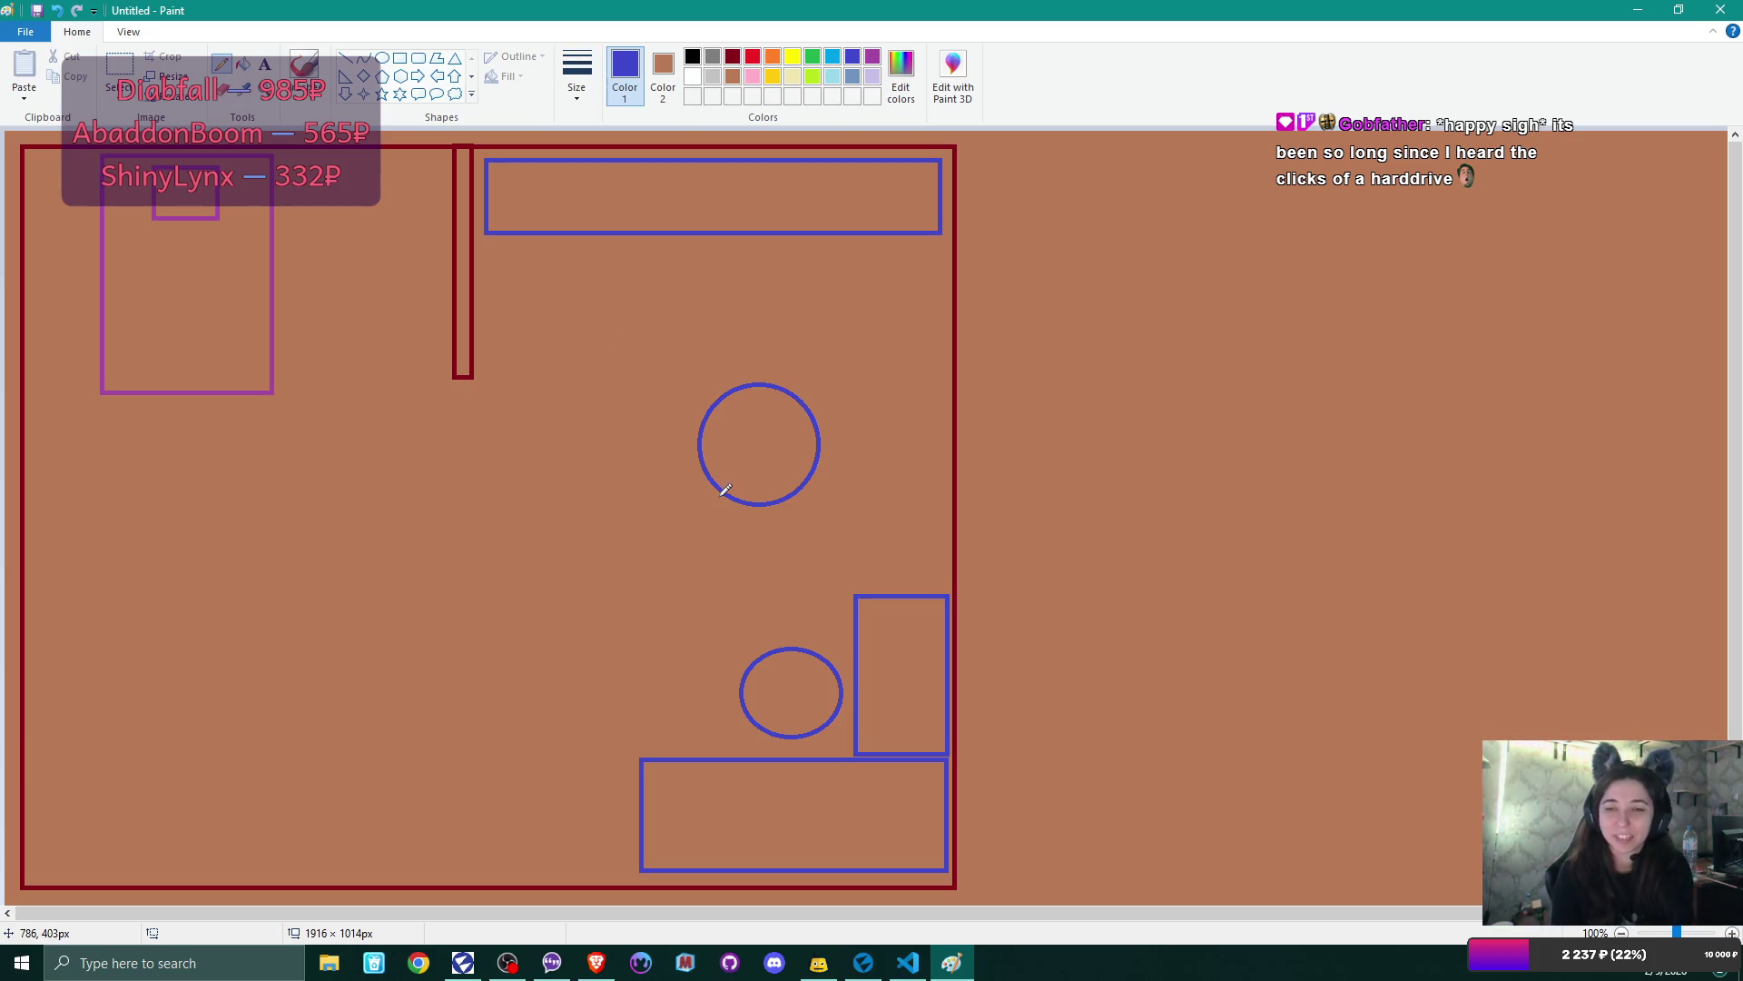
{"action": "mouse_move", "coordinate": [754, 677]}
{"action": "left_mouse_down"}
{"action": "mouse_move", "coordinate": [750, 713]}
{"action": "mouse_move", "coordinate": [755, 675]}
{"action": "mouse_move", "coordinate": [822, 715]}
{"action": "mouse_move", "coordinate": [842, 661]}
{"action": "mouse_move", "coordinate": [822, 650]}
{"action": "left_mouse_up"}
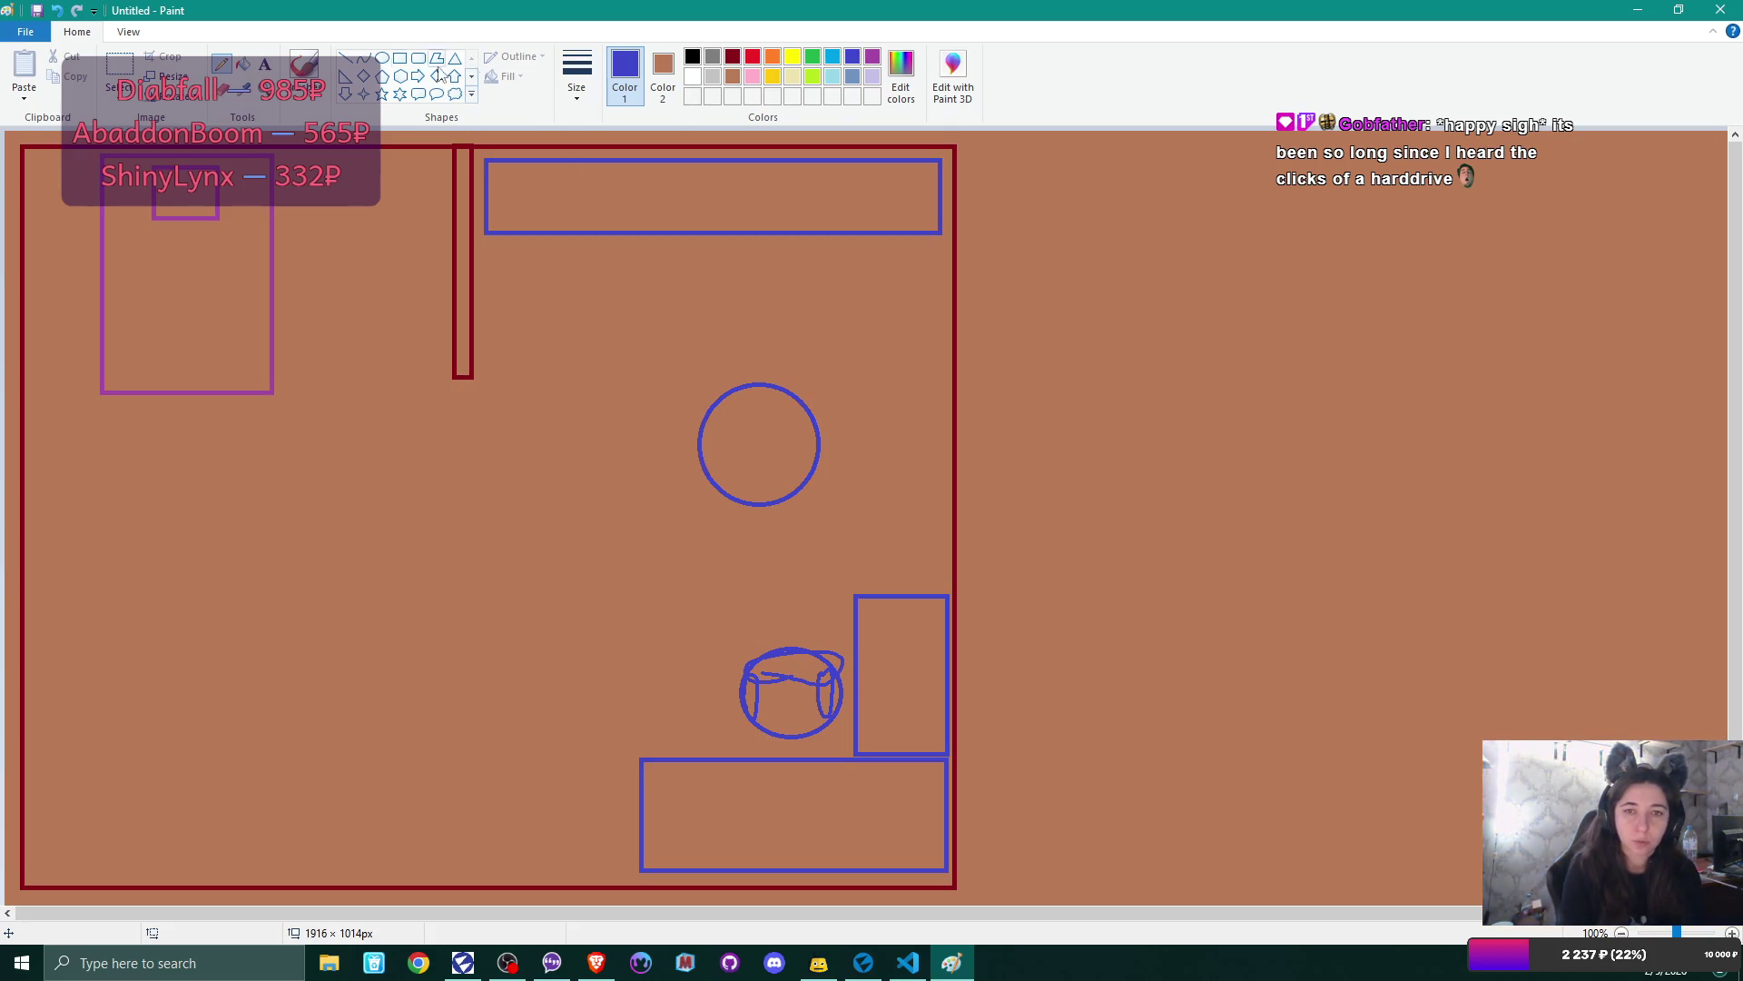
- Shorten the bottom rectangle by erasing its left edge and redrawing it as a straight line
{"action": "left_click", "coordinate": [399, 58]}
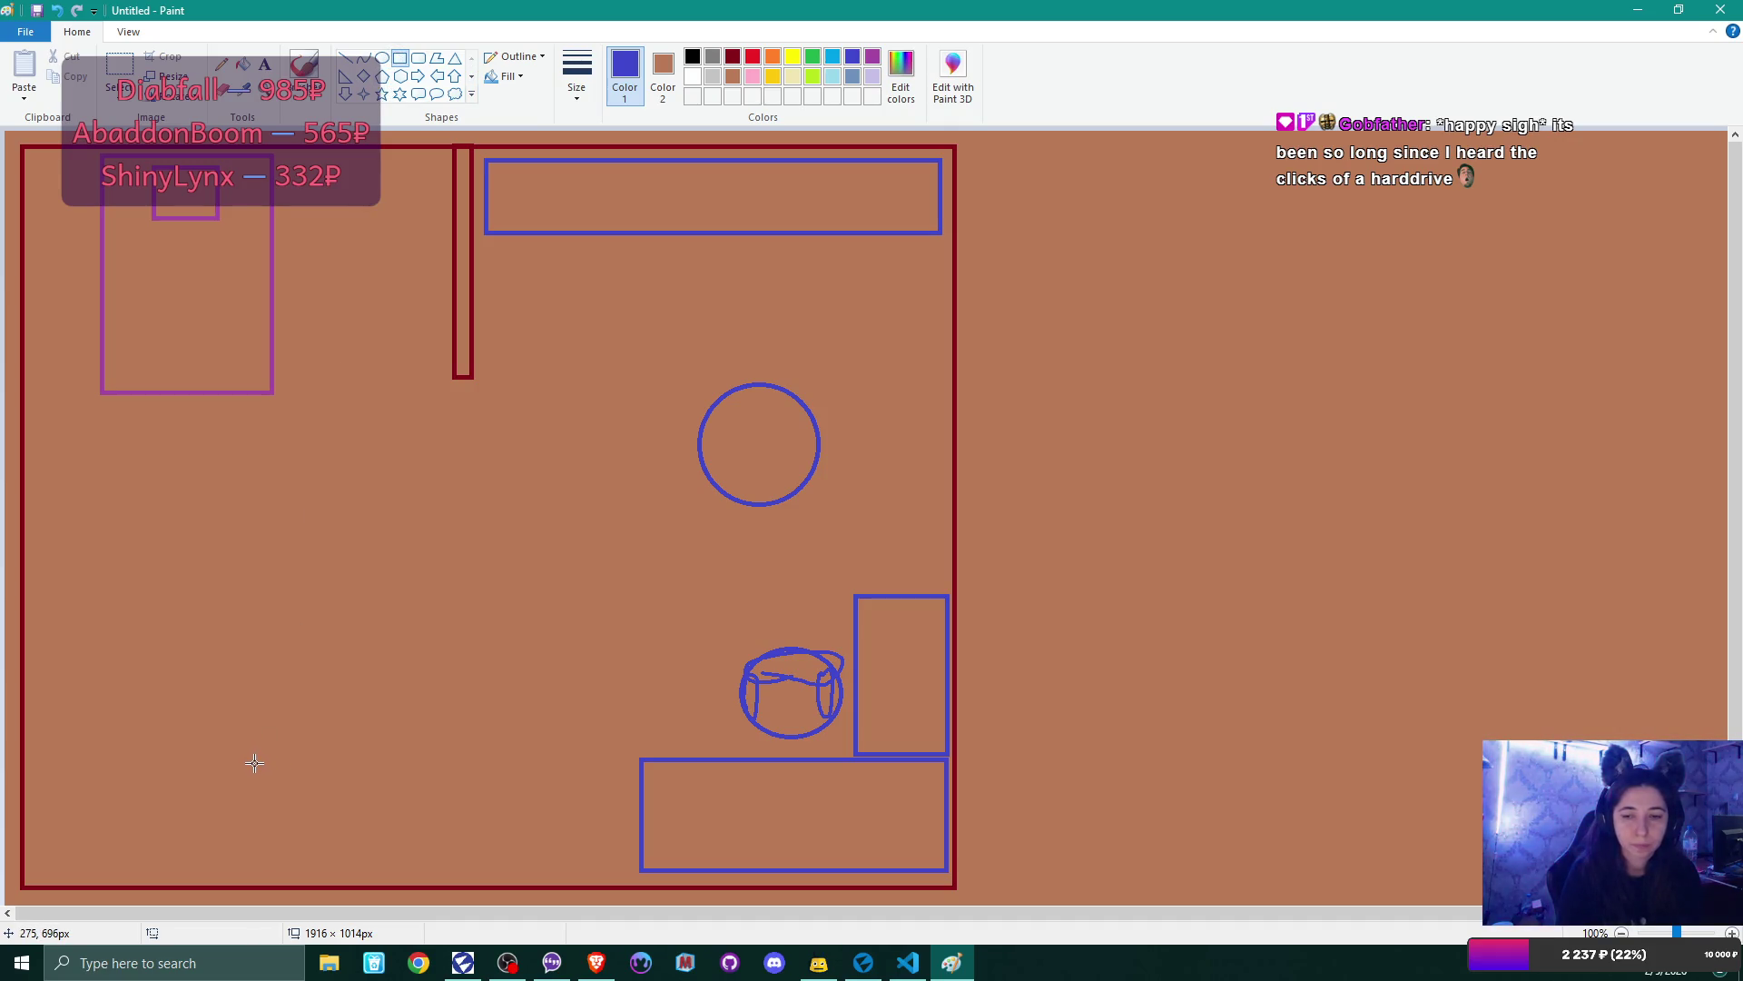
{"action": "left_click", "coordinate": [222, 91]}
{"action": "left_click_drag", "start_coordinate": [649, 769], "coordinate": [645, 763]}
{"action": "left_click", "coordinate": [576, 77]}
{"action": "left_click", "coordinate": [617, 235]}
{"action": "left_click_drag", "start_coordinate": [645, 795], "coordinate": [640, 845]}
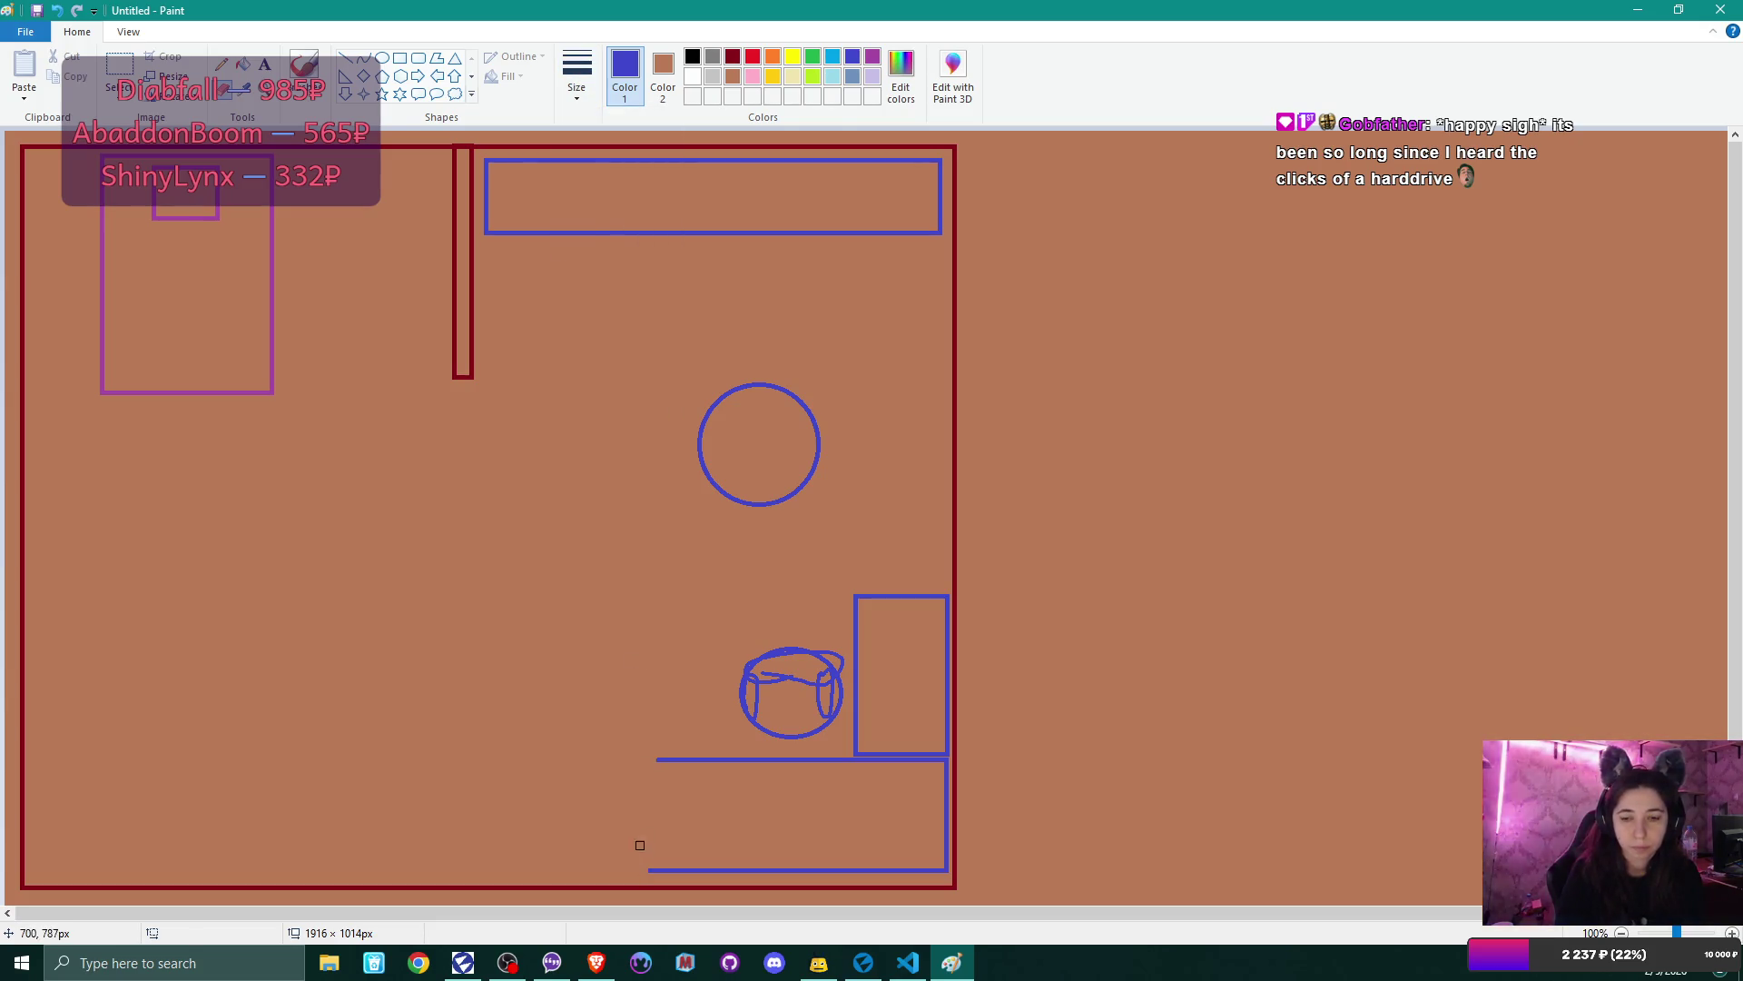
{"action": "mouse_move", "coordinate": [667, 756]}
{"action": "left_mouse_down"}
{"action": "mouse_move", "coordinate": [669, 863]}
{"action": "mouse_move", "coordinate": [648, 873]}
{"action": "left_mouse_up"}
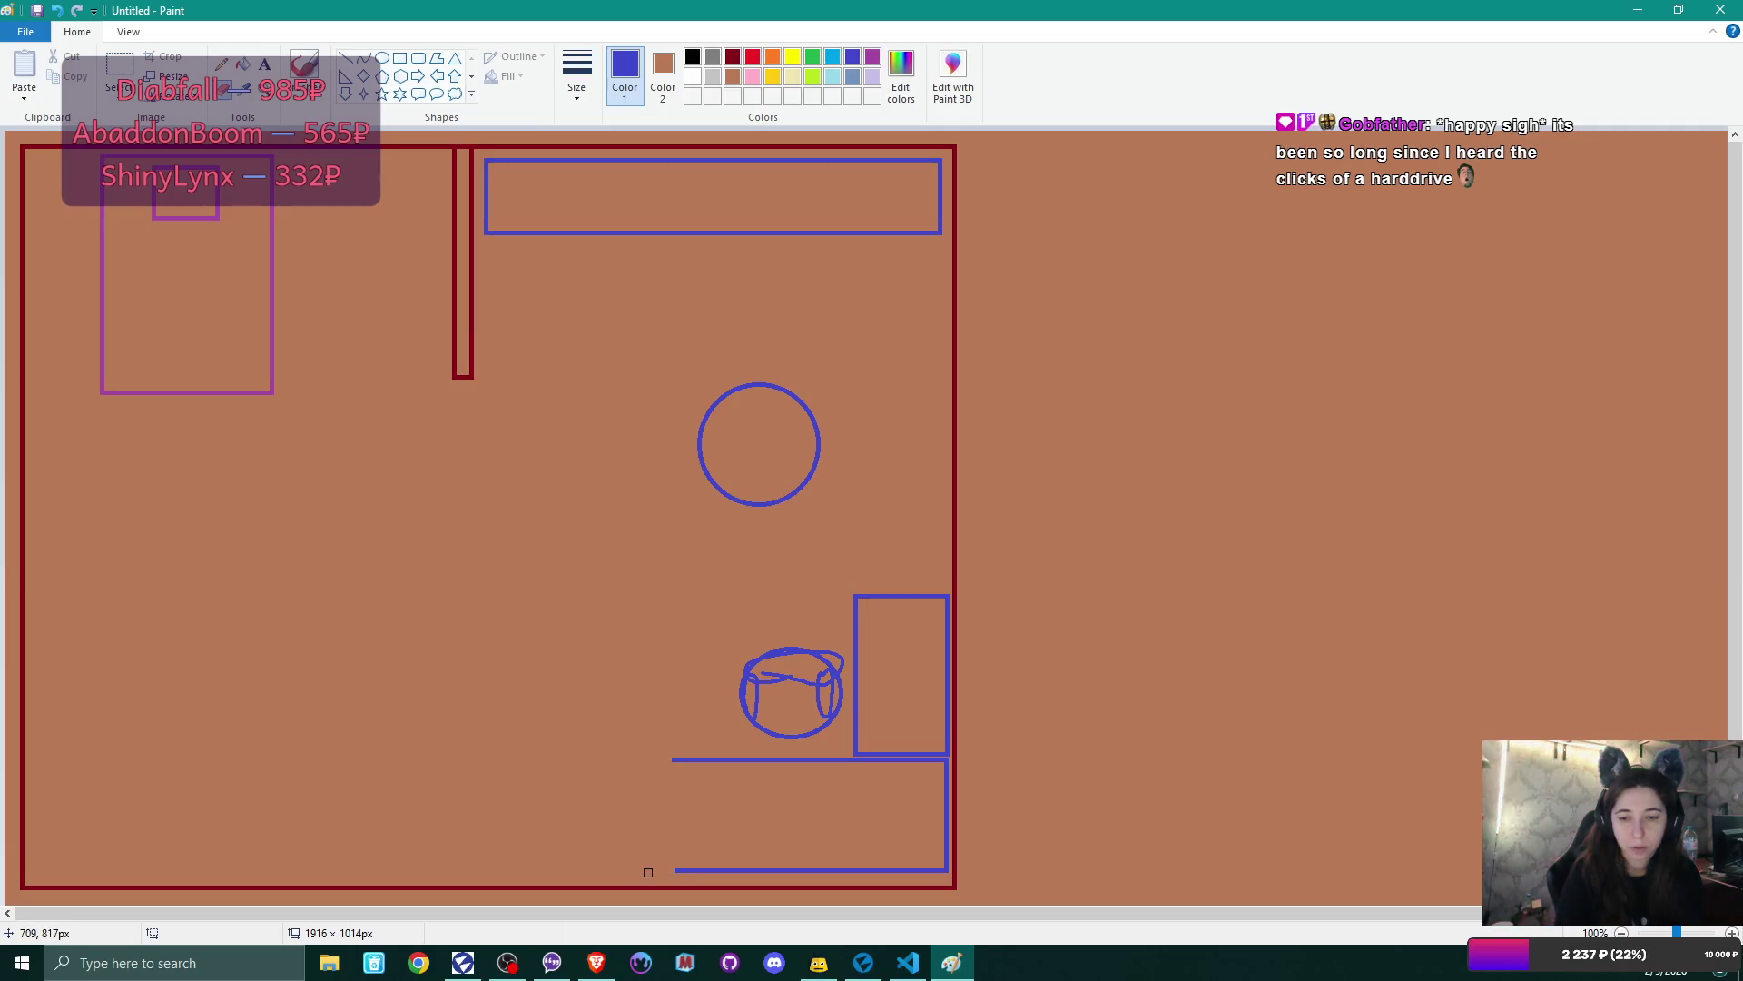
{"action": "left_click", "coordinate": [345, 57]}
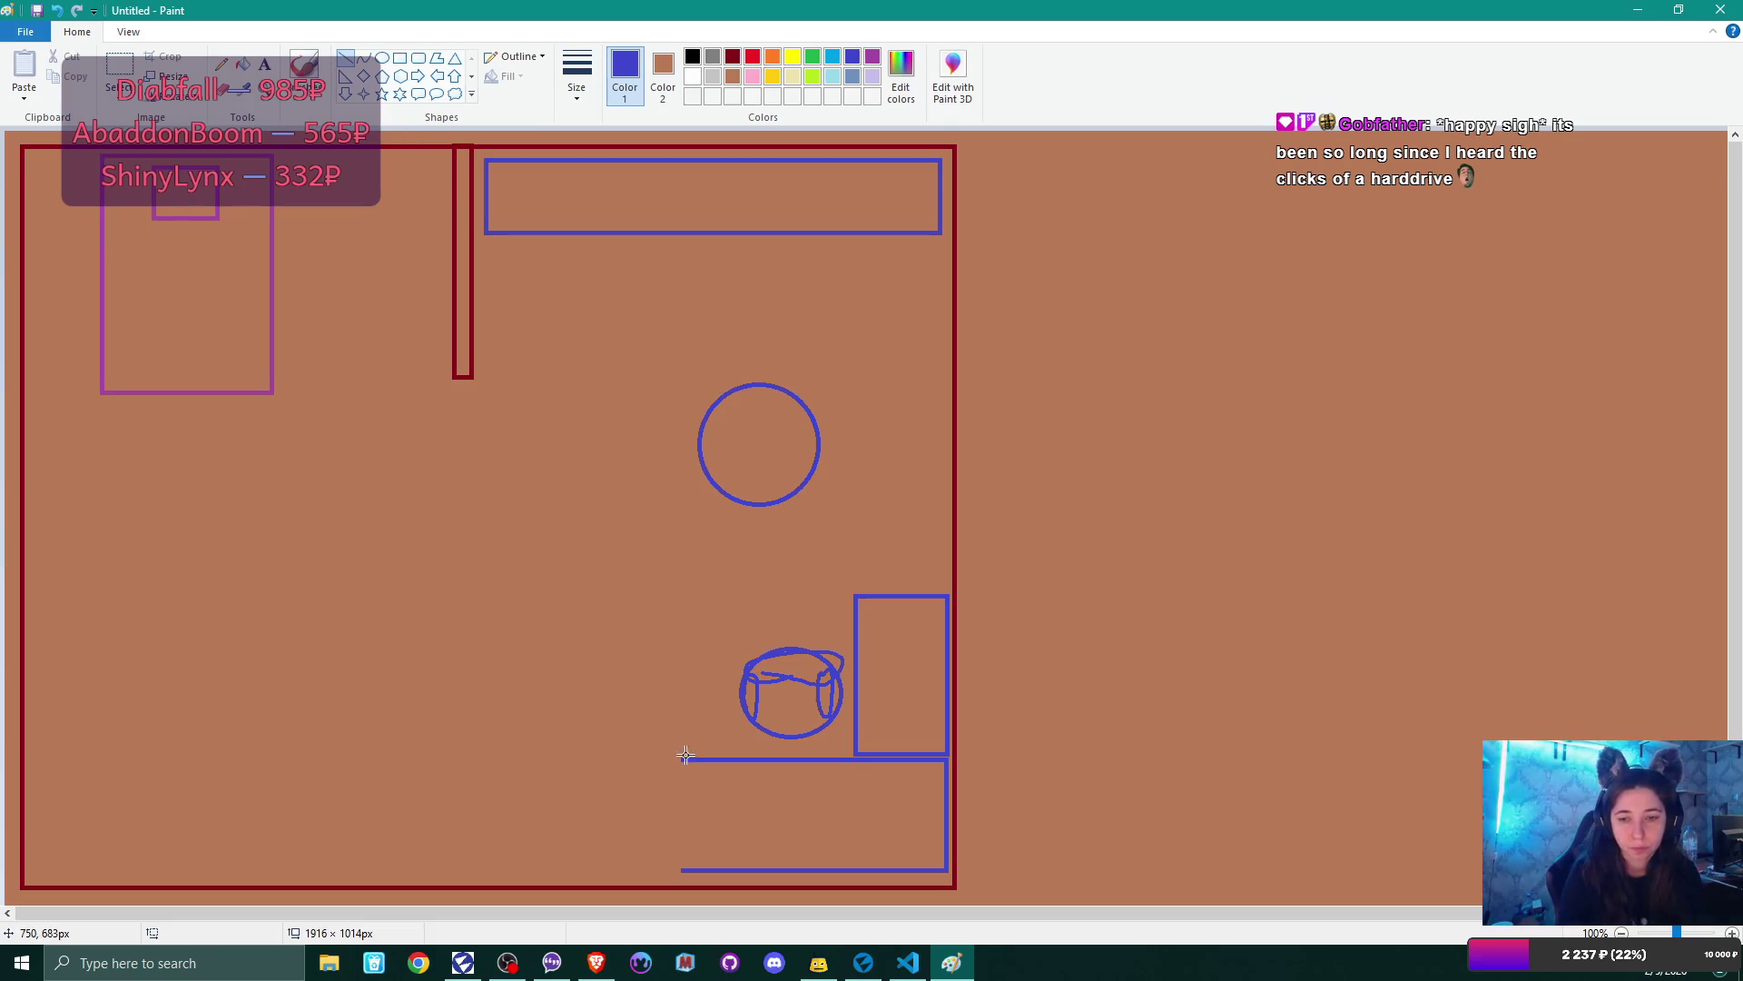
{"action": "left_click_drag", "start_coordinate": [681, 758], "coordinate": [683, 870]}
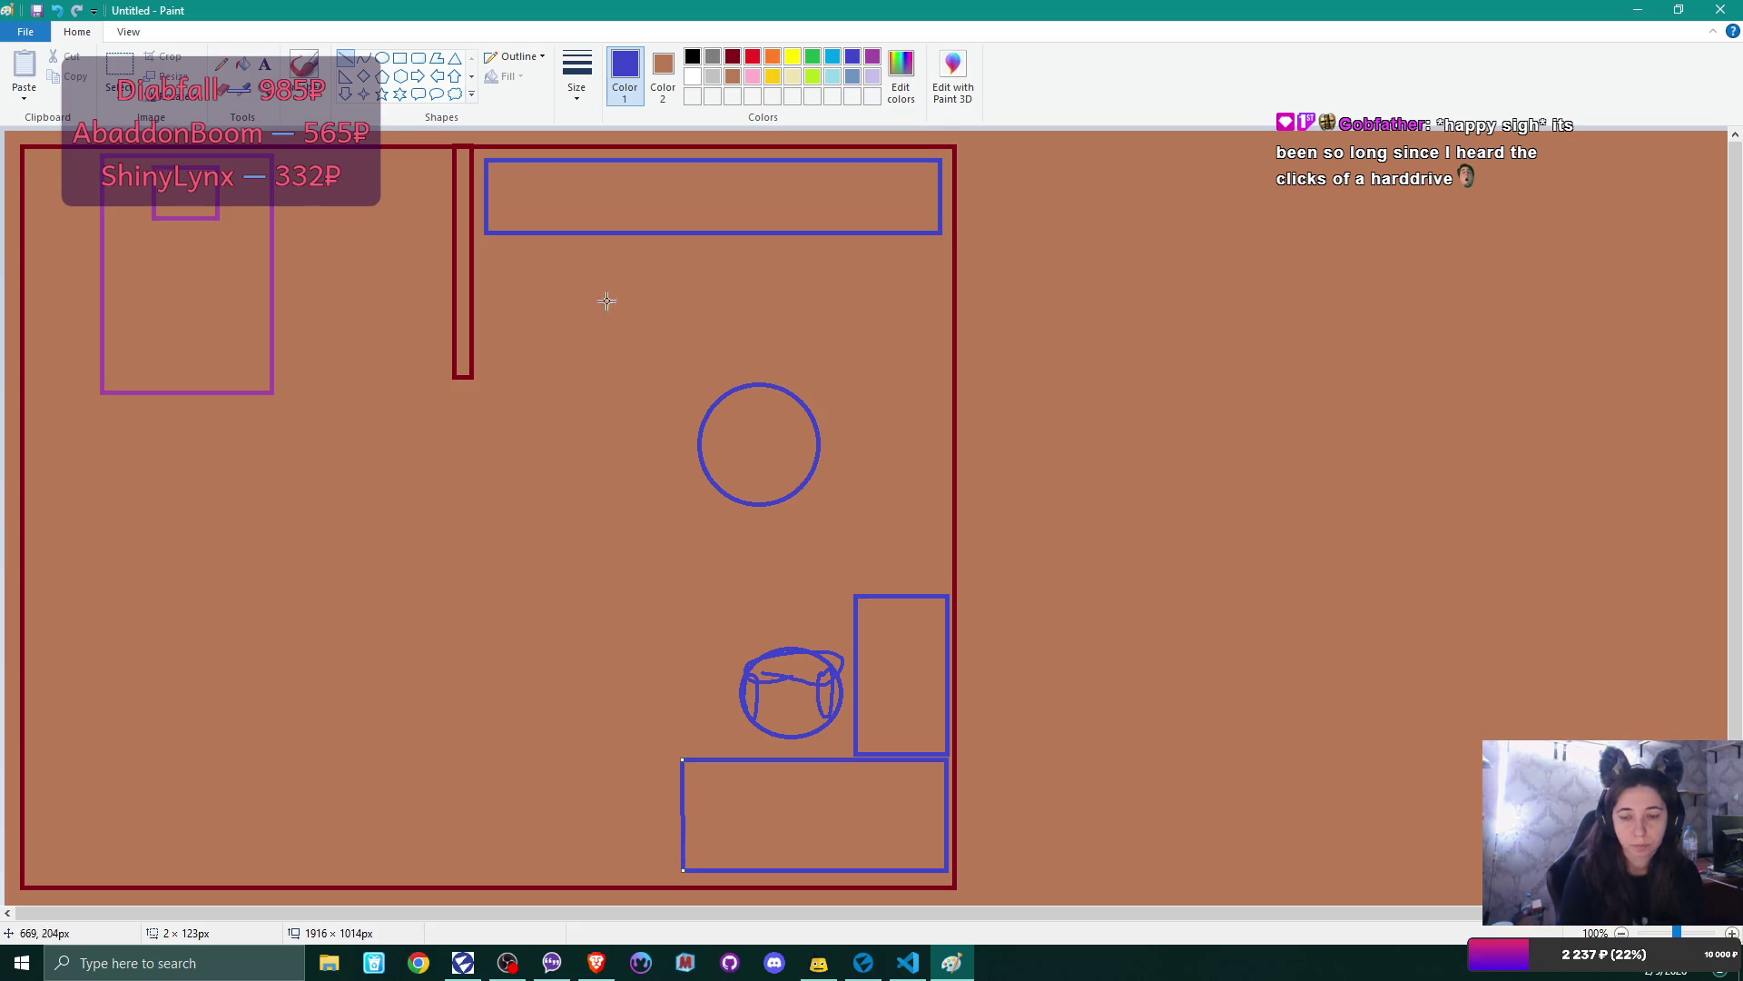
- Draw two indigo rectangles along the bottom, left of the counter
{"action": "left_click", "coordinate": [399, 57]}
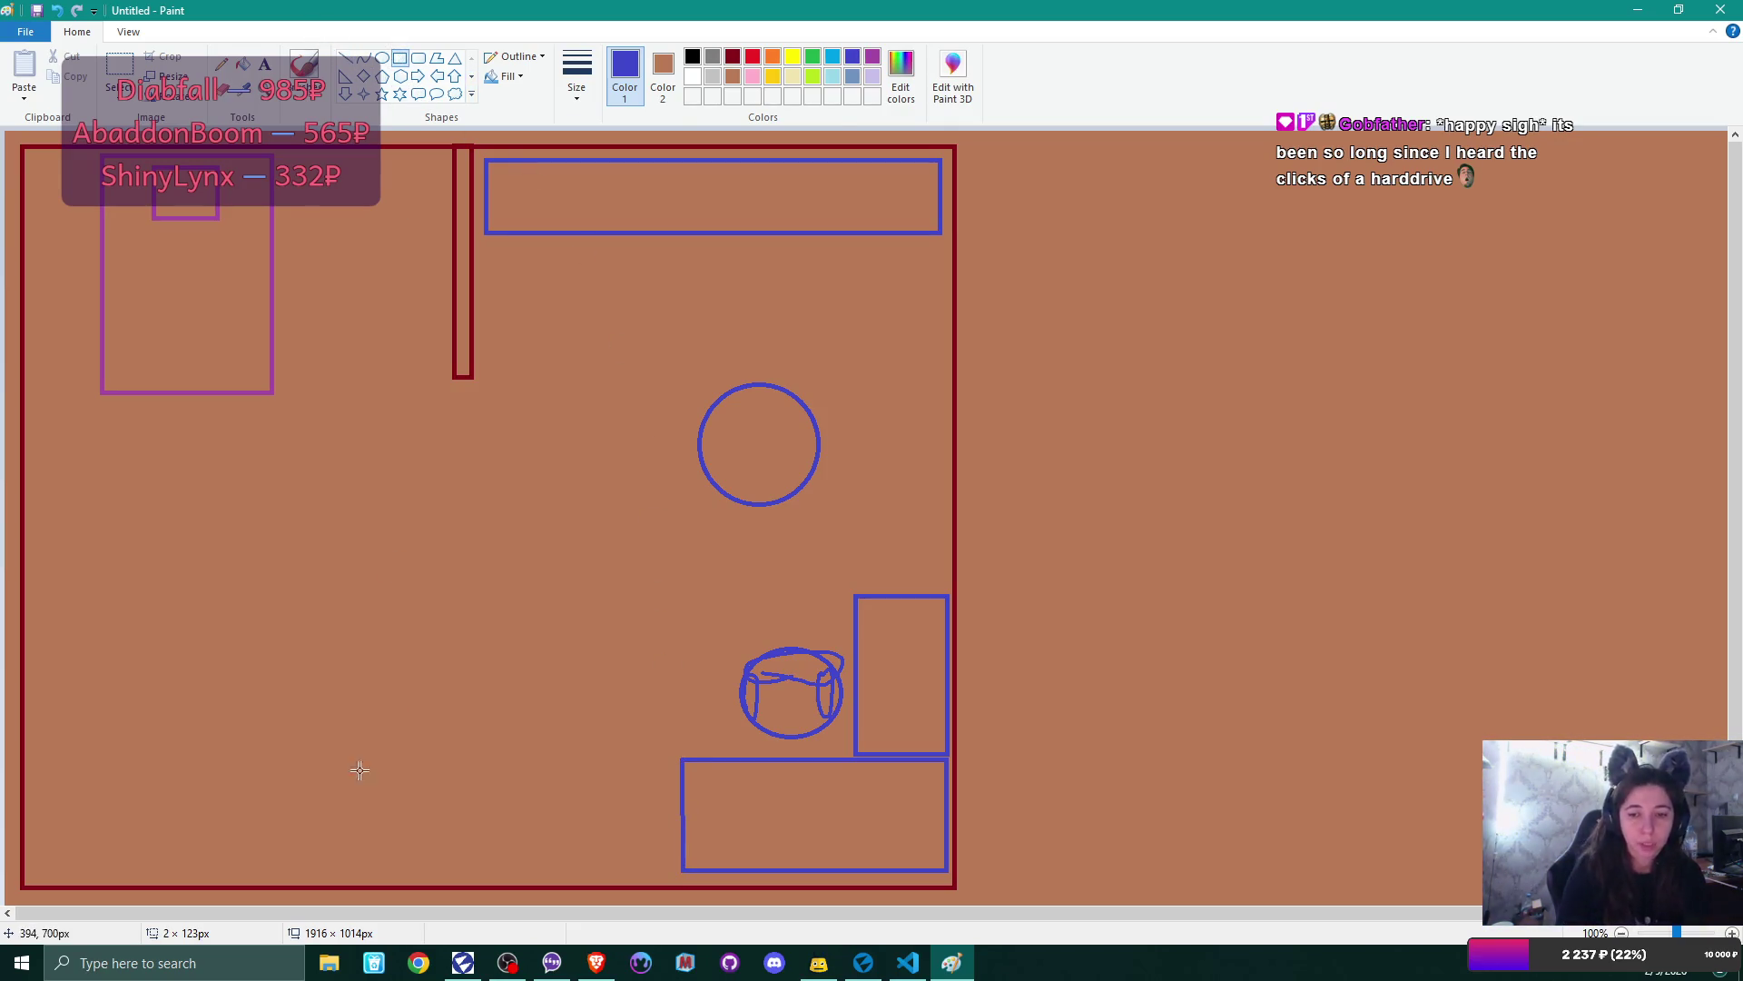
{"action": "left_click_drag", "start_coordinate": [399, 821], "coordinate": [672, 873]}
{"action": "left_click_drag", "start_coordinate": [147, 770], "coordinate": [376, 876]}
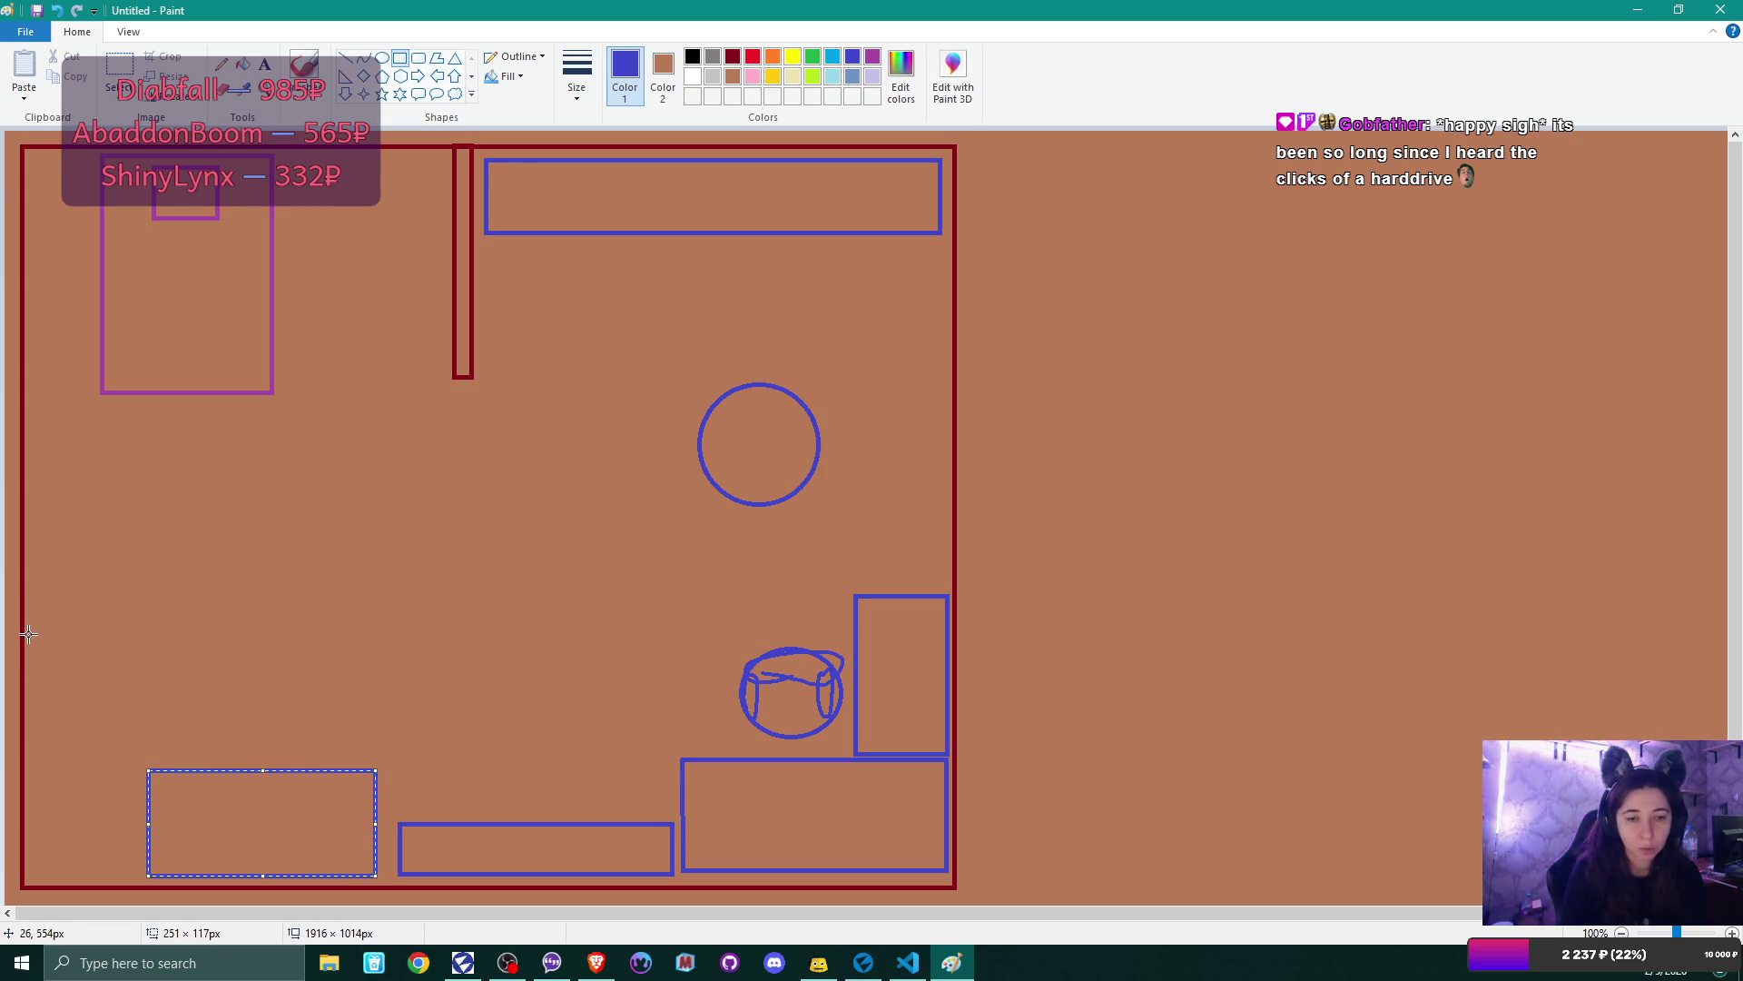
- Add two dark red wall pieces at the left, one vertical and one horizontal, and erase a stray dot
{"action": "left_click_drag", "start_coordinate": [20, 629], "coordinate": [51, 748]}
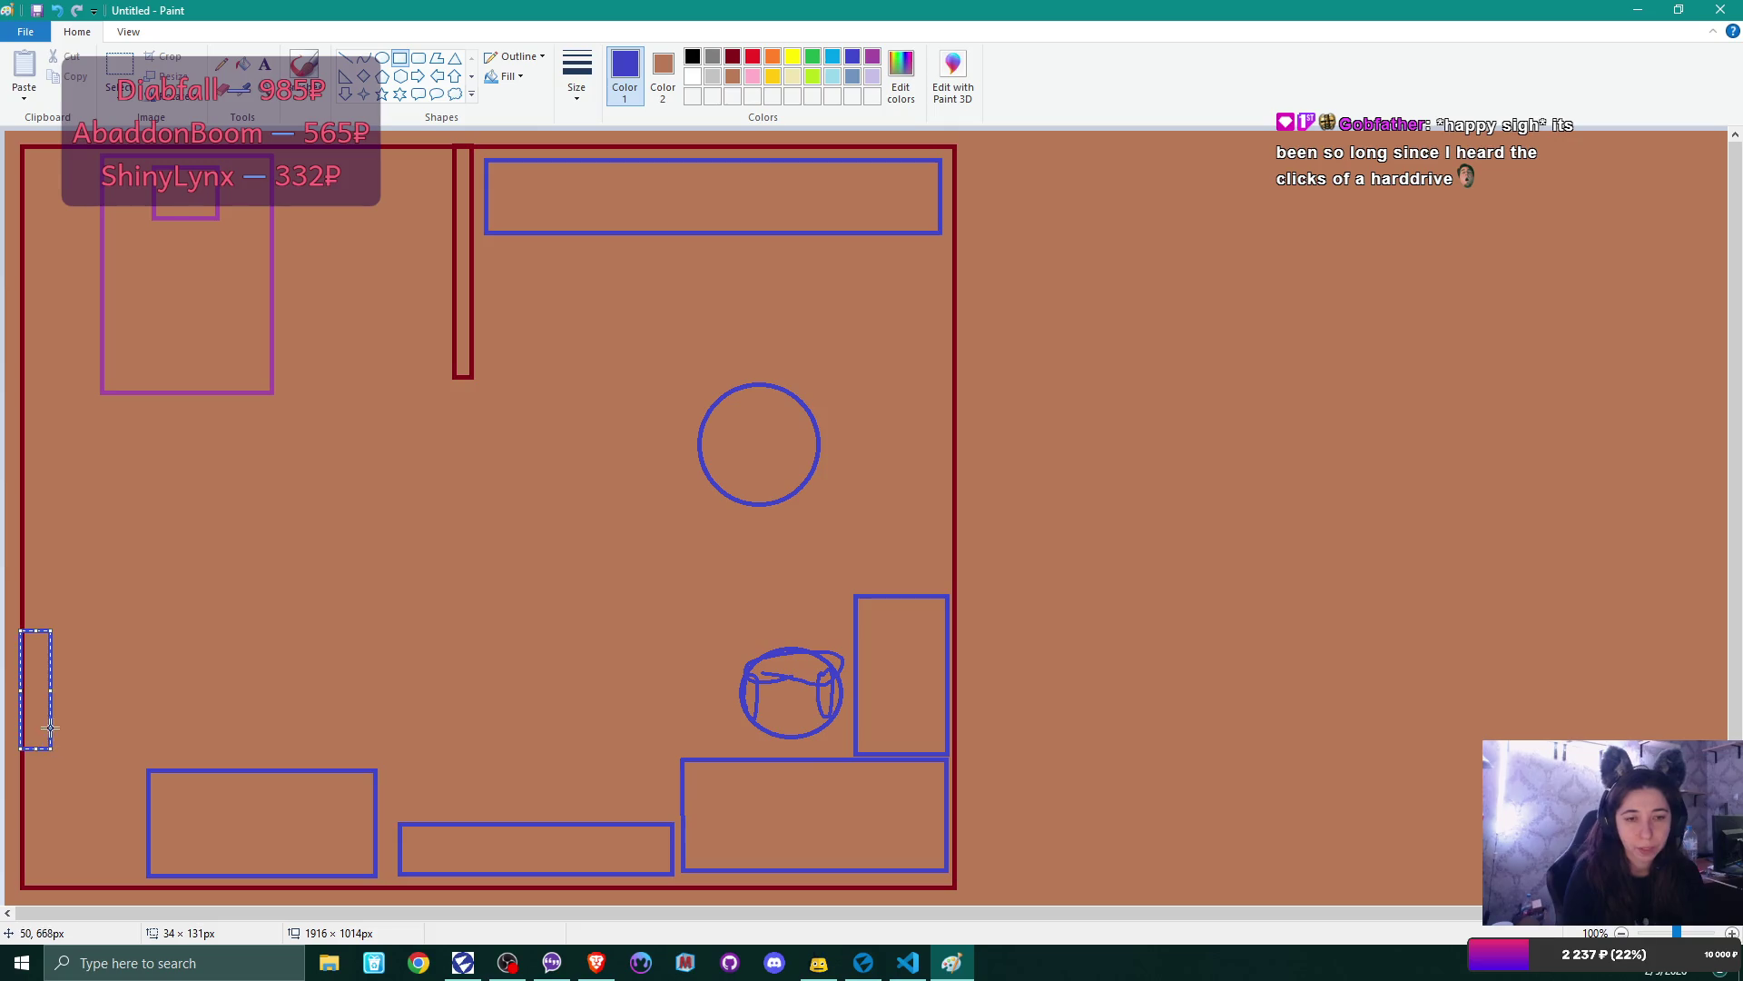
{"action": "left_click", "coordinate": [734, 58]}
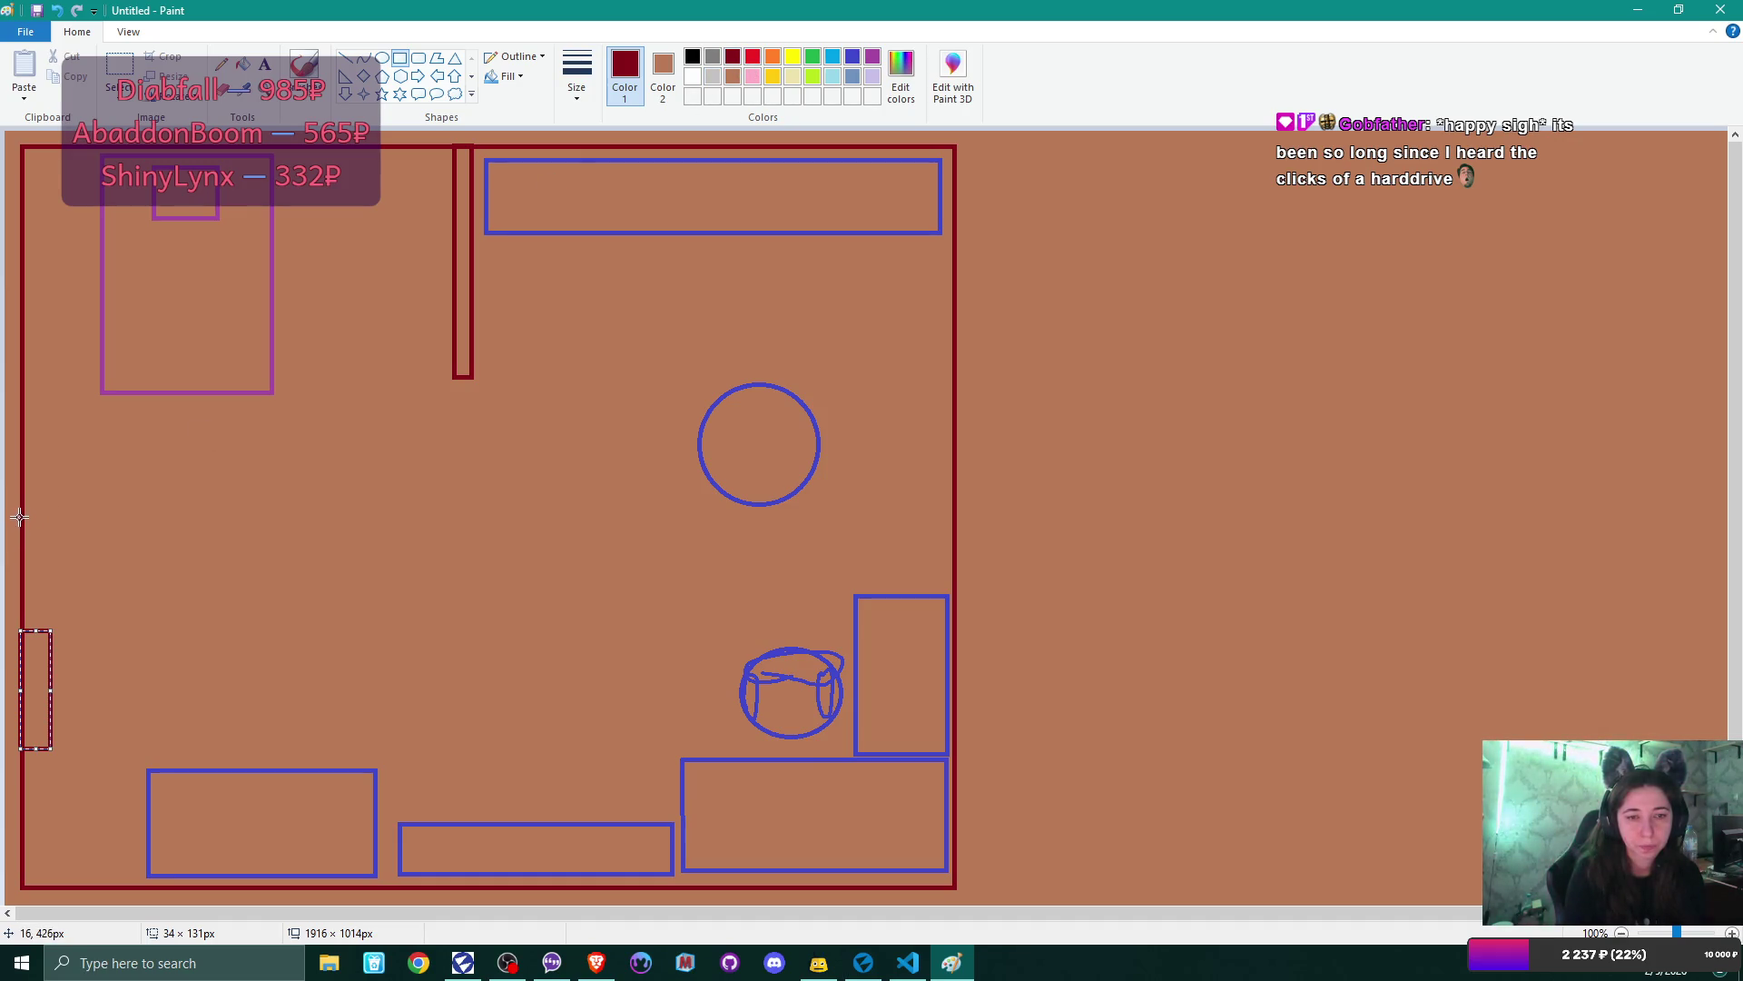
{"action": "left_click_drag", "start_coordinate": [20, 515], "coordinate": [210, 539]}
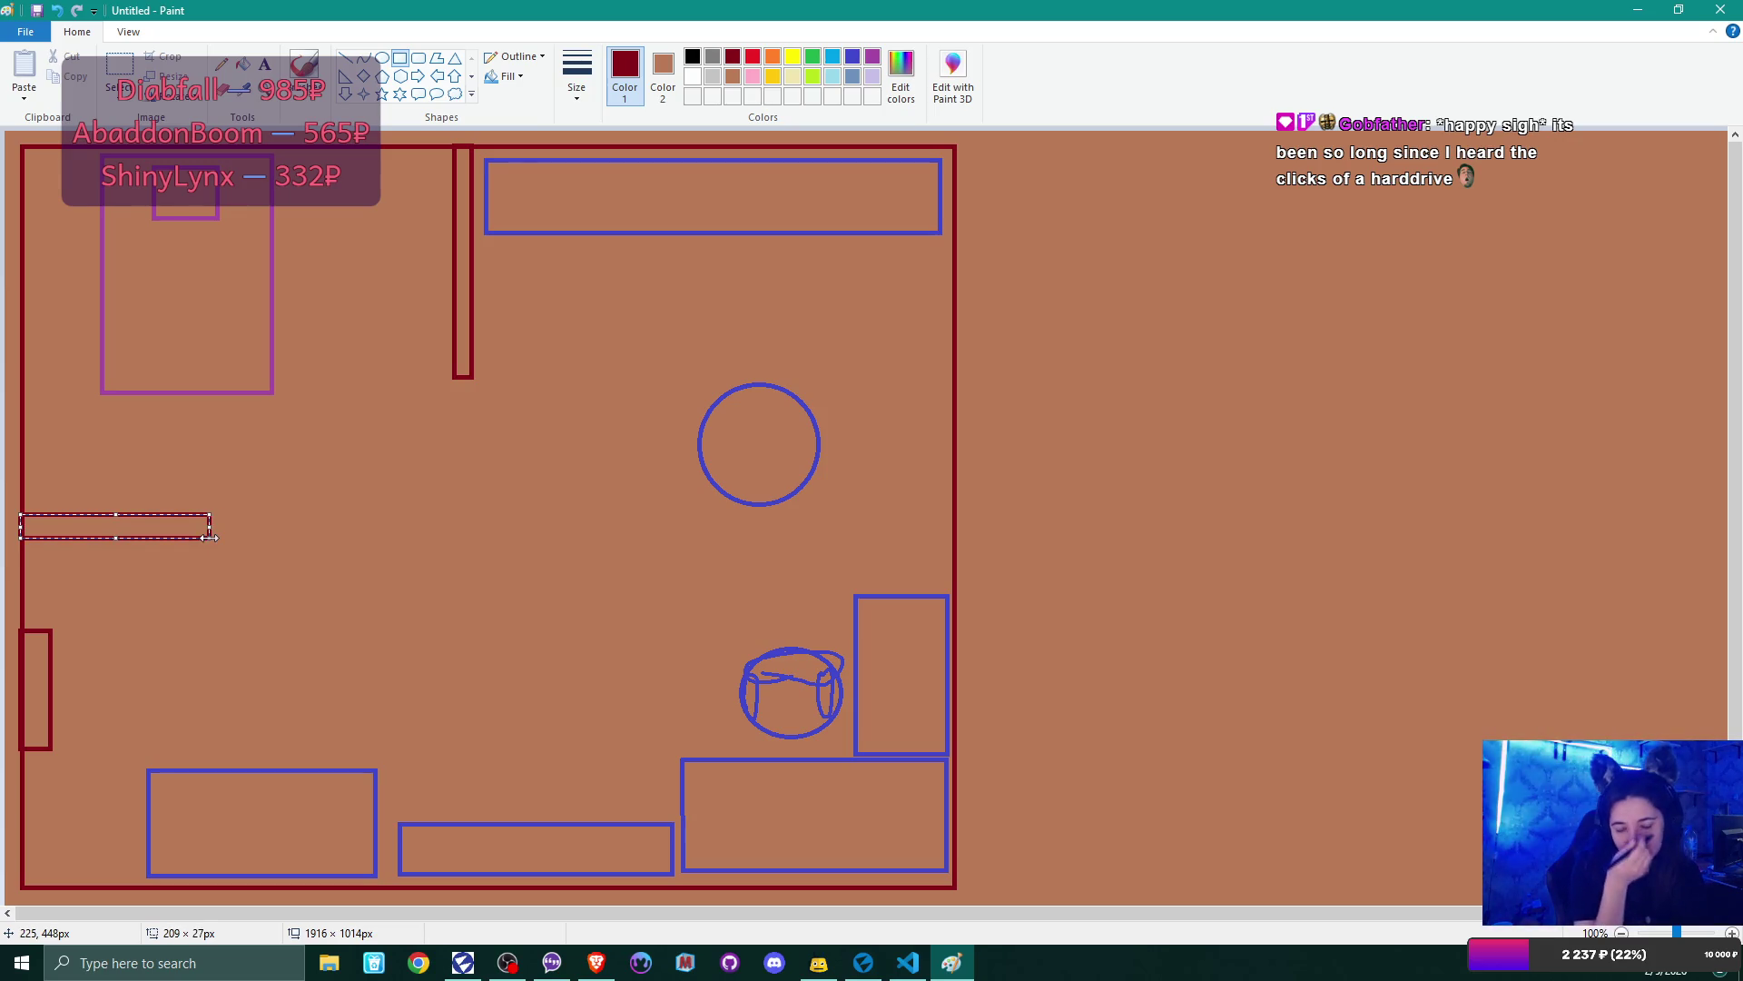
{"action": "left_click", "coordinate": [553, 571]}
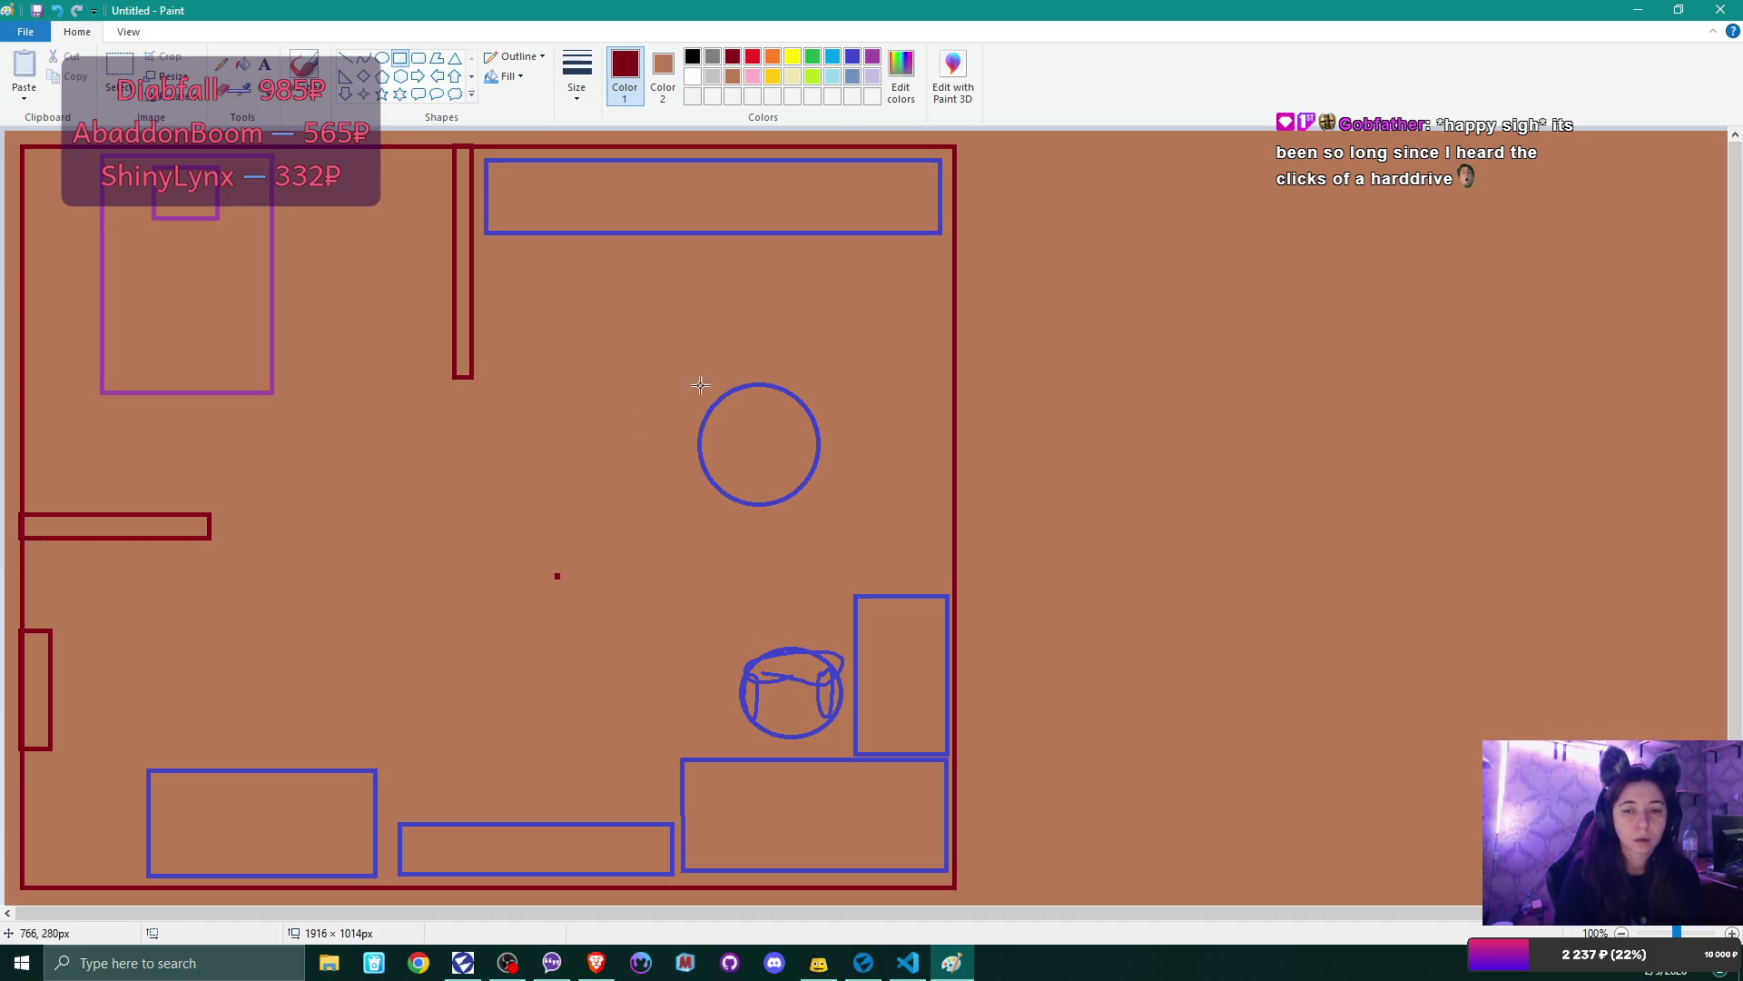
{"action": "left_click", "coordinate": [222, 79]}
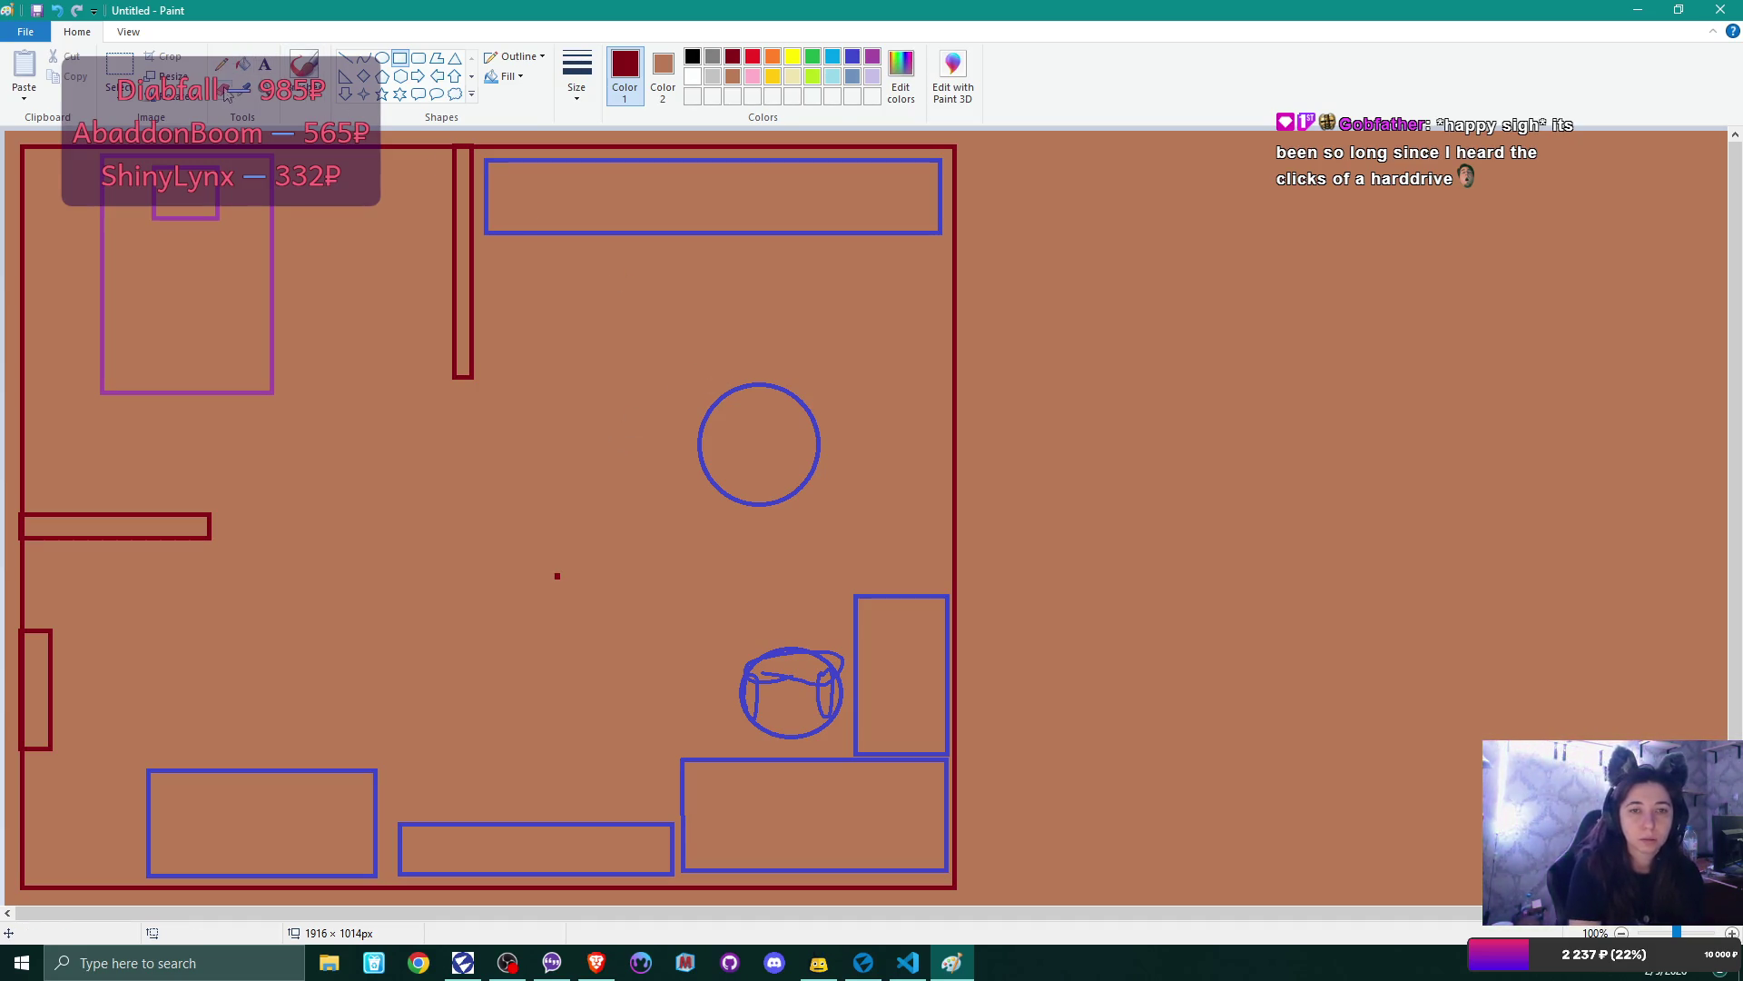
{"action": "left_click", "coordinate": [557, 575]}
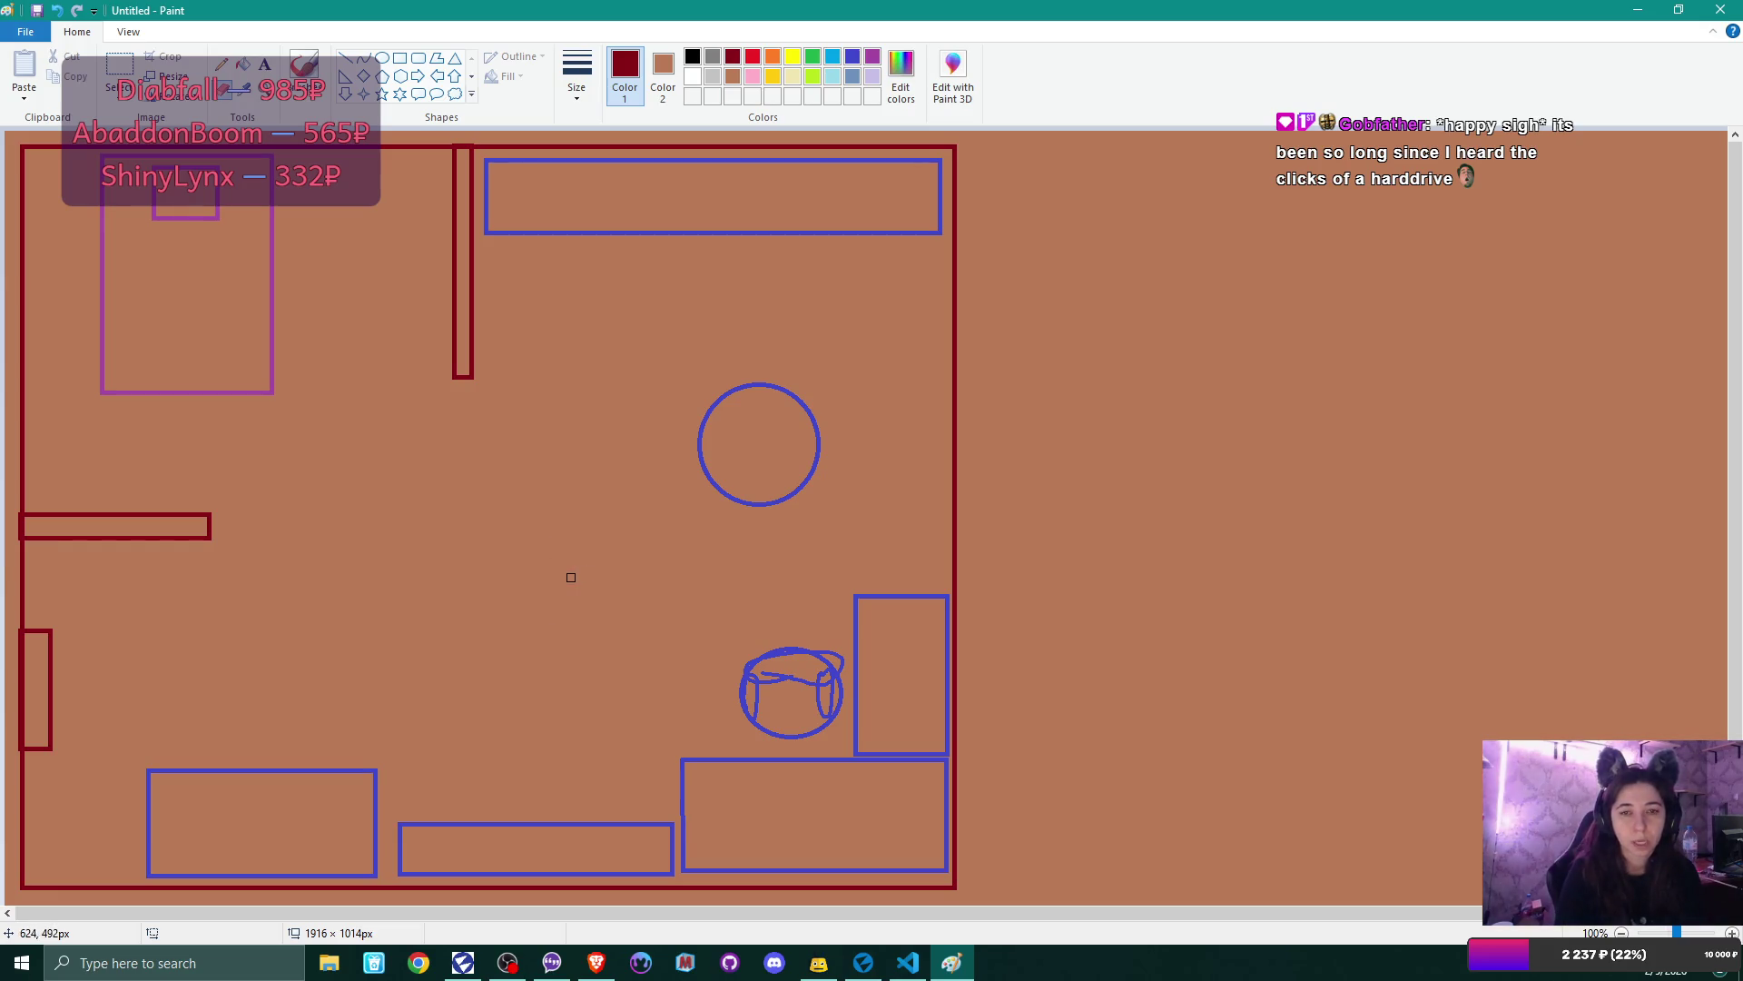
{"action": "left_click", "coordinate": [222, 67]}
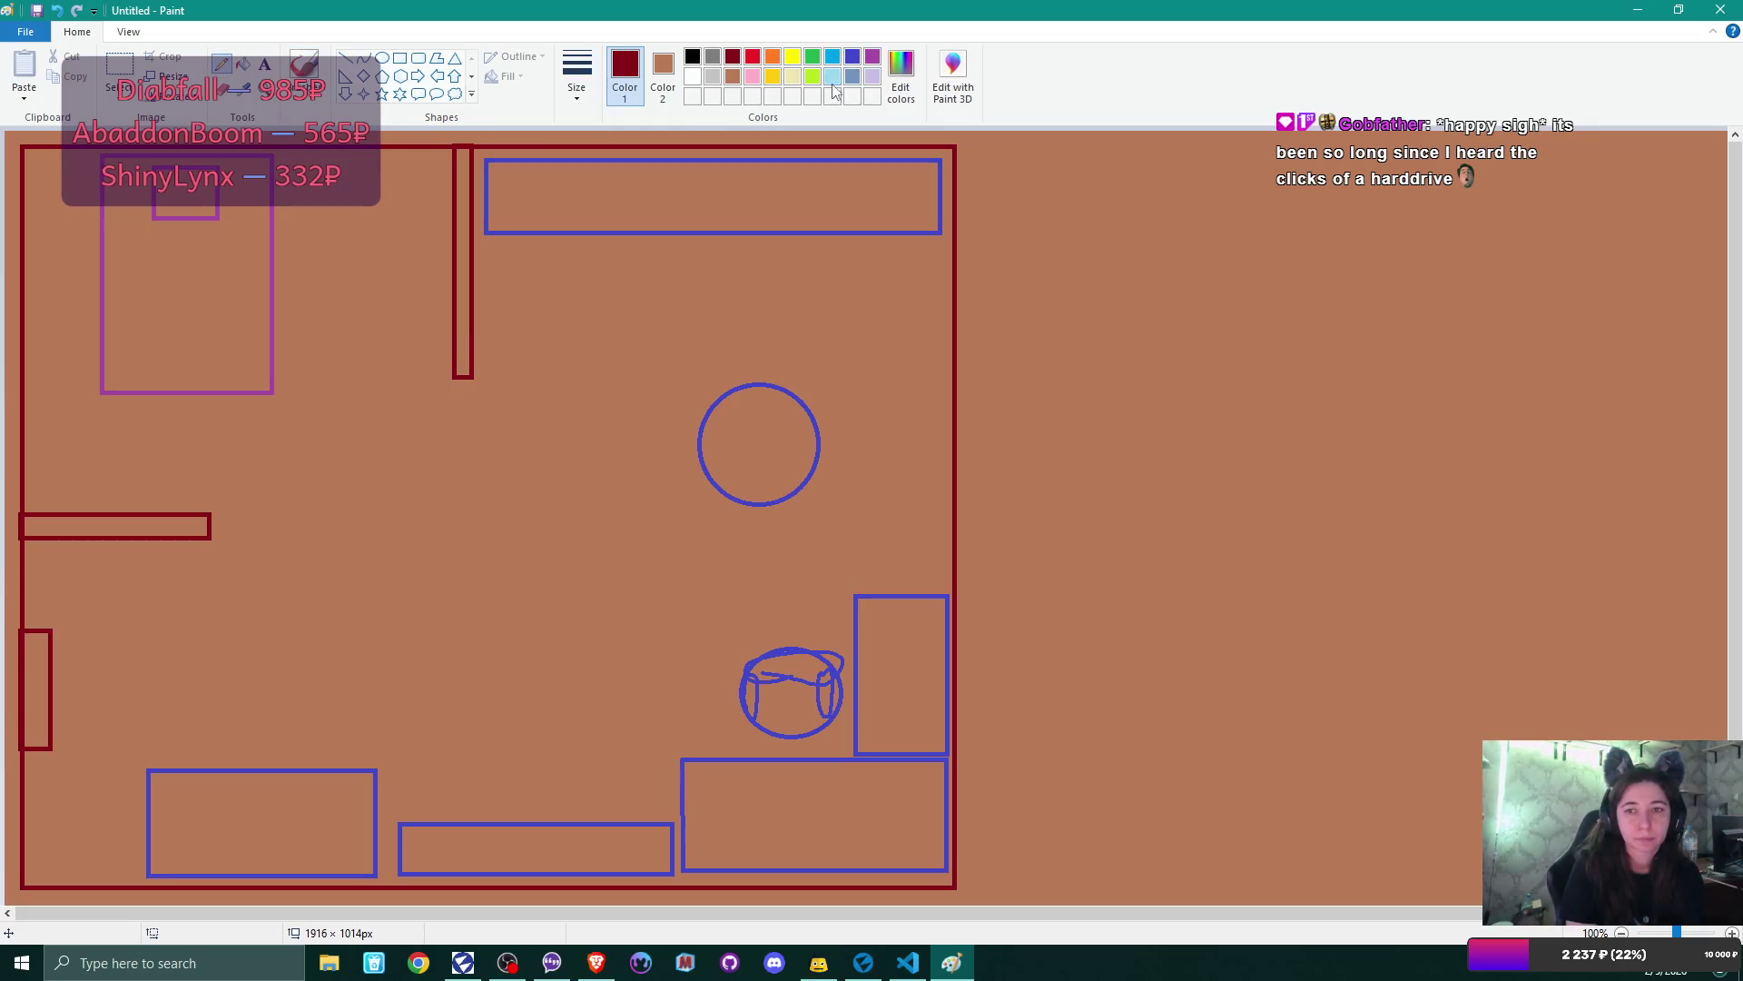
- Handwrite 'ant farm' in green beneath 'Cat', then switch to Brave
{"action": "left_click", "coordinate": [816, 59]}
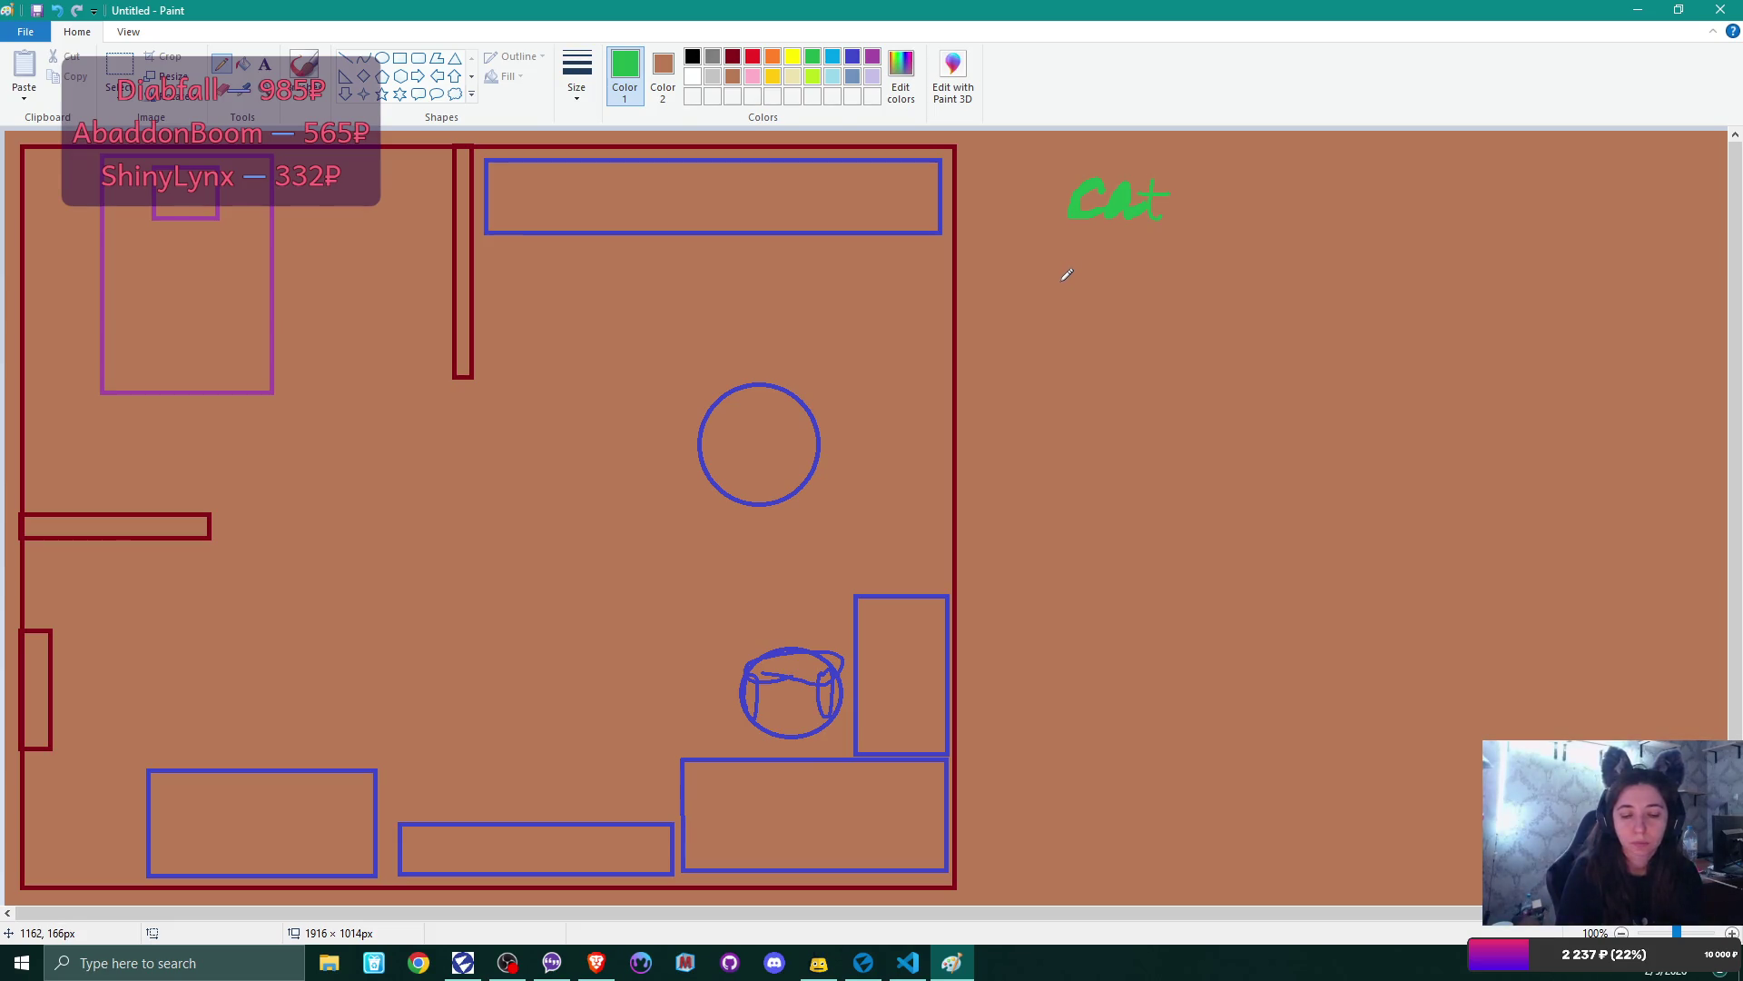
{"action": "left_click_drag", "start_coordinate": [1064, 275], "coordinate": [1047, 296]}
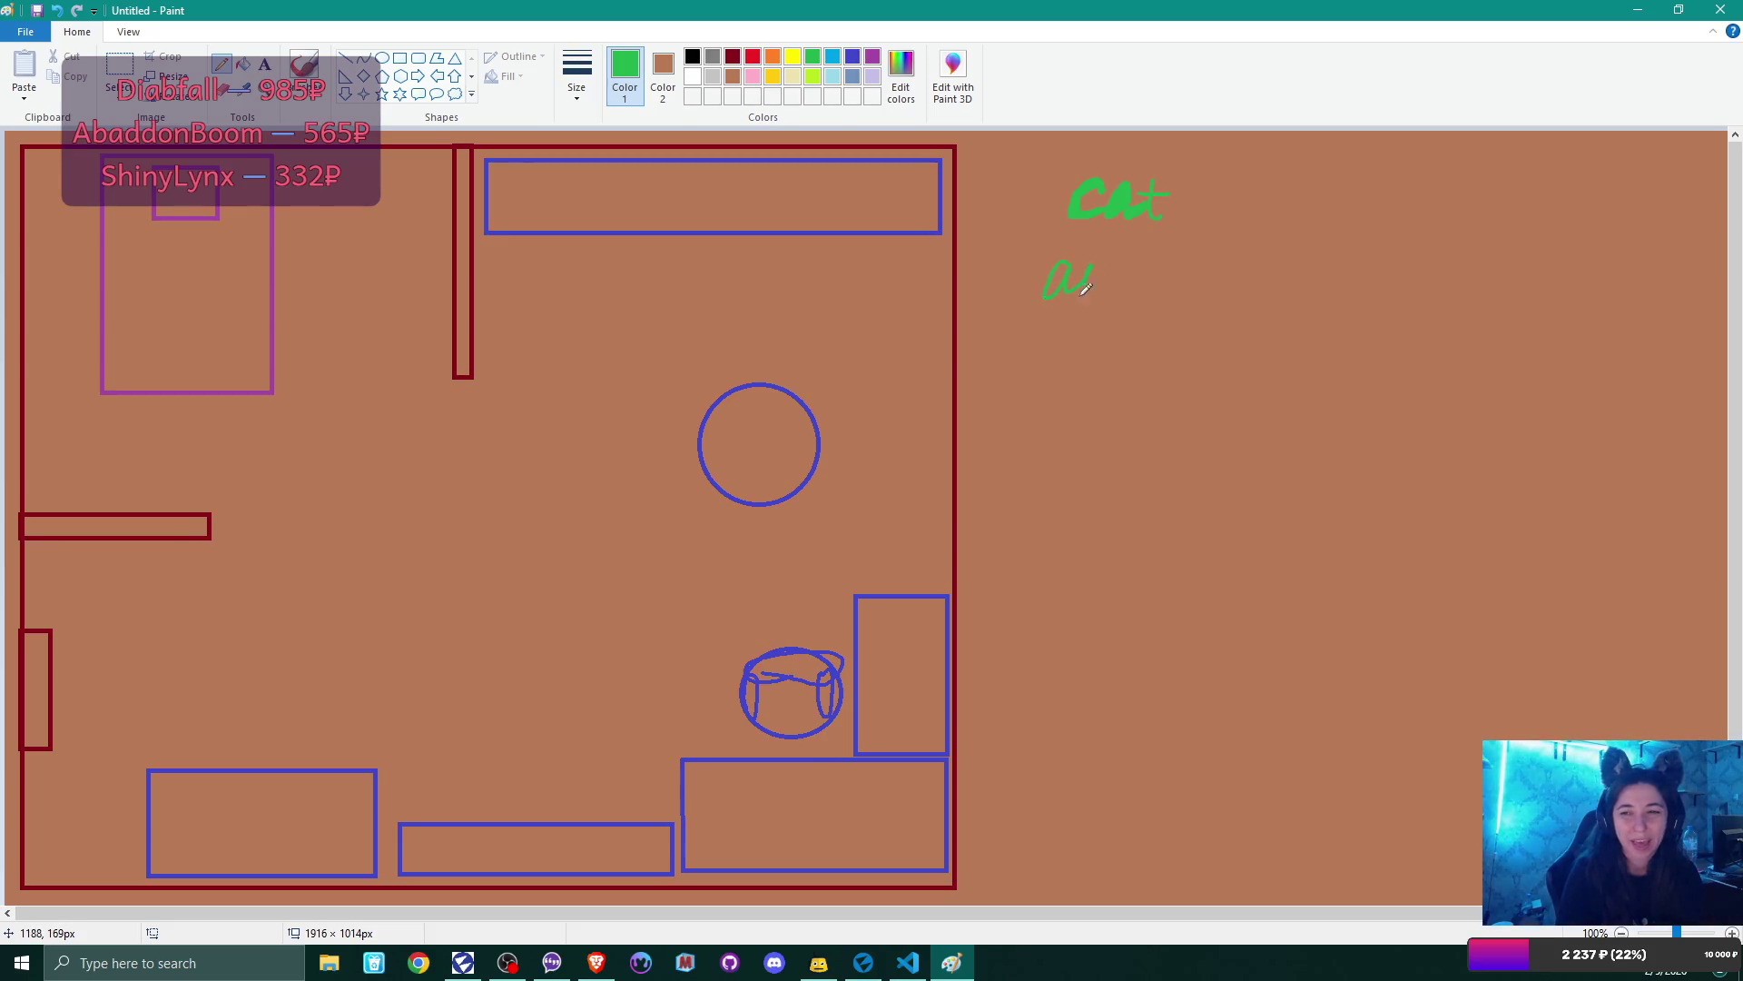
{"action": "mouse_move", "coordinate": [1122, 288]}
{"action": "left_mouse_down"}
{"action": "mouse_move", "coordinate": [1166, 283]}
{"action": "mouse_move", "coordinate": [1146, 358]}
{"action": "left_mouse_up"}
{"action": "mouse_move", "coordinate": [1180, 277]}
{"action": "left_mouse_down"}
{"action": "mouse_move", "coordinate": [1232, 272]}
{"action": "mouse_move", "coordinate": [1263, 294]}
{"action": "left_mouse_up"}
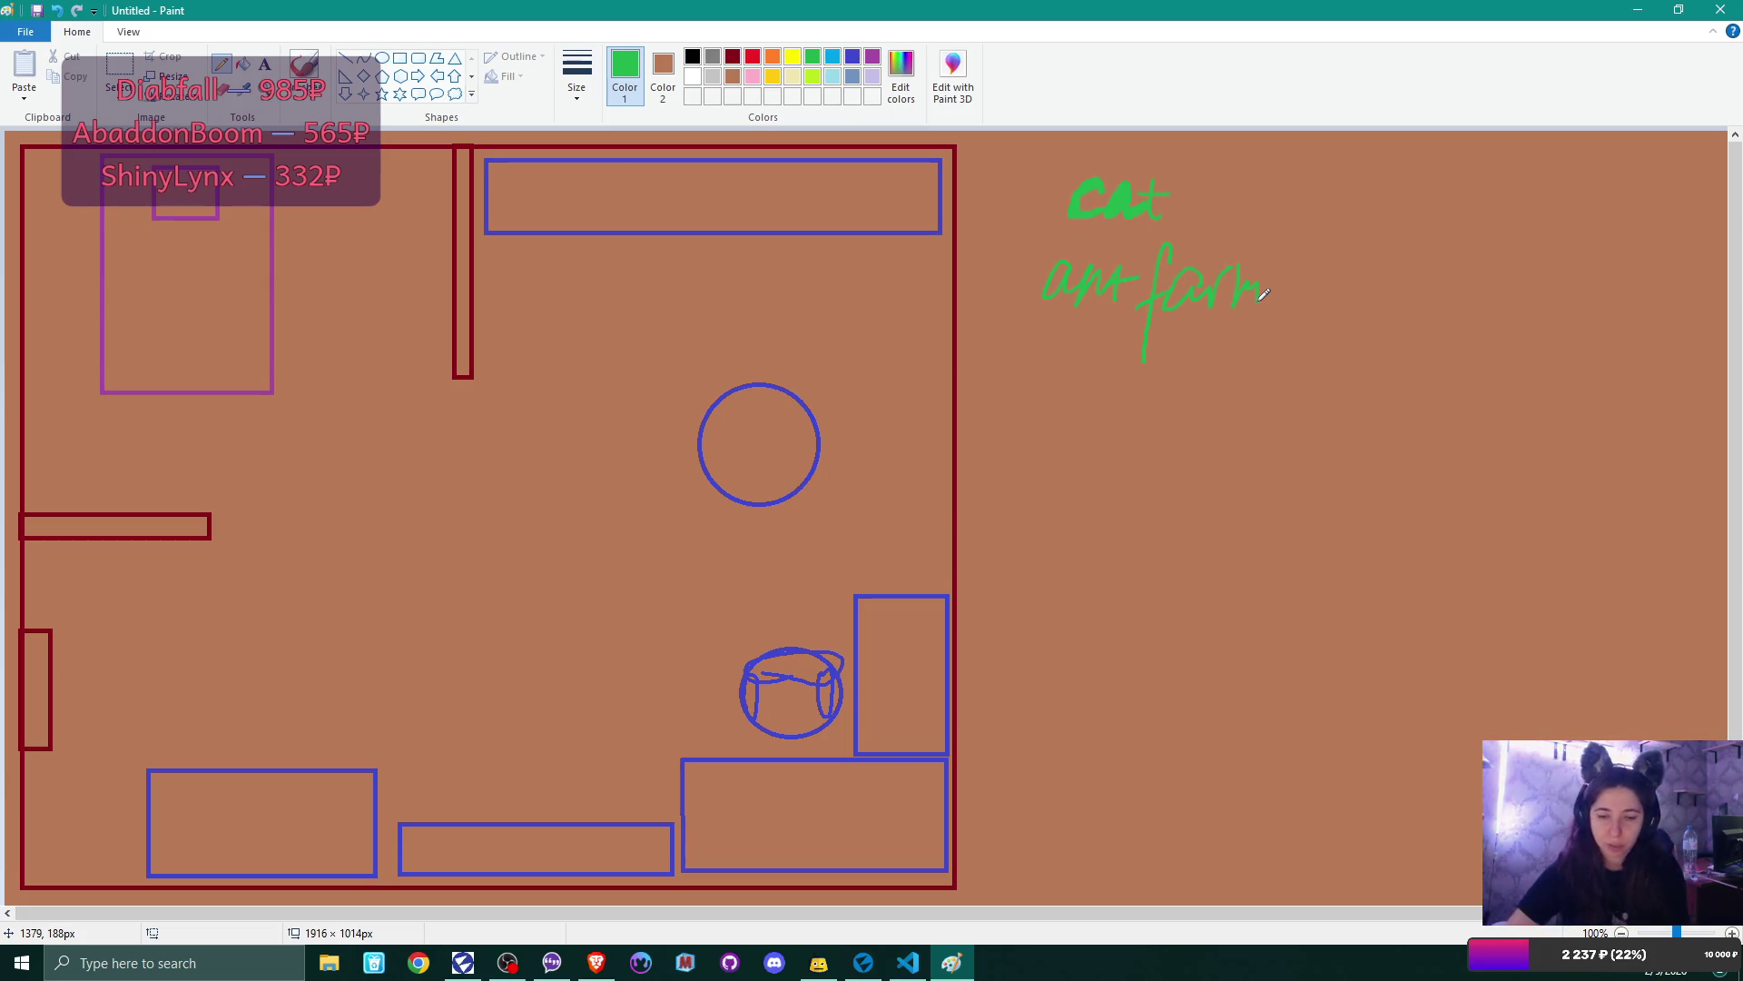
{"action": "left_click", "coordinate": [596, 962]}
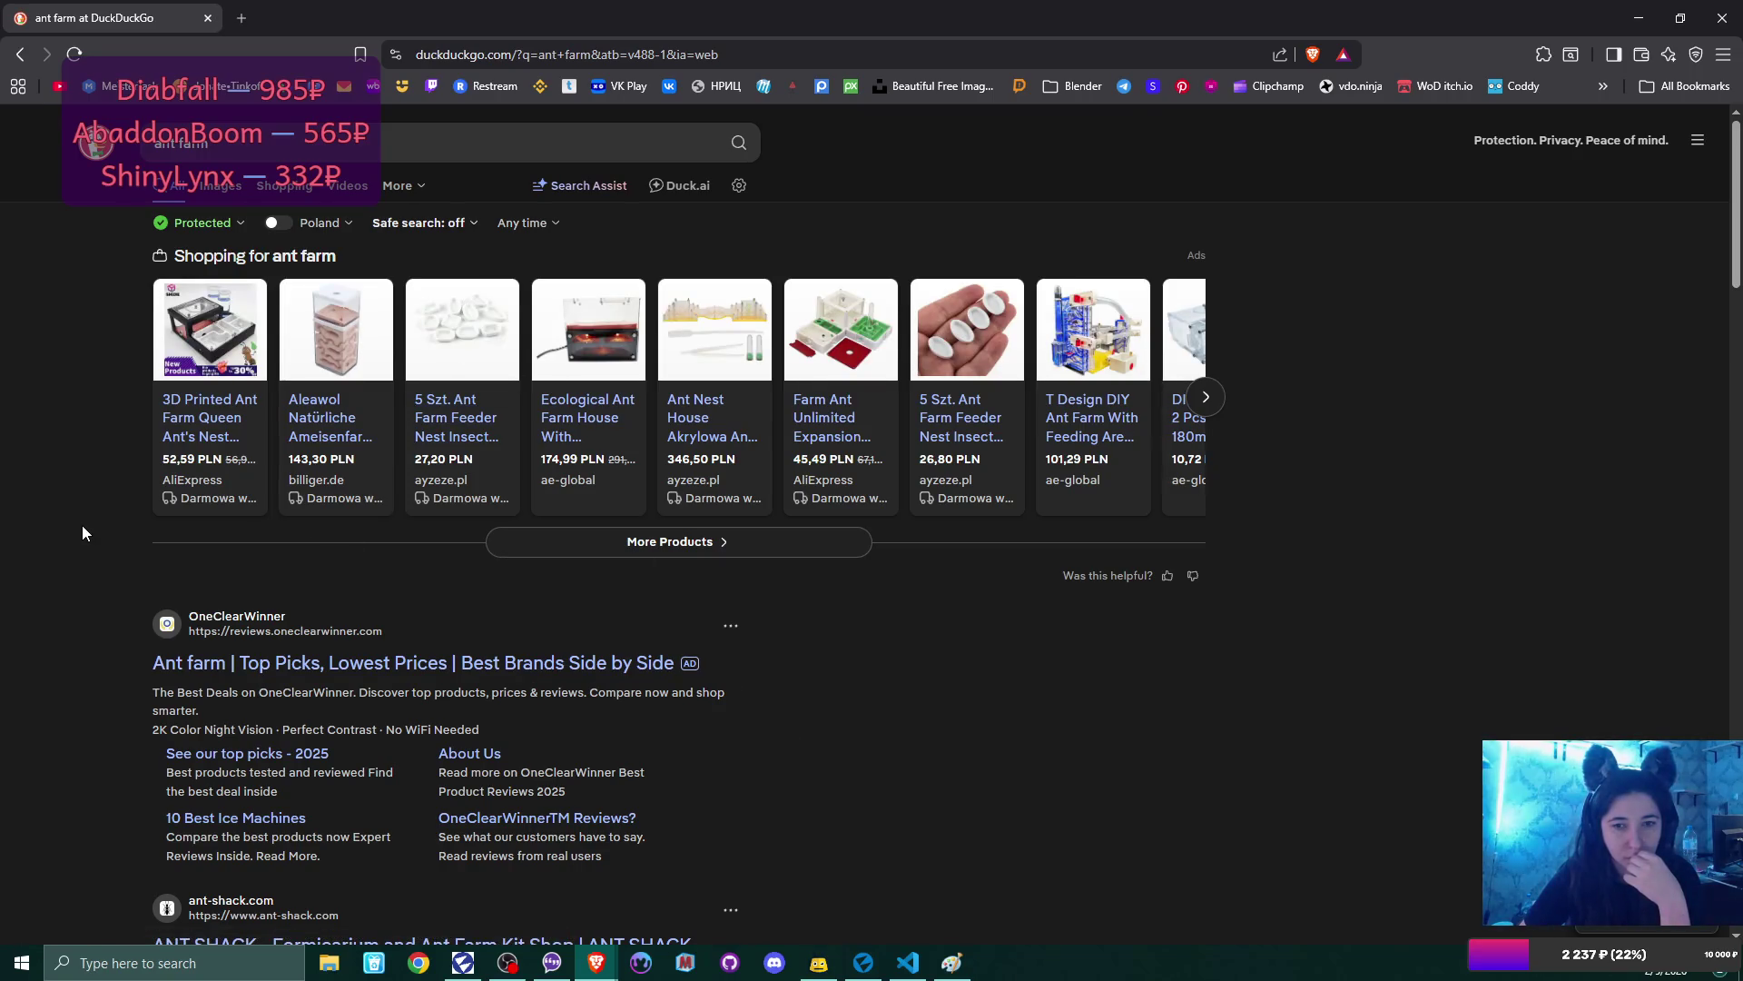
- Open and close the Ecological Ant Farm listing, then show image results for 'ant farm'
{"action": "left_click", "coordinate": [583, 443]}
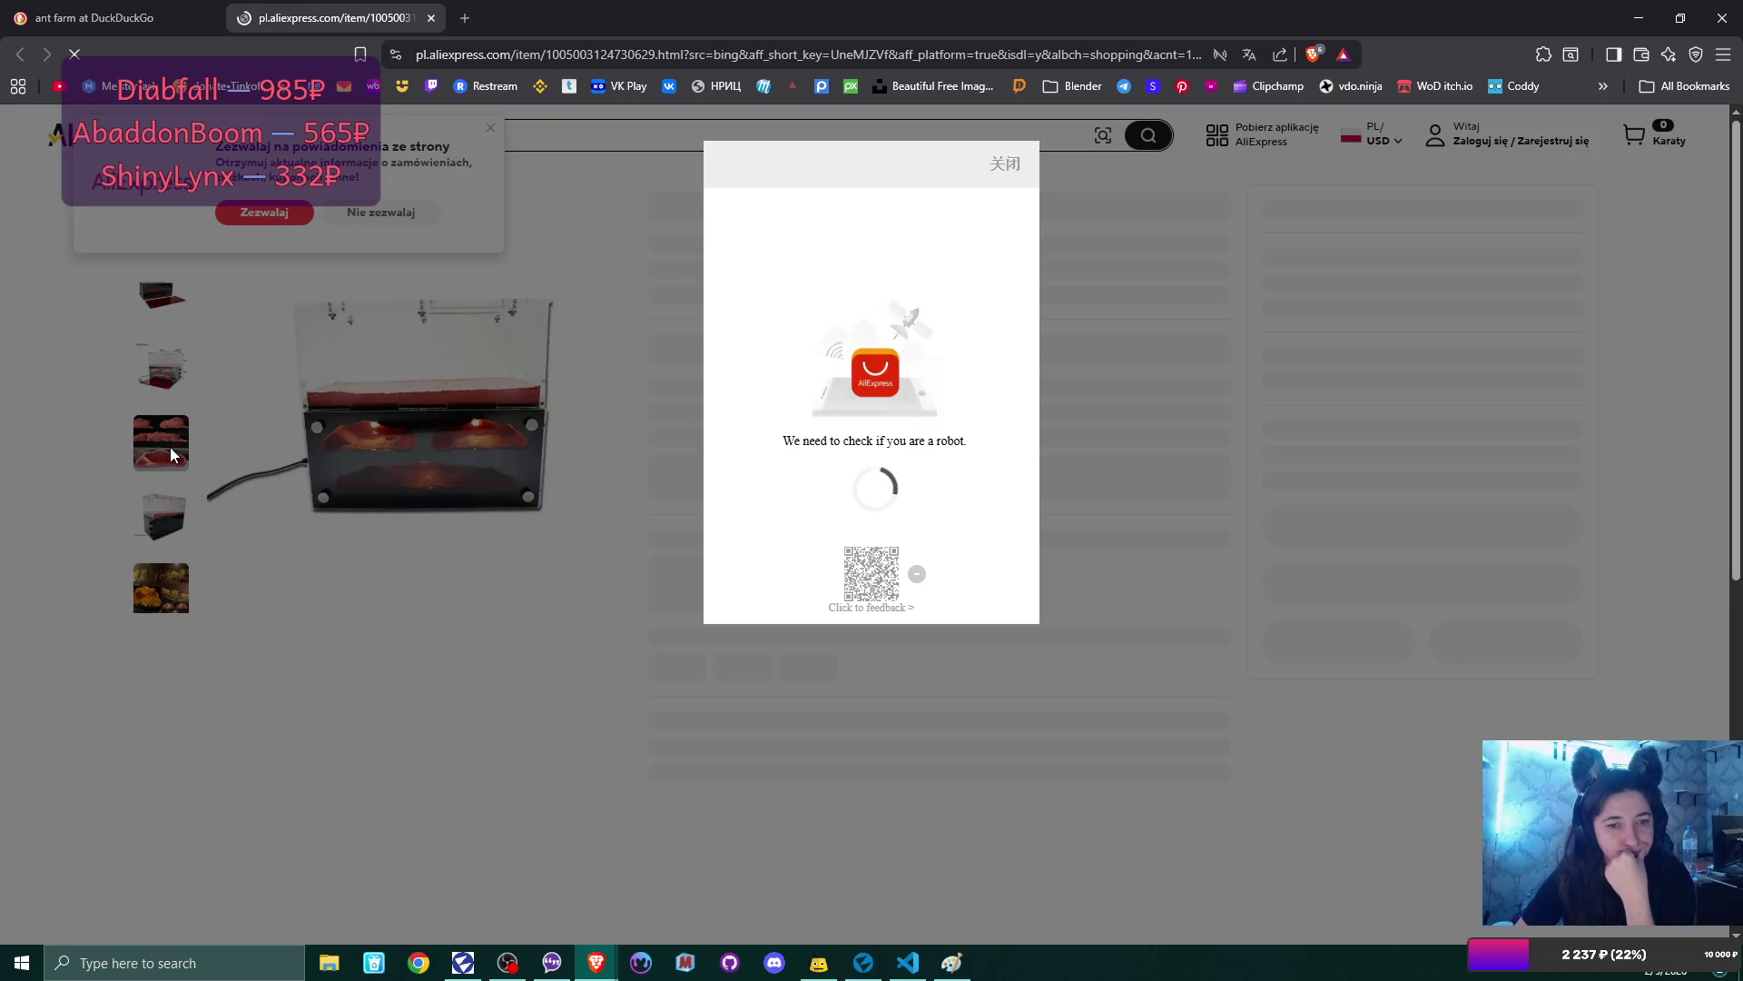
{"action": "left_click", "coordinate": [431, 17]}
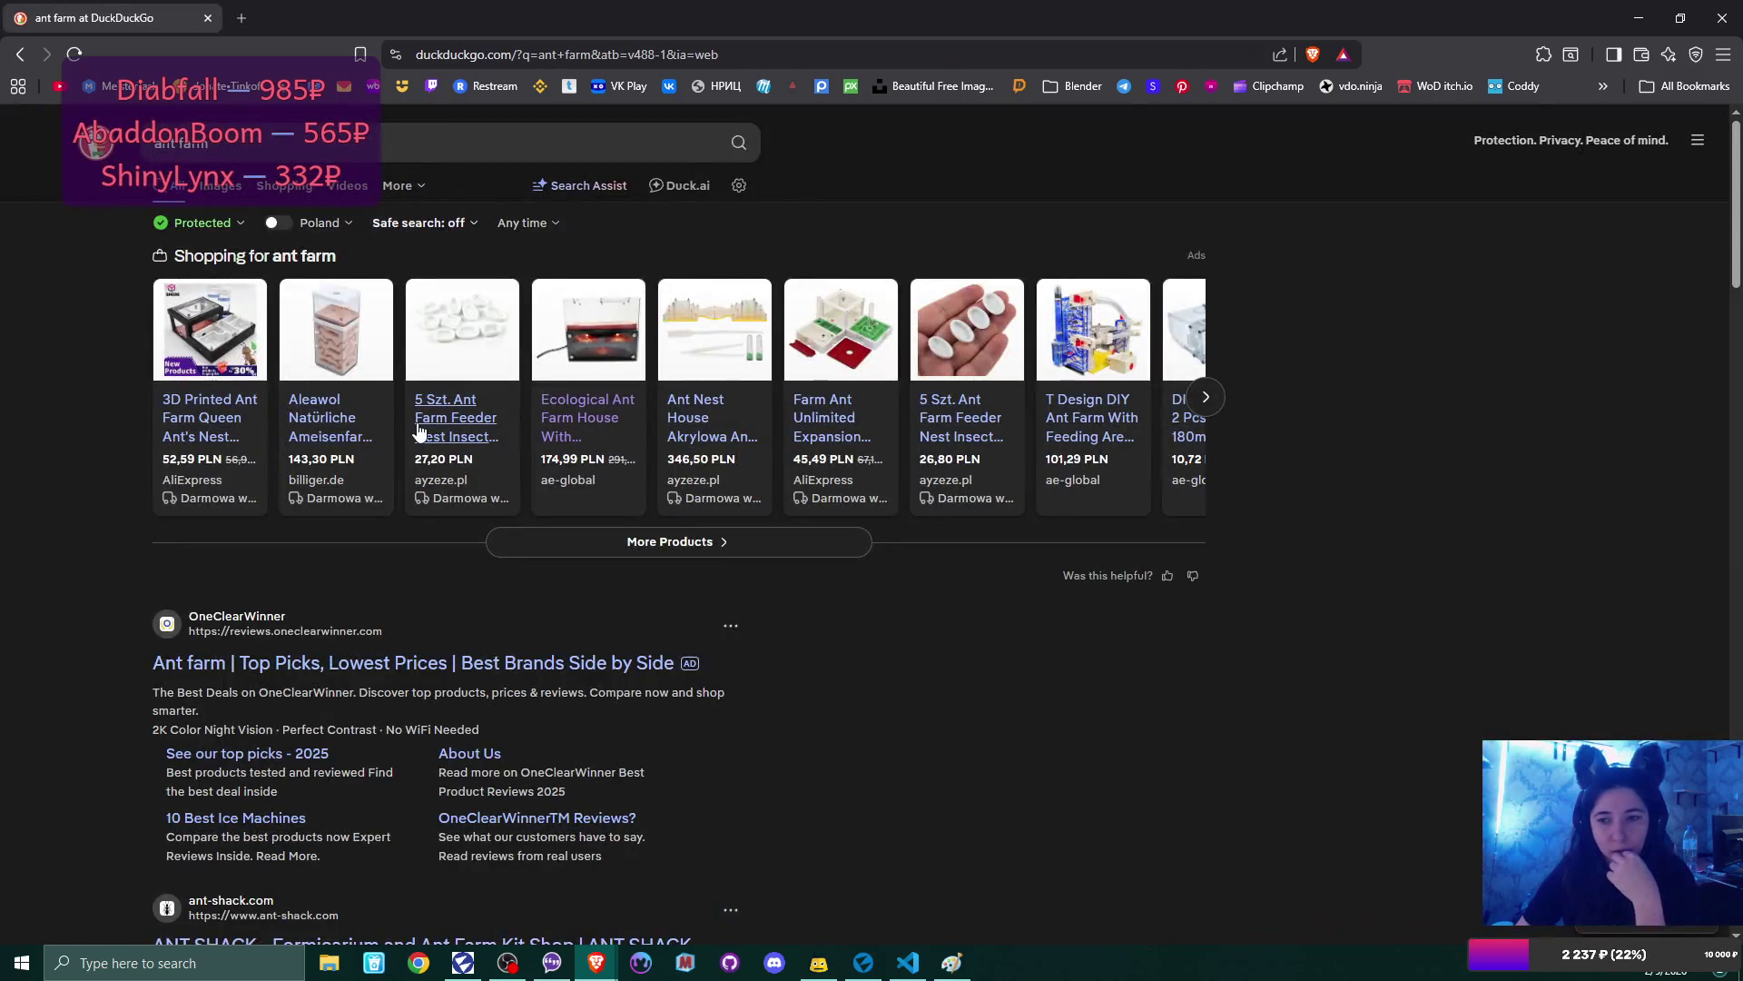
{"action": "key", "text": "i"}
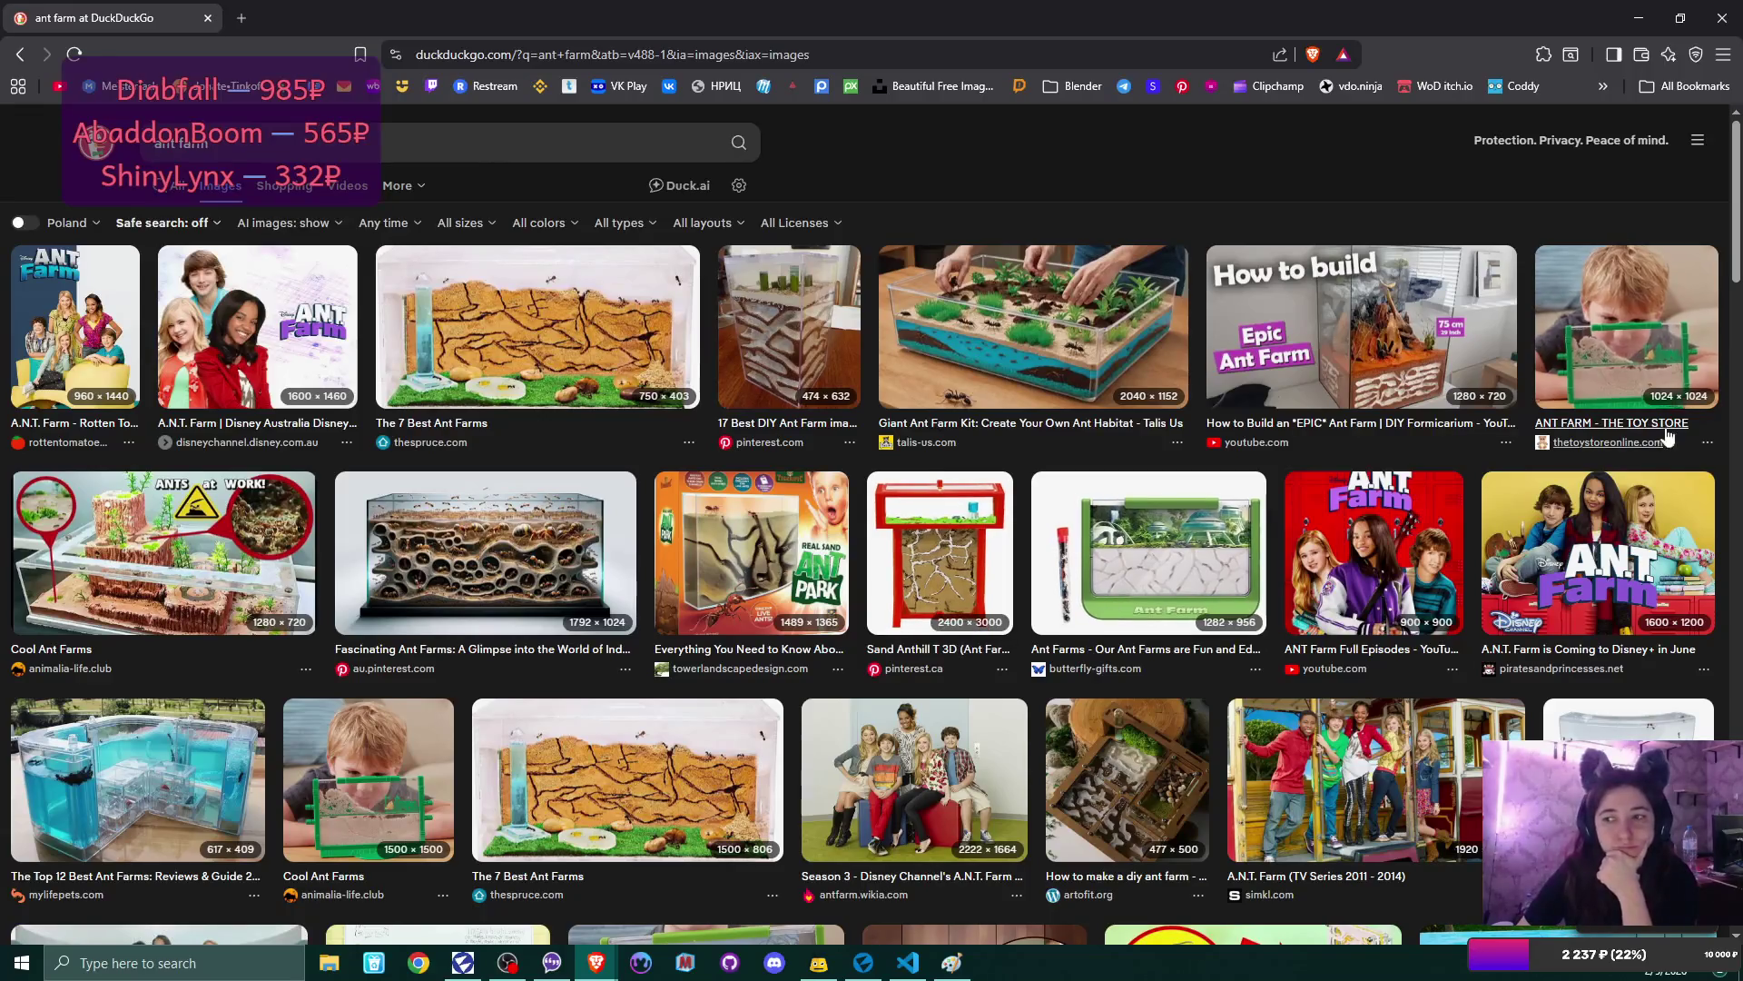
{"action": "left_click", "coordinate": [1611, 369]}
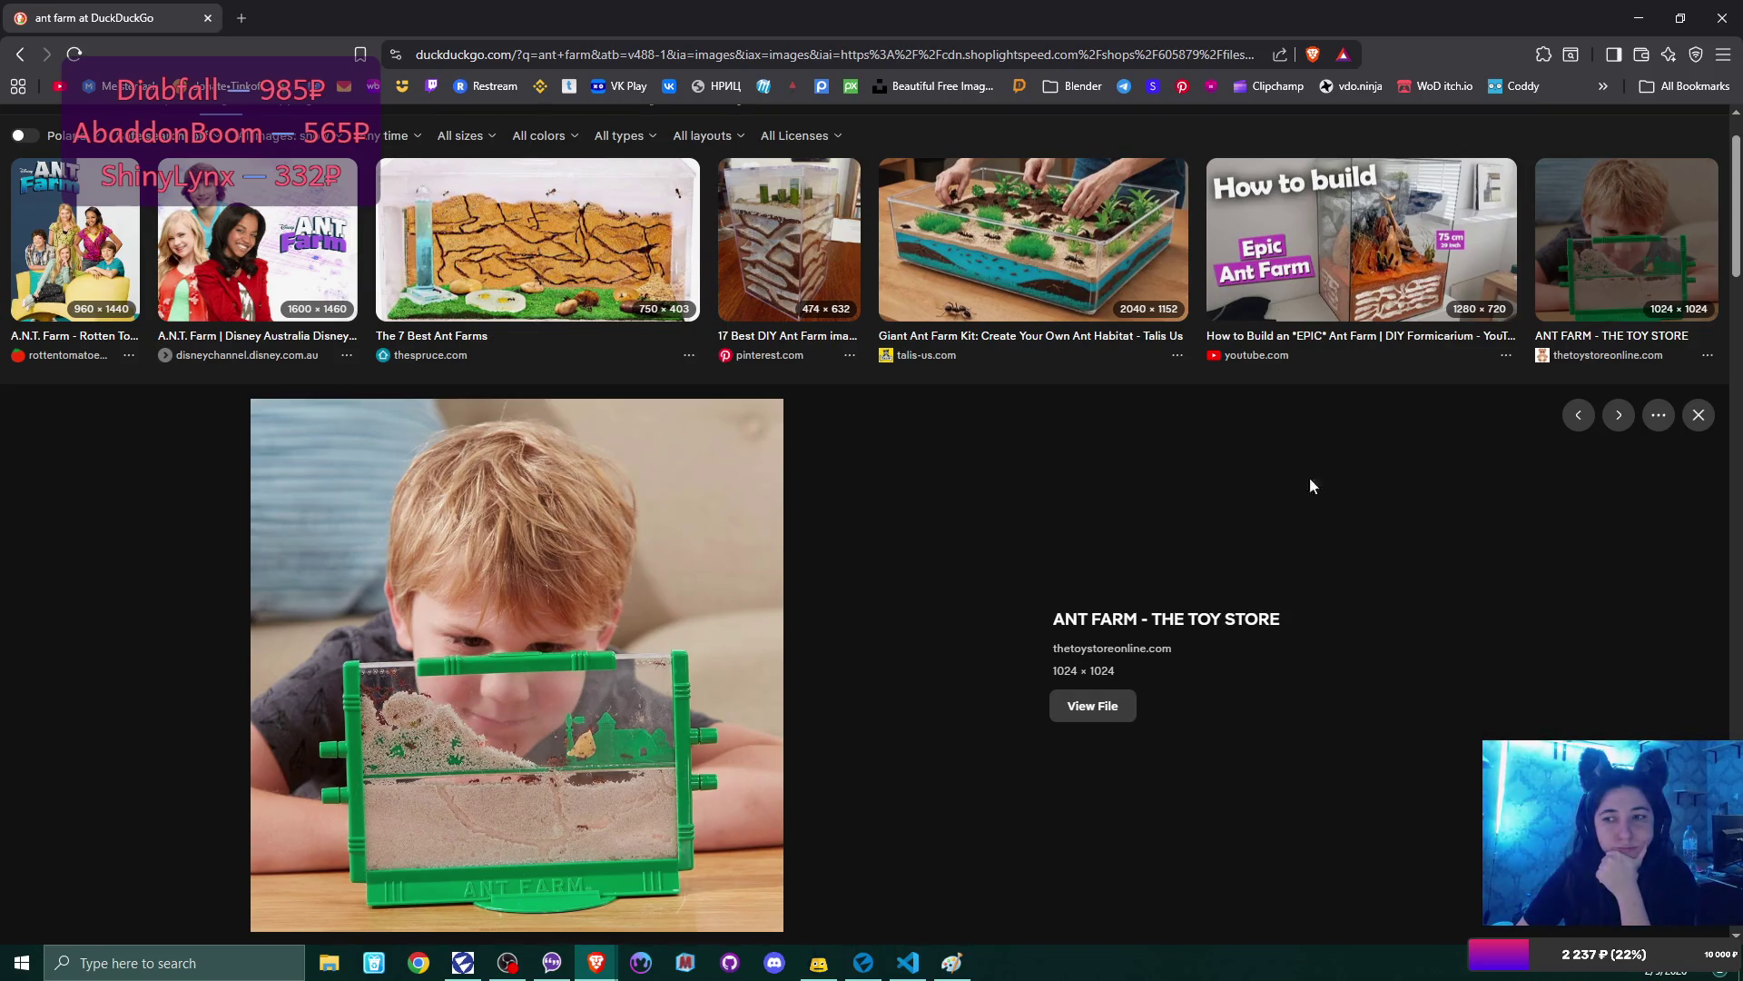
{"action": "left_click", "coordinate": [1698, 414]}
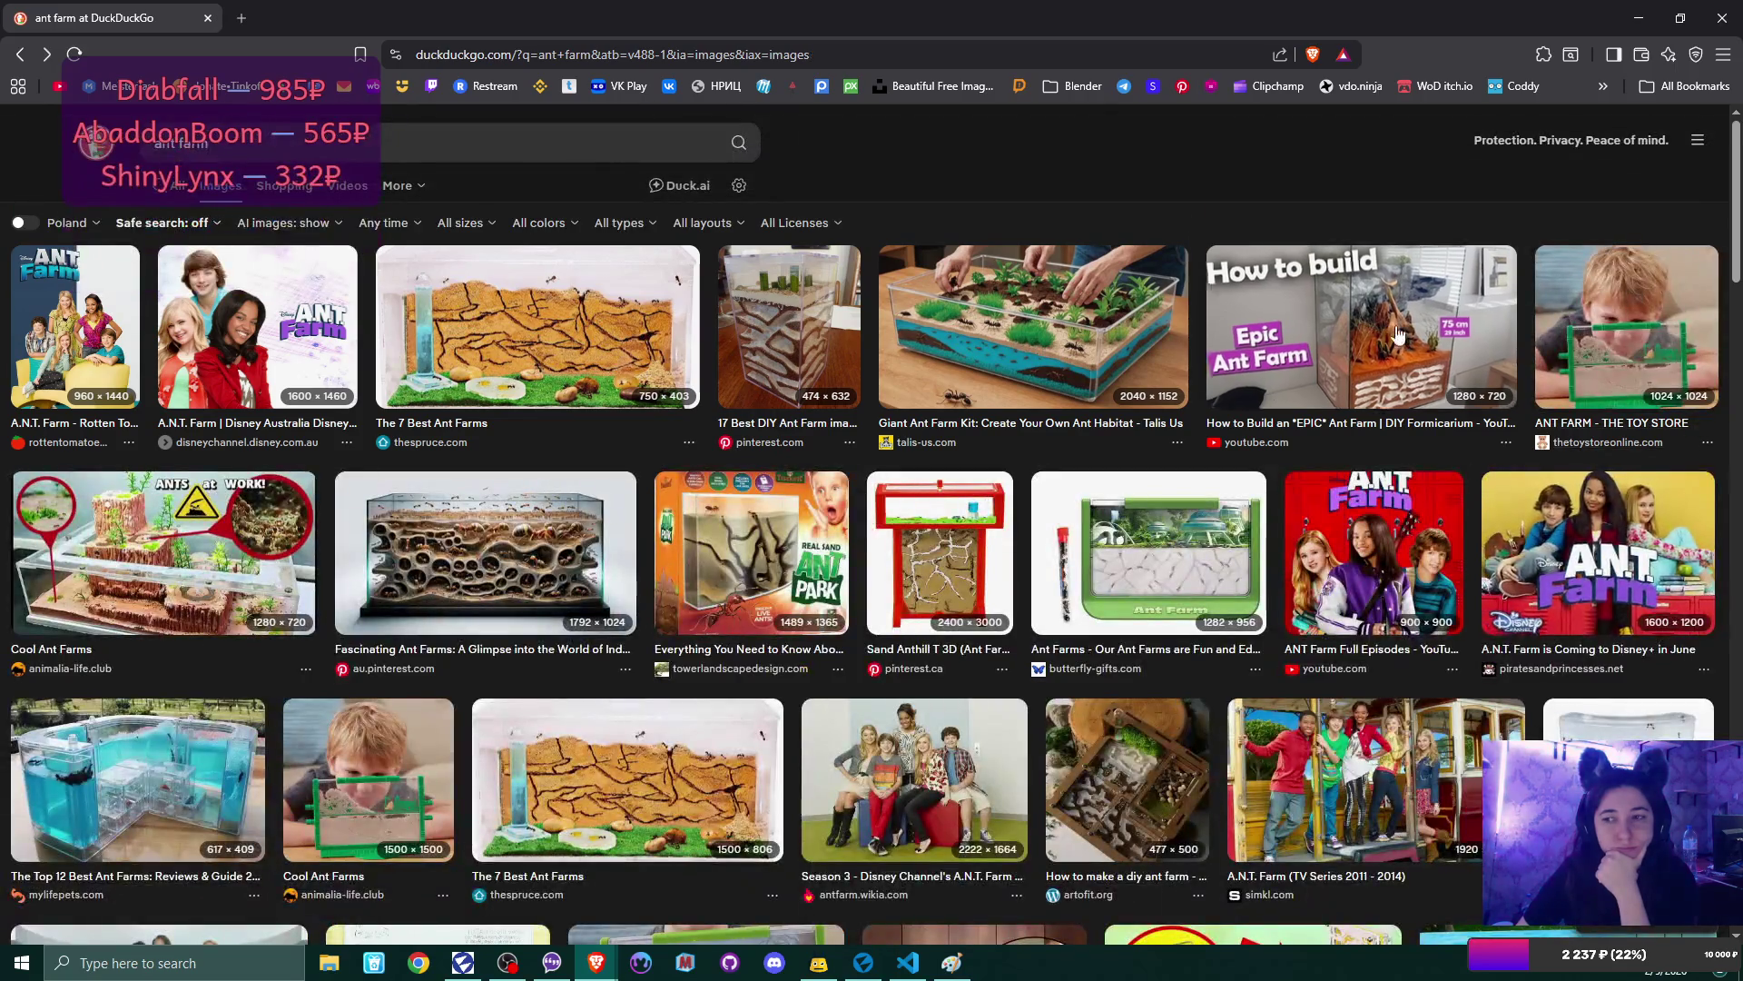
{"action": "left_click", "coordinate": [1398, 336]}
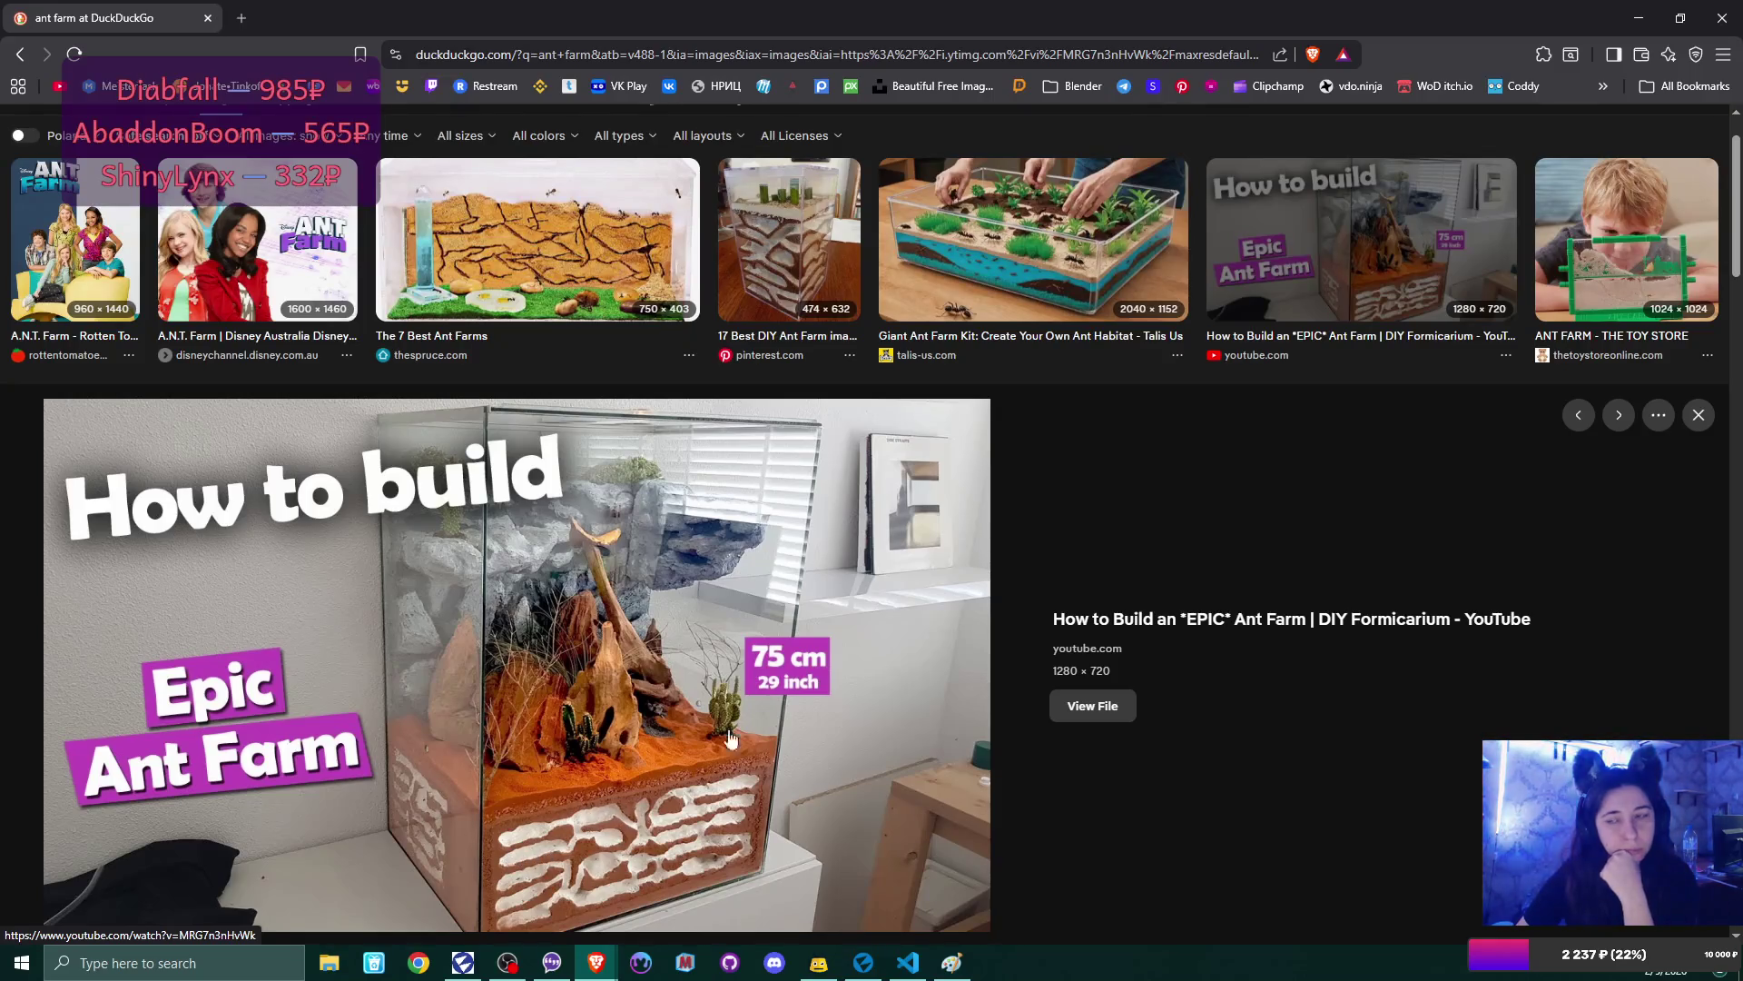
{"action": "left_click", "coordinate": [1699, 415]}
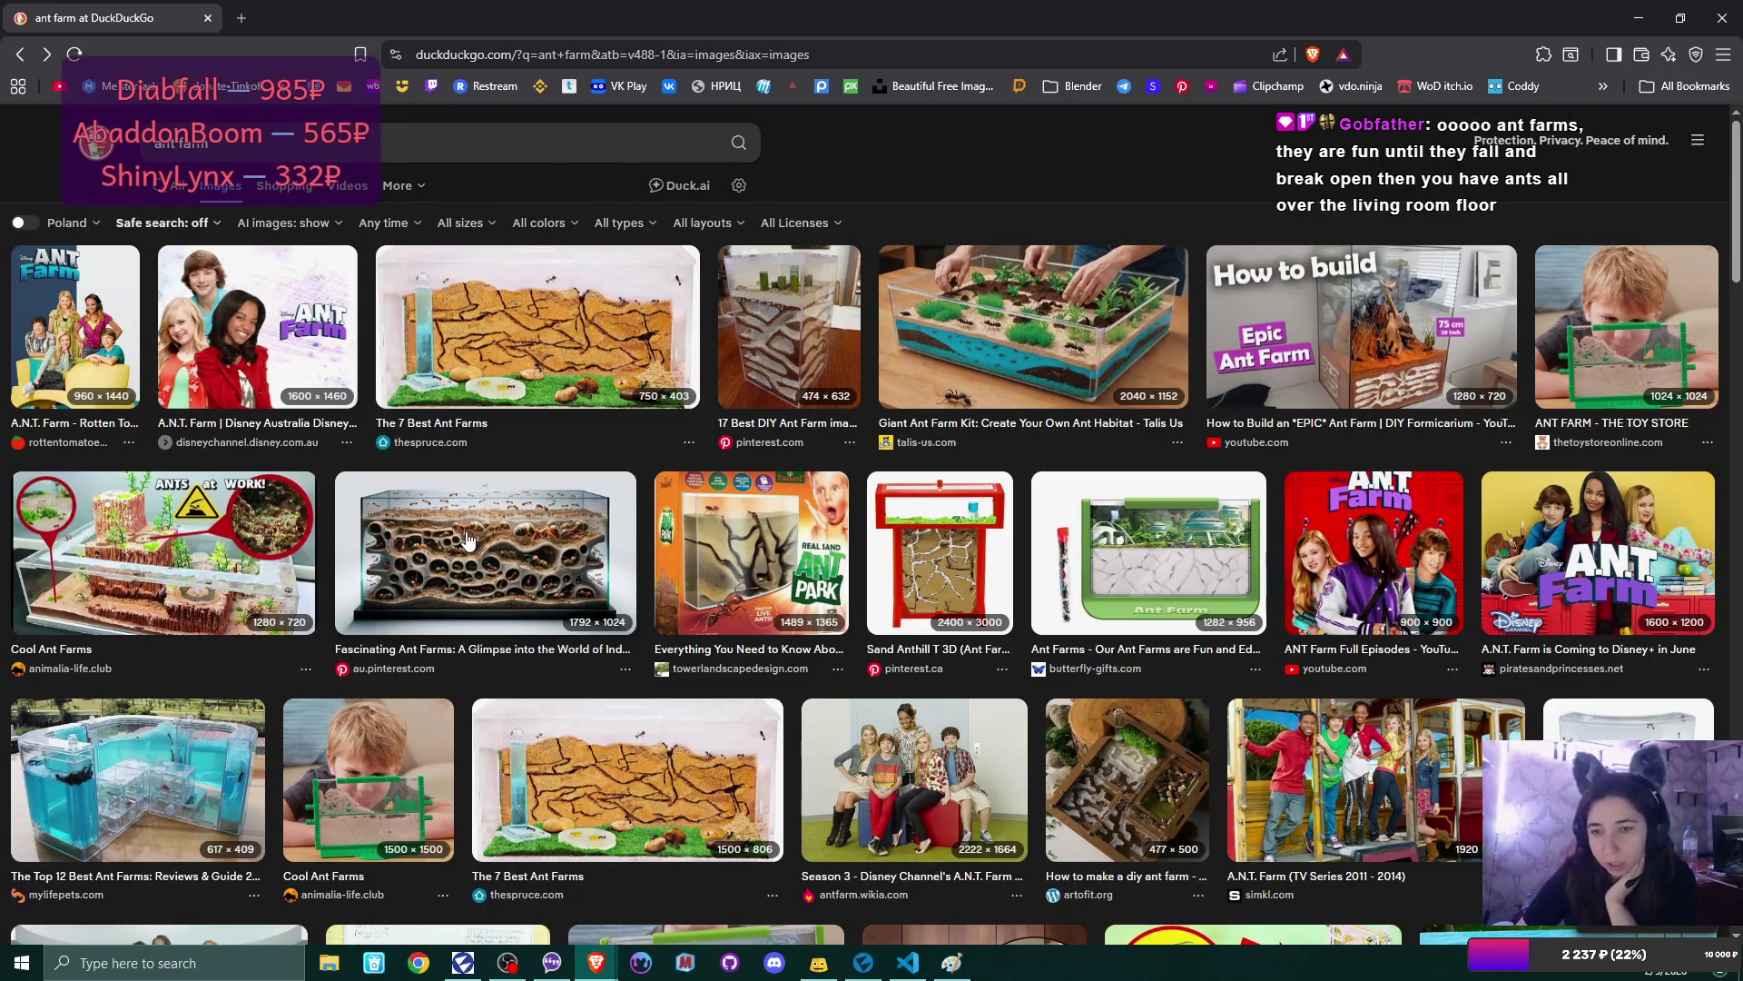
{"action": "scroll", "coordinate": [468, 541], "scroll_direction": "down", "scroll_amount": 1}
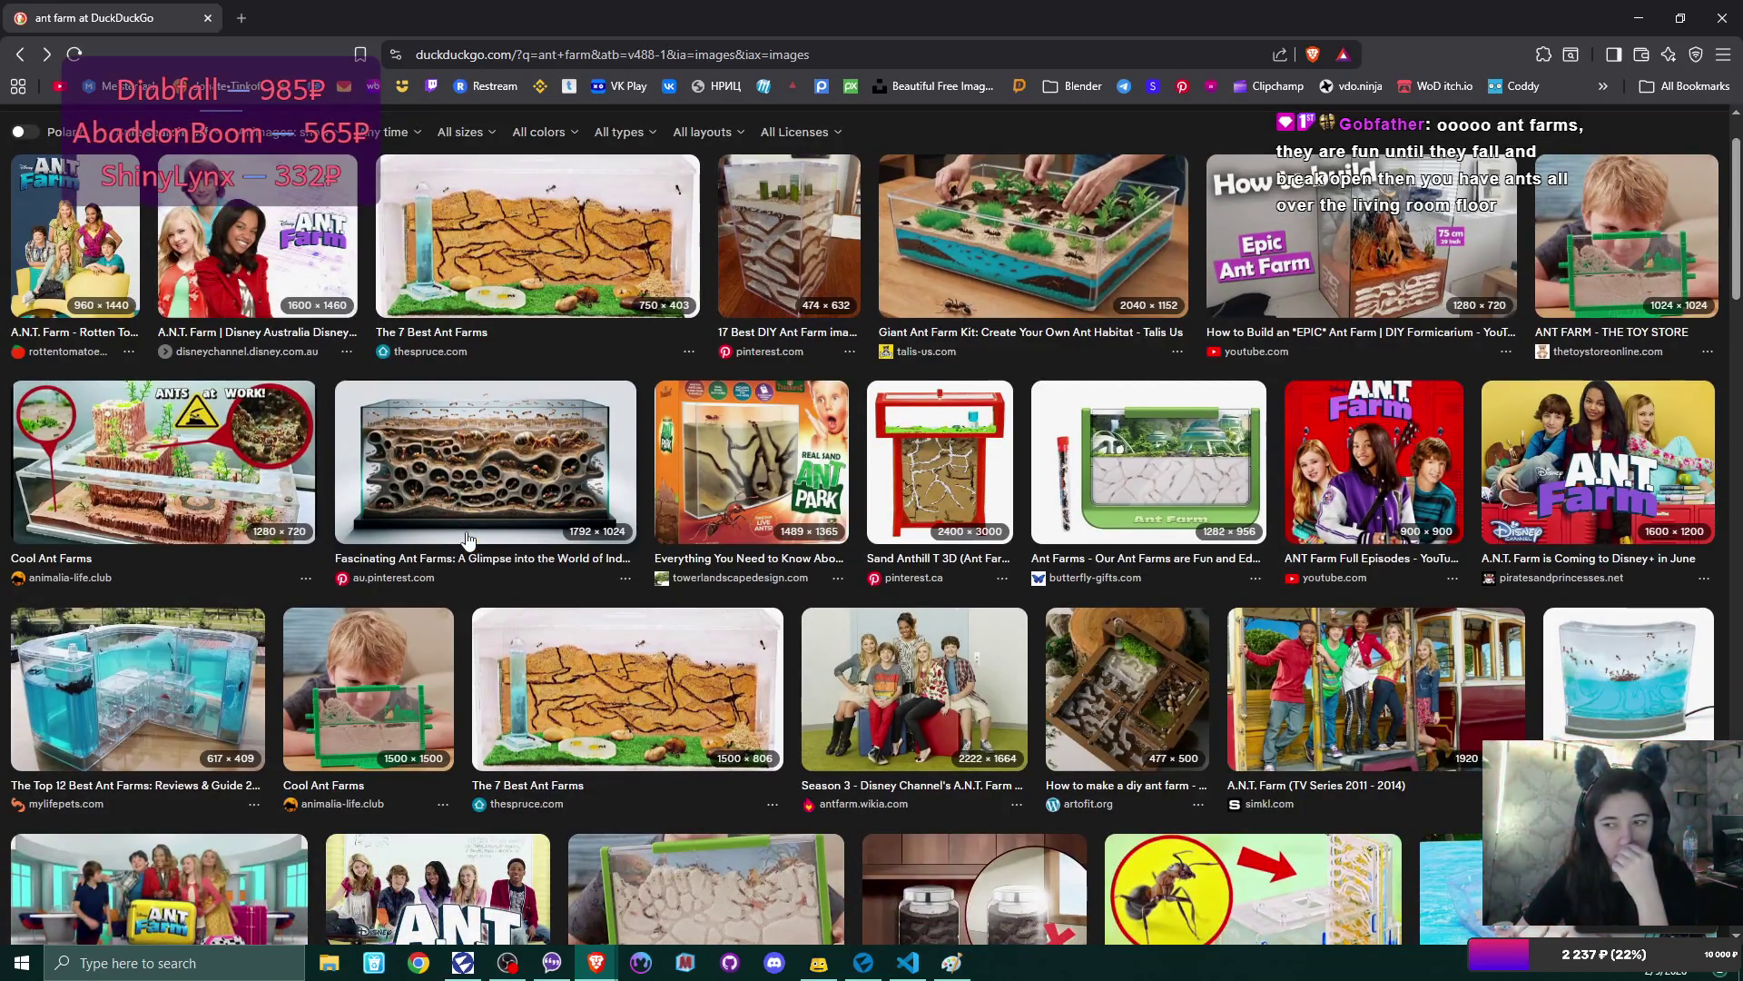
{"action": "scroll", "coordinate": [472, 538], "scroll_direction": "down", "scroll_amount": 2}
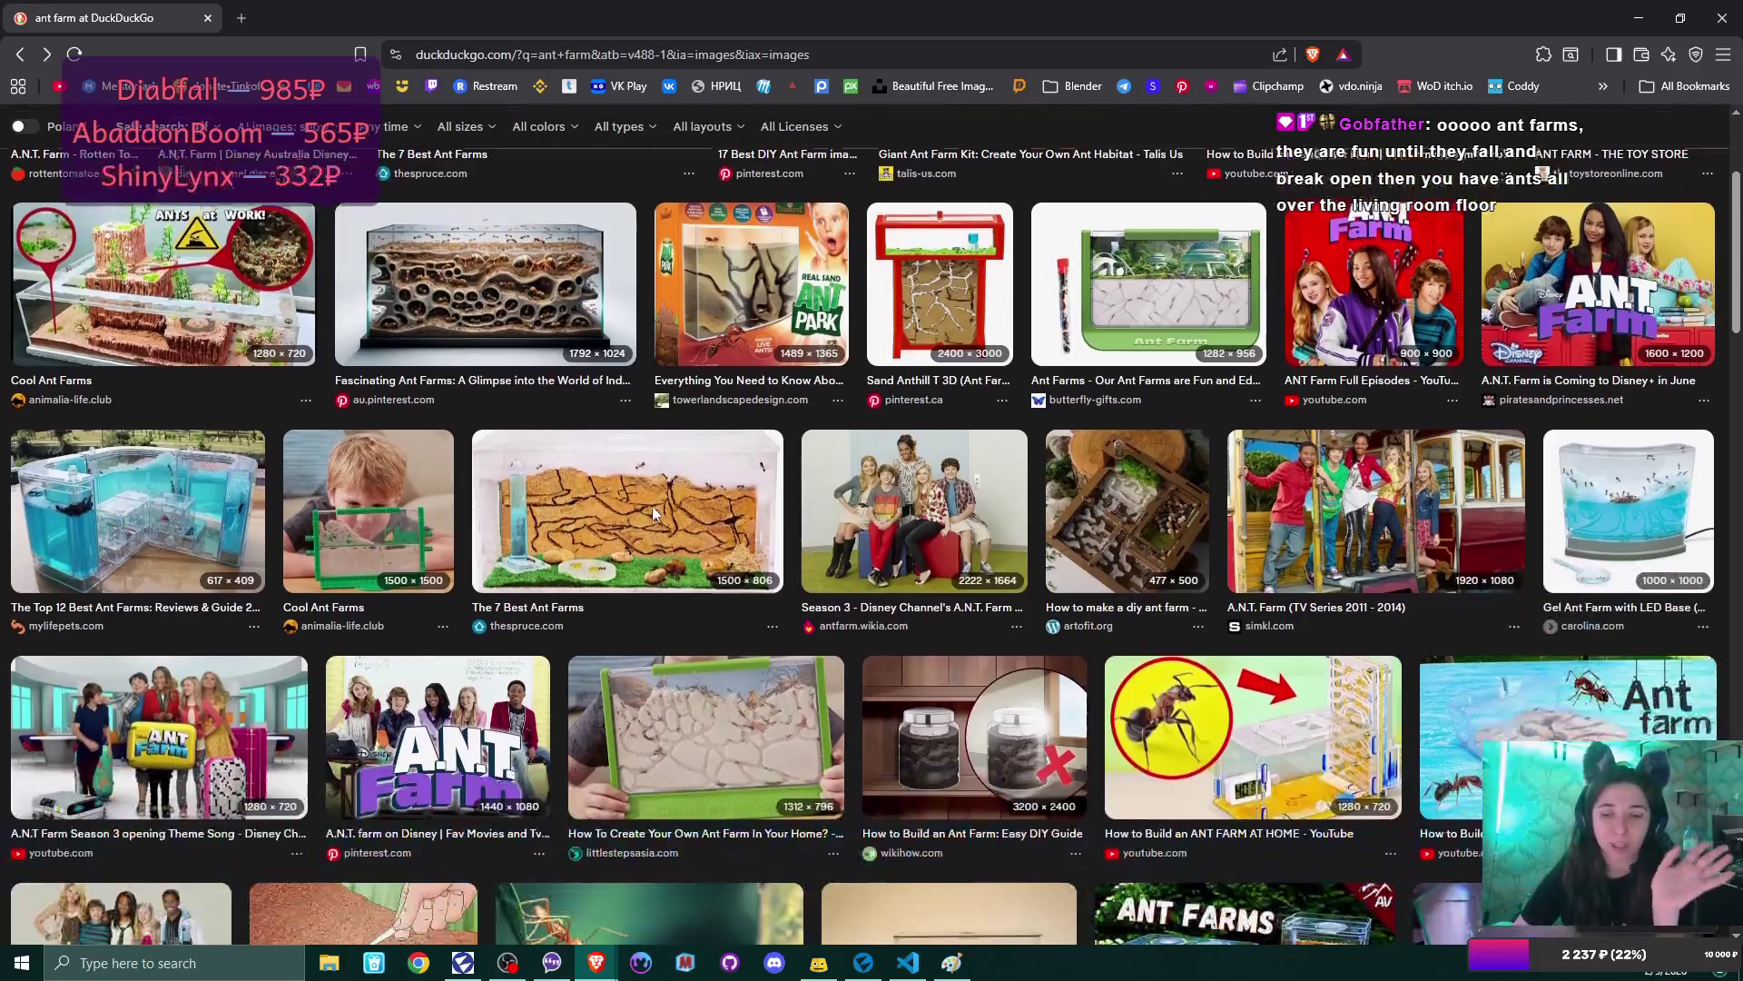
{"action": "left_click", "coordinate": [953, 964]}
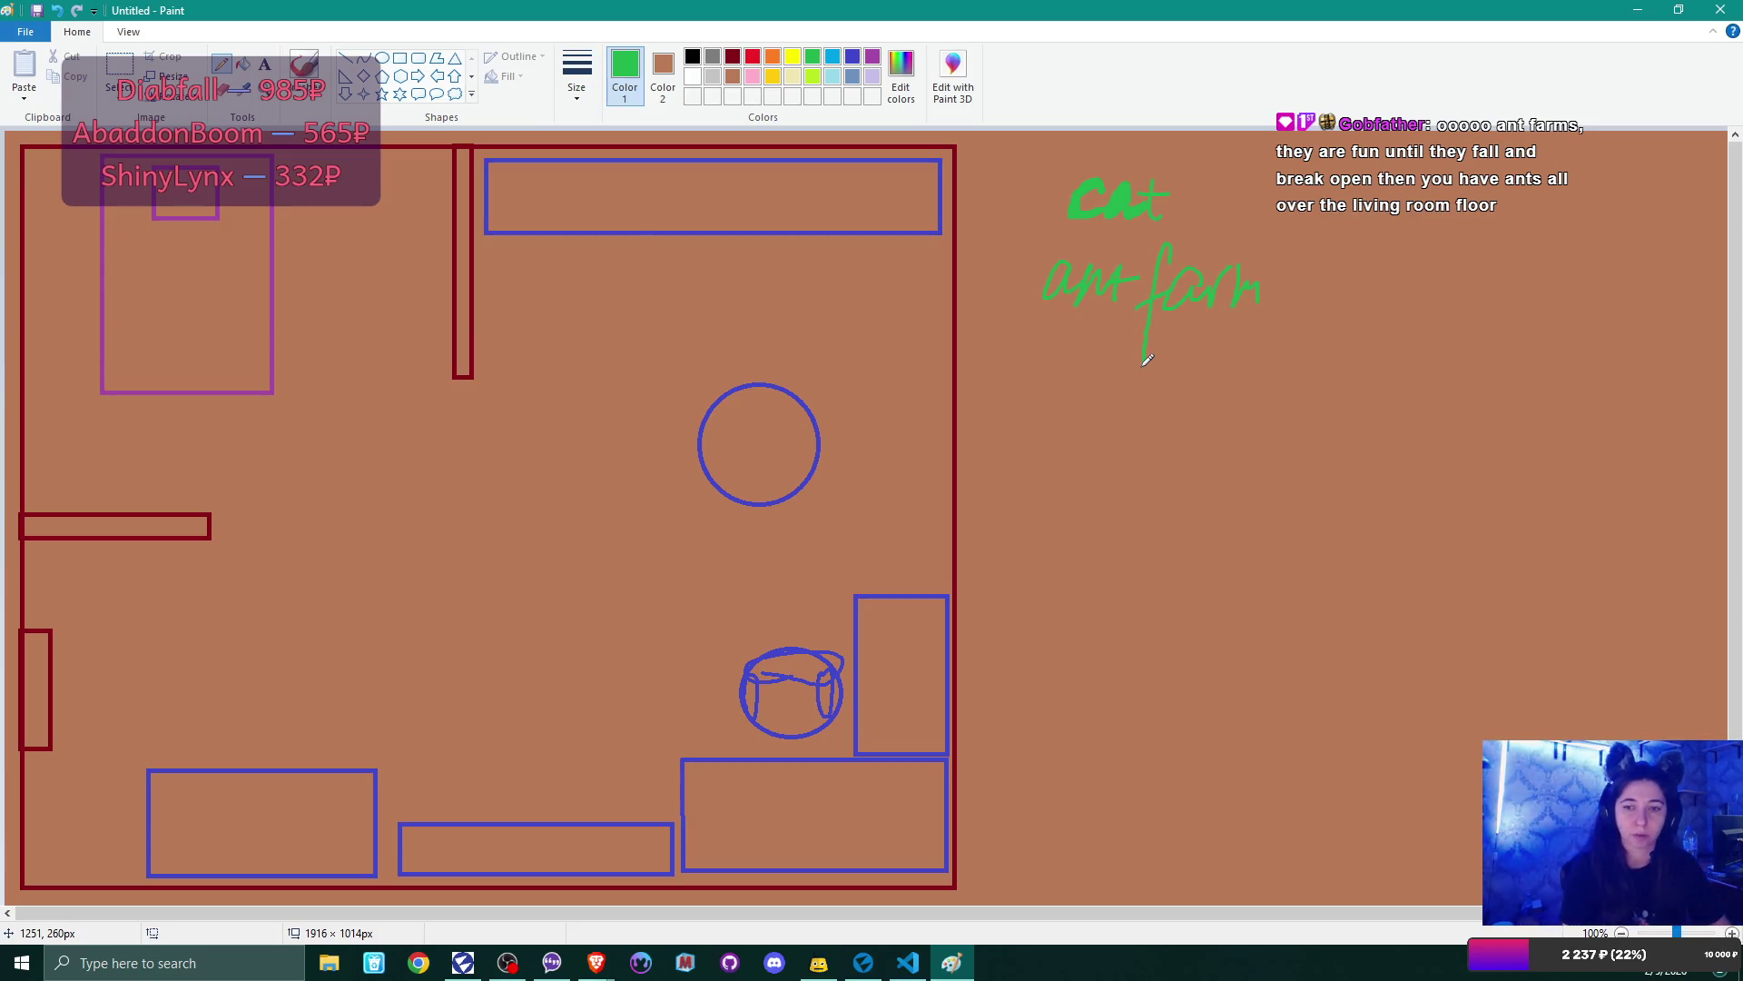
- Handwrite 'fish tank' below 'ant farm' in the green list
{"action": "mouse_move", "coordinate": [1069, 348]}
{"action": "left_mouse_down"}
{"action": "mouse_move", "coordinate": [1053, 468]}
{"action": "mouse_move", "coordinate": [1079, 379]}
{"action": "mouse_move", "coordinate": [1126, 426]}
{"action": "left_mouse_up"}
{"action": "mouse_move", "coordinate": [1141, 351]}
{"action": "left_mouse_down"}
{"action": "mouse_move", "coordinate": [1151, 427]}
{"action": "mouse_move", "coordinate": [1182, 422]}
{"action": "left_mouse_up"}
{"action": "mouse_move", "coordinate": [1171, 399]}
{"action": "left_mouse_down"}
{"action": "mouse_move", "coordinate": [1212, 388]}
{"action": "mouse_move", "coordinate": [1260, 408]}
{"action": "left_mouse_up"}
{"action": "mouse_move", "coordinate": [1293, 343]}
{"action": "left_mouse_down"}
{"action": "mouse_move", "coordinate": [1290, 418]}
{"action": "mouse_move", "coordinate": [1335, 400]}
{"action": "left_mouse_up"}
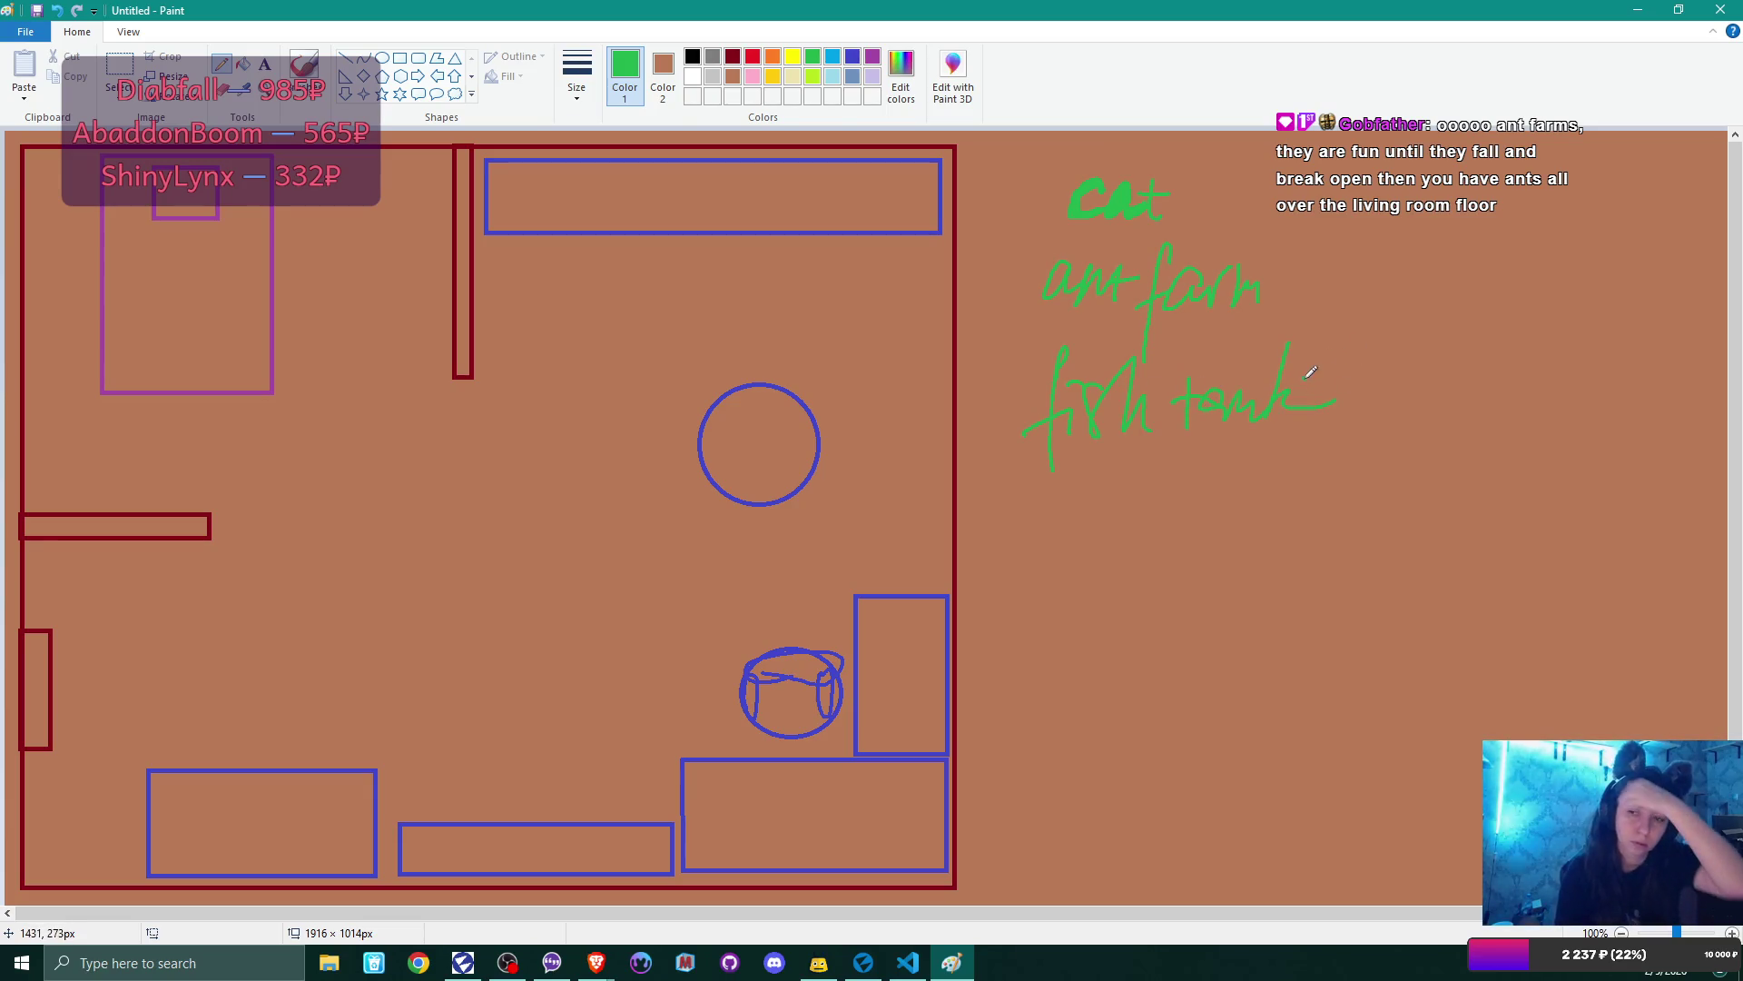
- Add '???' after 'ant farm', strike it through, and write 'birdcage' below
{"action": "left_click_drag", "start_coordinate": [1304, 243], "coordinate": [1319, 303]}
{"action": "left_click_drag", "start_coordinate": [1346, 240], "coordinate": [1358, 302]}
{"action": "left_click_drag", "start_coordinate": [1382, 239], "coordinate": [1388, 298]}
{"action": "left_click_drag", "start_coordinate": [1049, 295], "coordinate": [1423, 279]}
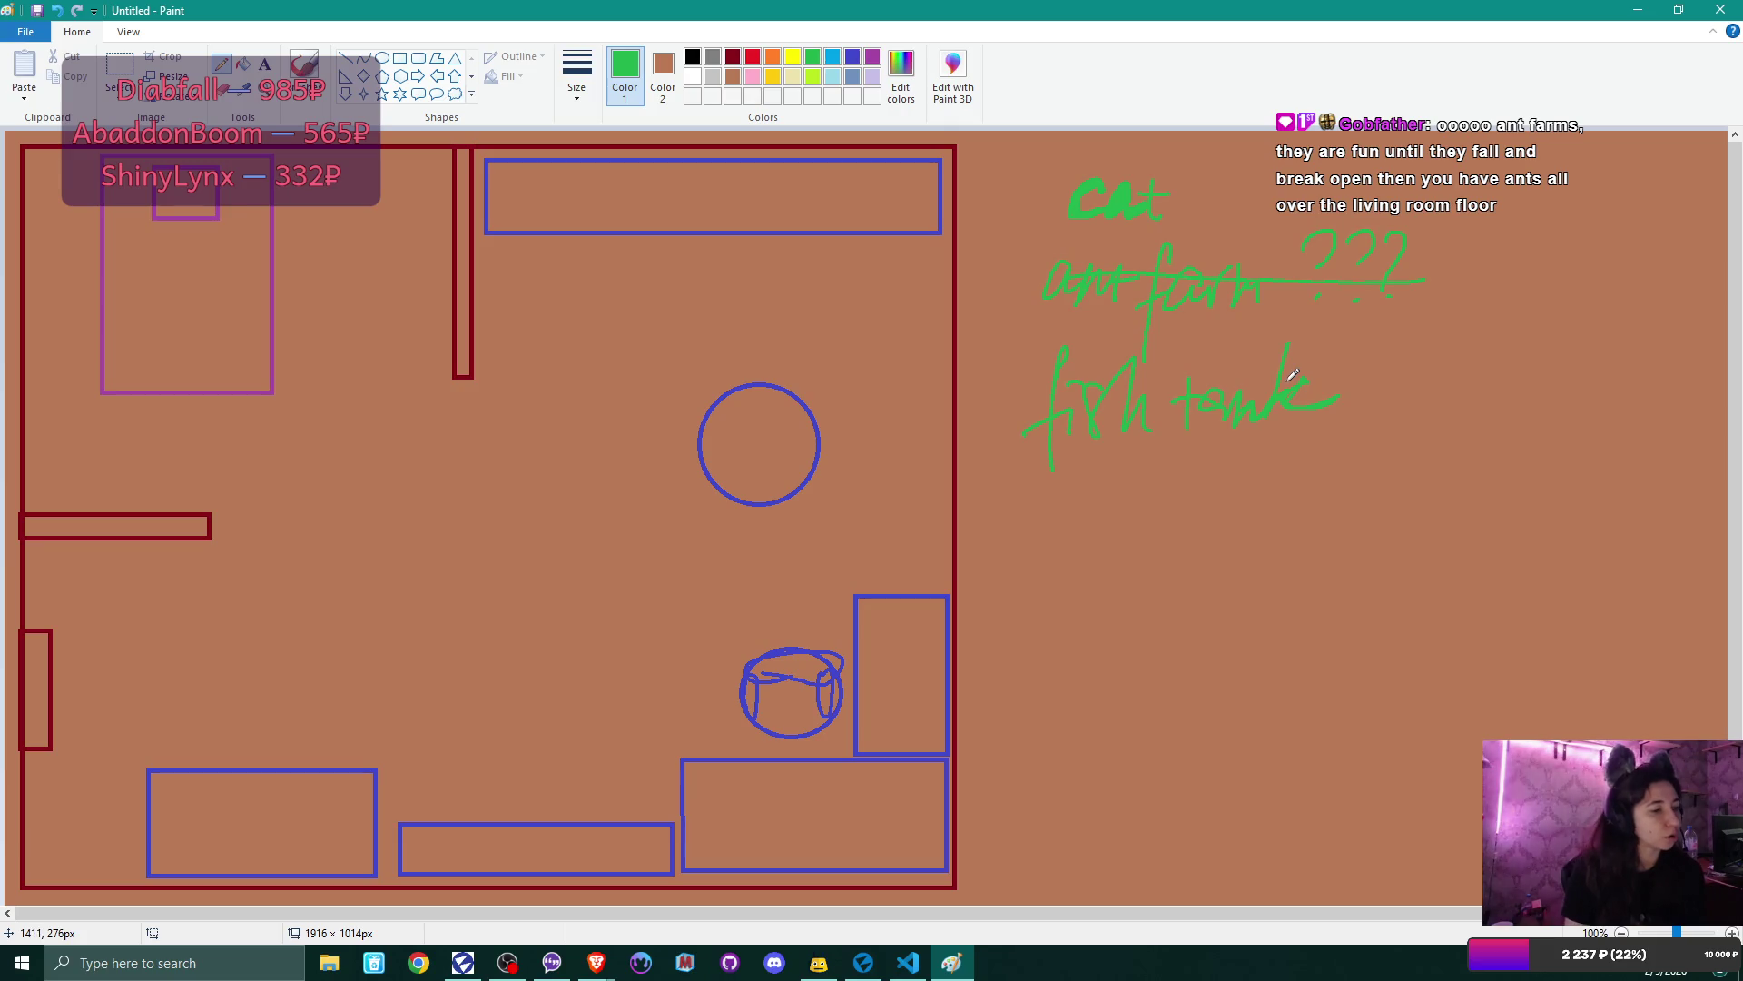
{"action": "mouse_move", "coordinate": [1068, 472]}
{"action": "left_mouse_down"}
{"action": "mouse_move", "coordinate": [1097, 522]}
{"action": "mouse_move", "coordinate": [1110, 481]}
{"action": "mouse_move", "coordinate": [1245, 499]}
{"action": "mouse_move", "coordinate": [1247, 572]}
{"action": "left_mouse_up"}
{"action": "left_click_drag", "start_coordinate": [1264, 516], "coordinate": [1324, 512]}
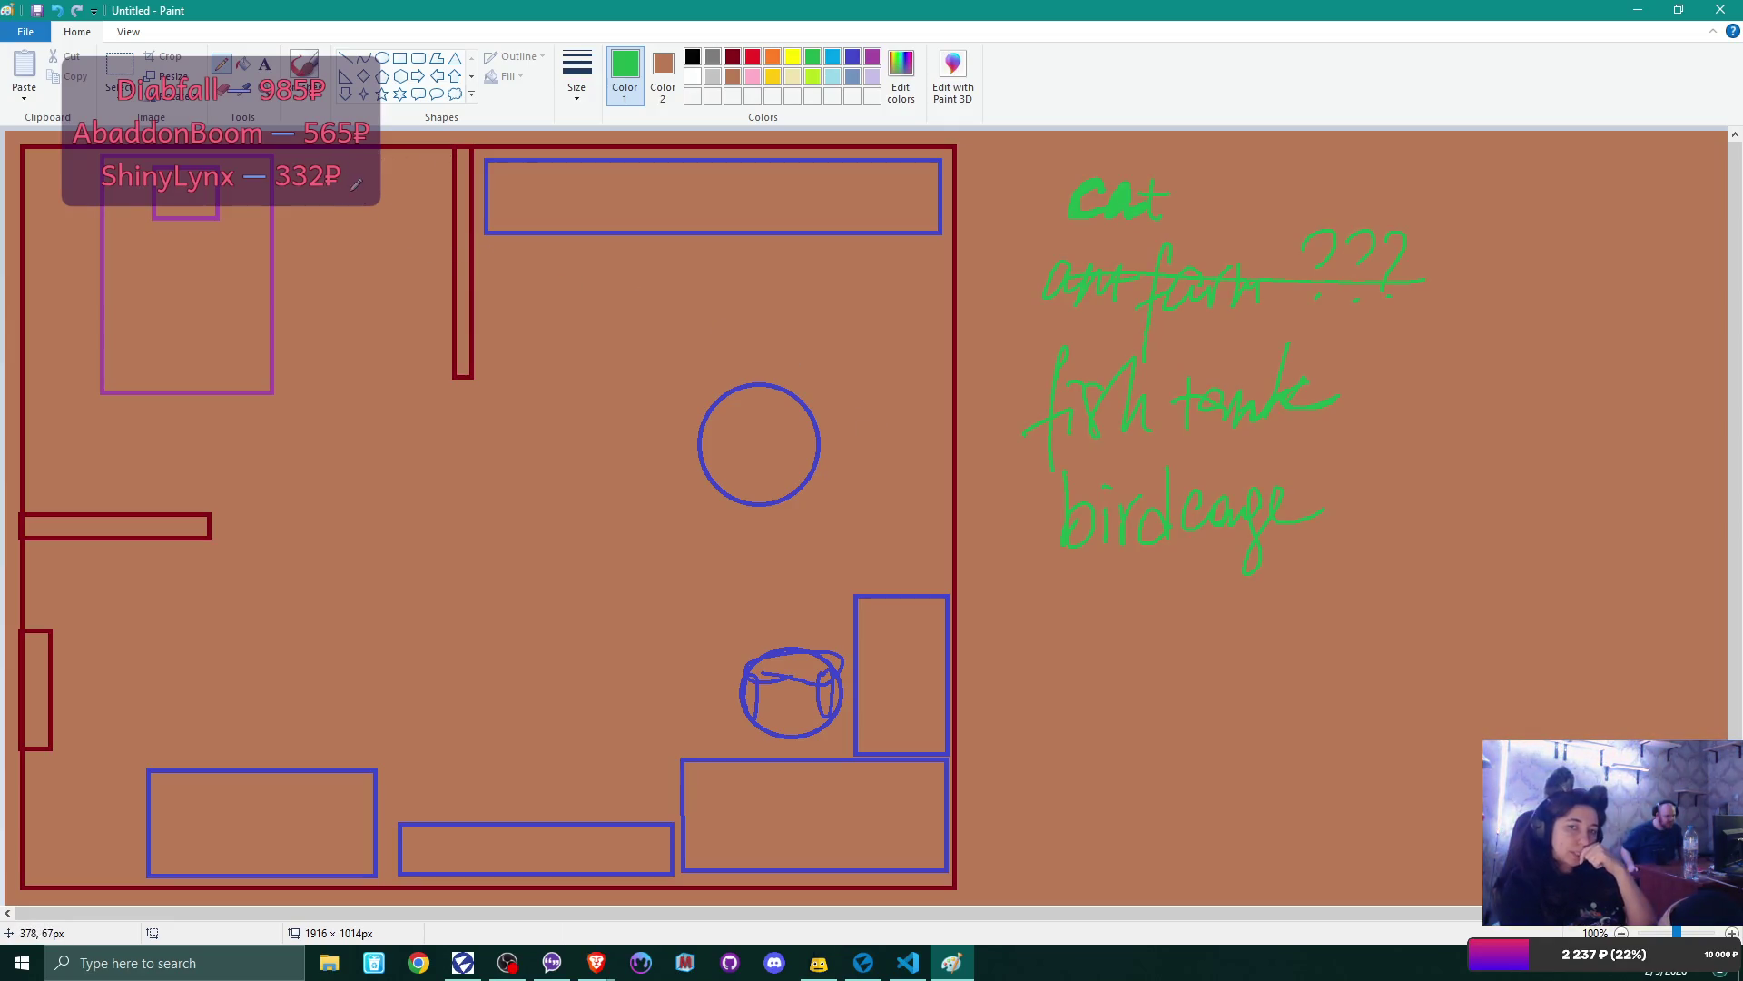
- Pencil a small green square outline near the top wall, left of the vertical bar
{"action": "left_click_drag", "start_coordinate": [356, 173], "coordinate": [368, 236]}
{"action": "mouse_move", "coordinate": [358, 168]}
{"action": "left_mouse_down"}
{"action": "mouse_move", "coordinate": [422, 221]}
{"action": "mouse_move", "coordinate": [340, 164]}
{"action": "left_mouse_up"}
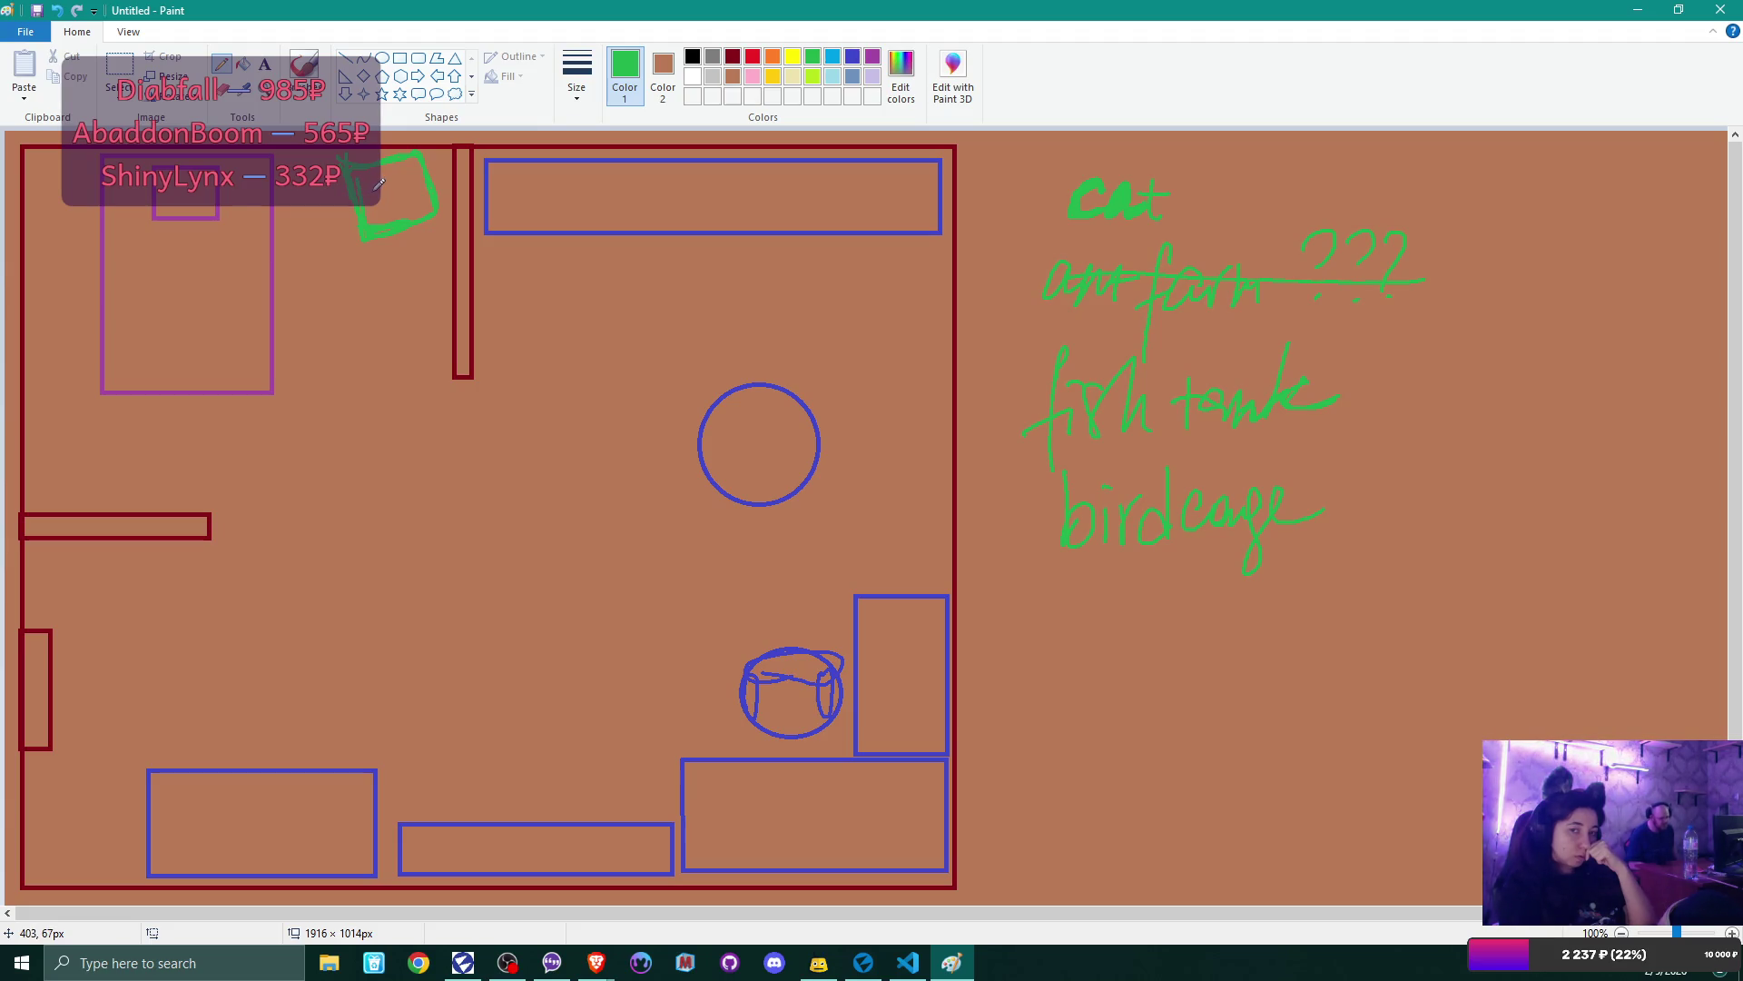
- Scribble green detail inside and below the square, then return to Flax Editor
{"action": "mouse_move", "coordinate": [372, 186]}
{"action": "left_mouse_down"}
{"action": "mouse_move", "coordinate": [385, 205]}
{"action": "mouse_move", "coordinate": [409, 178]}
{"action": "left_mouse_up"}
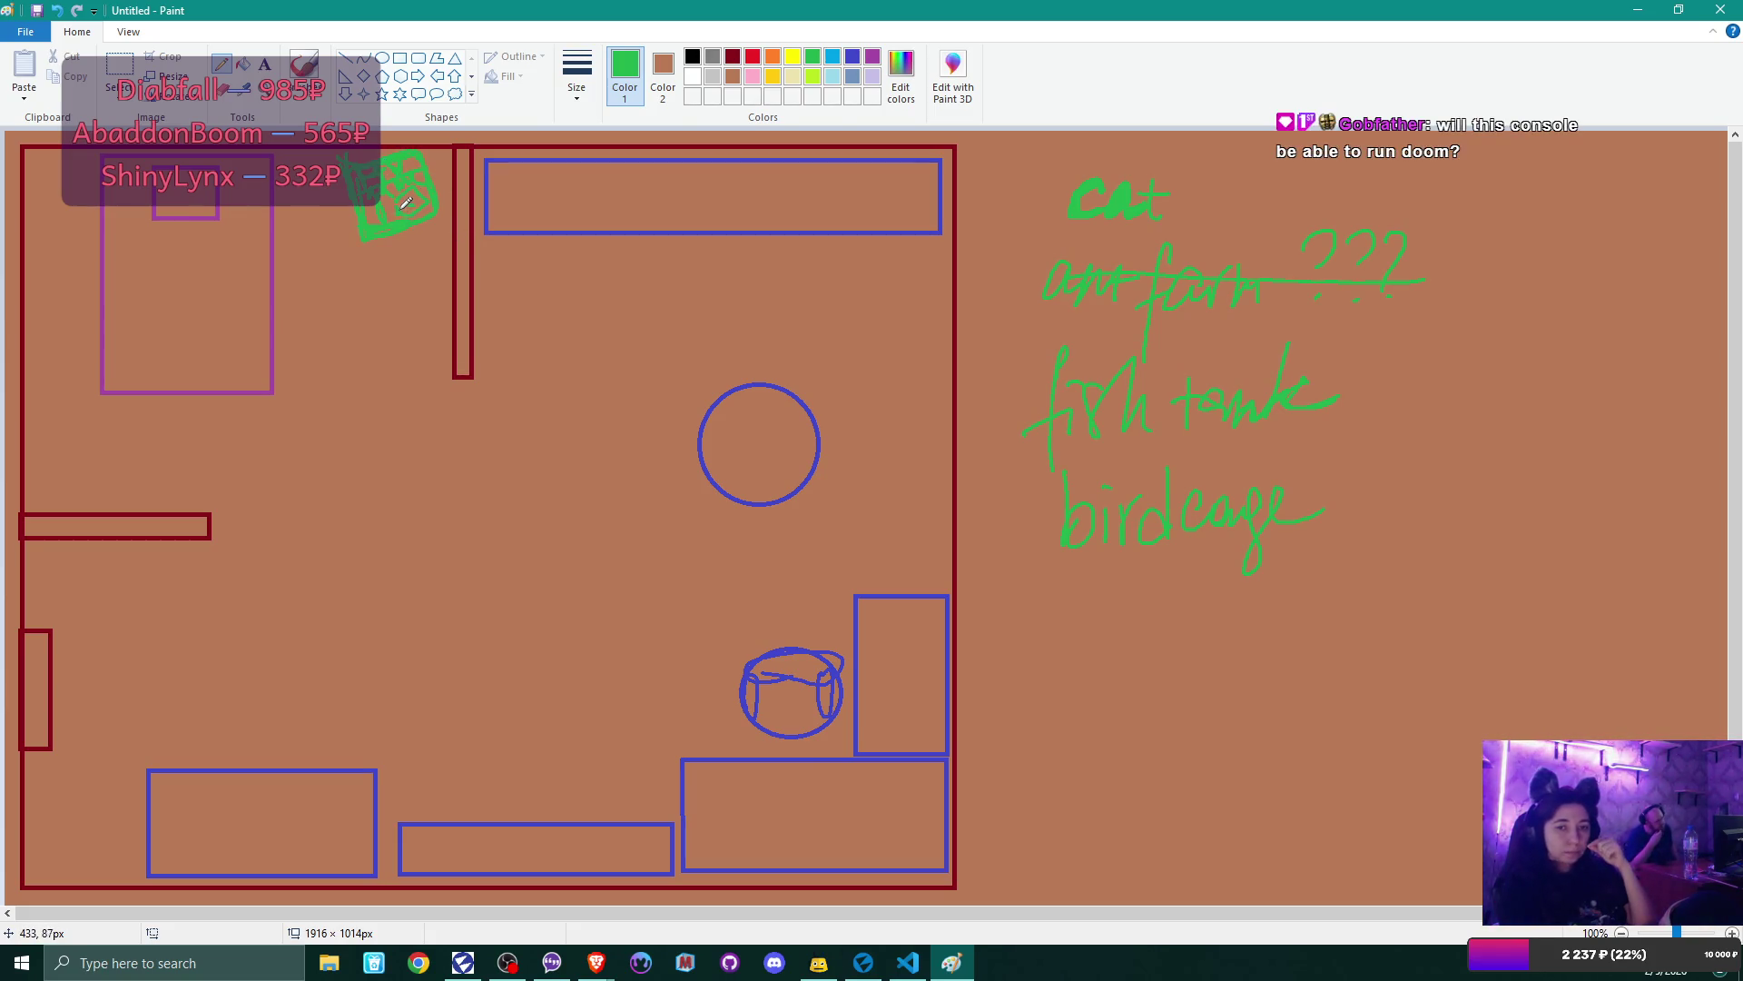
{"action": "left_click_drag", "start_coordinate": [418, 231], "coordinate": [399, 263]}
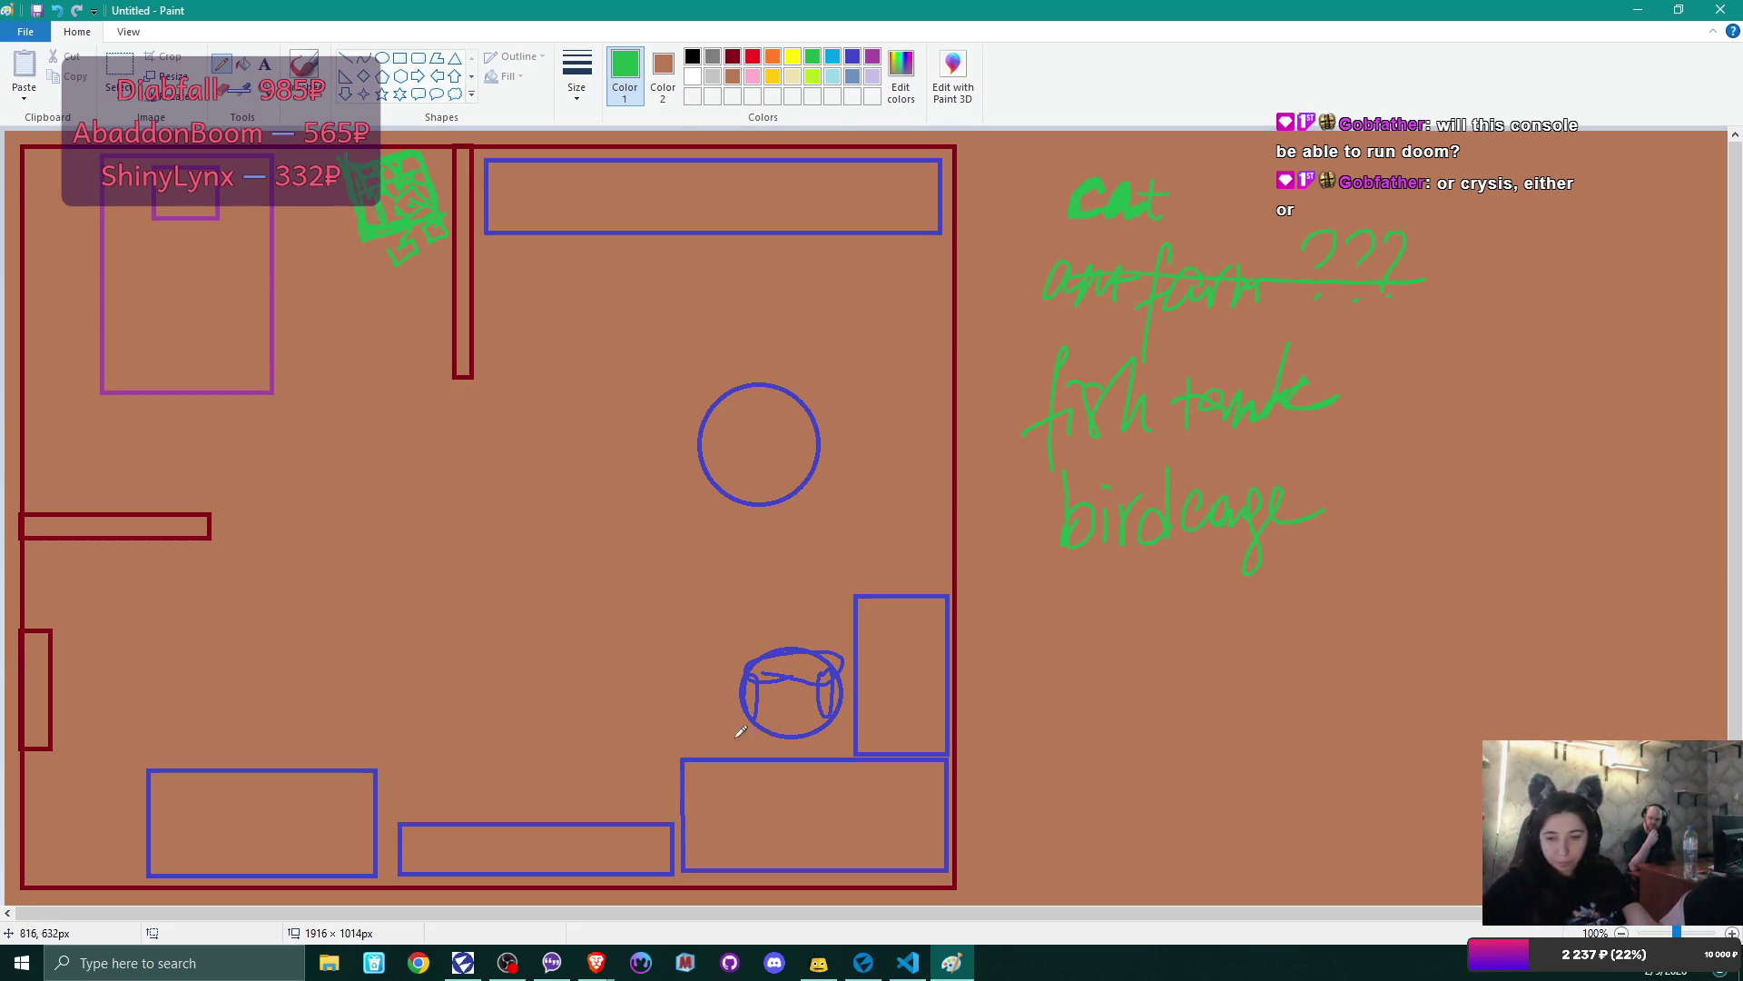
{"action": "left_click", "coordinate": [864, 963]}
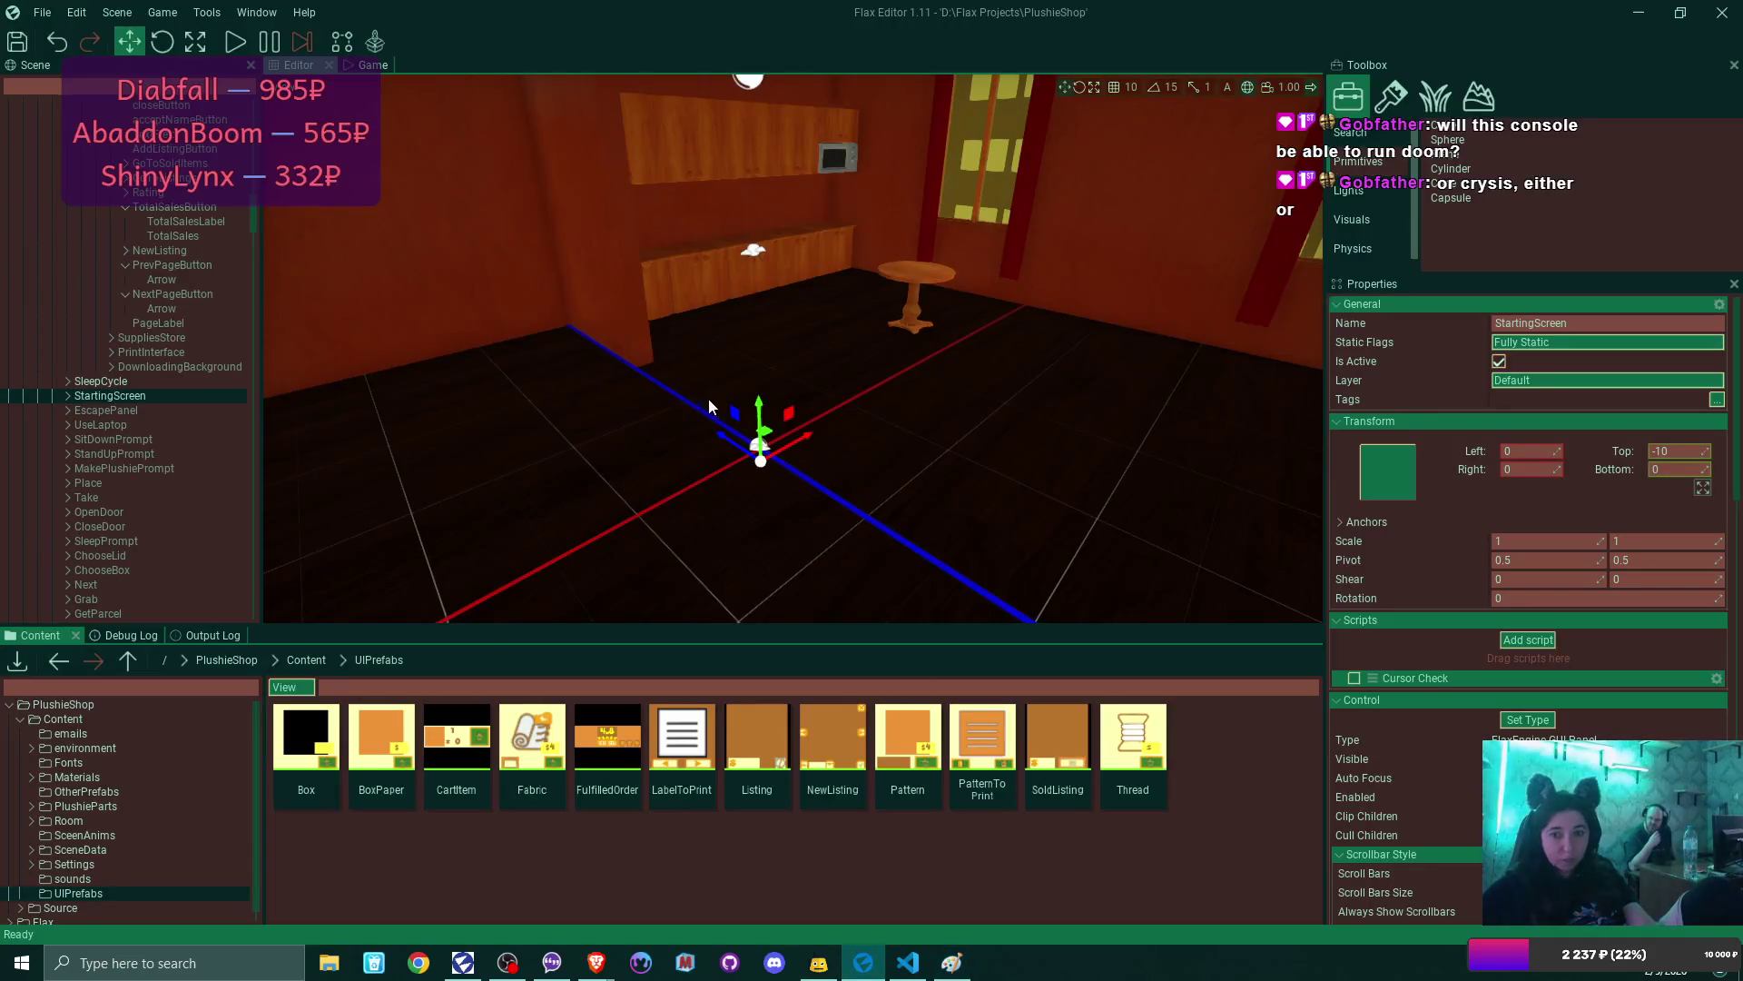
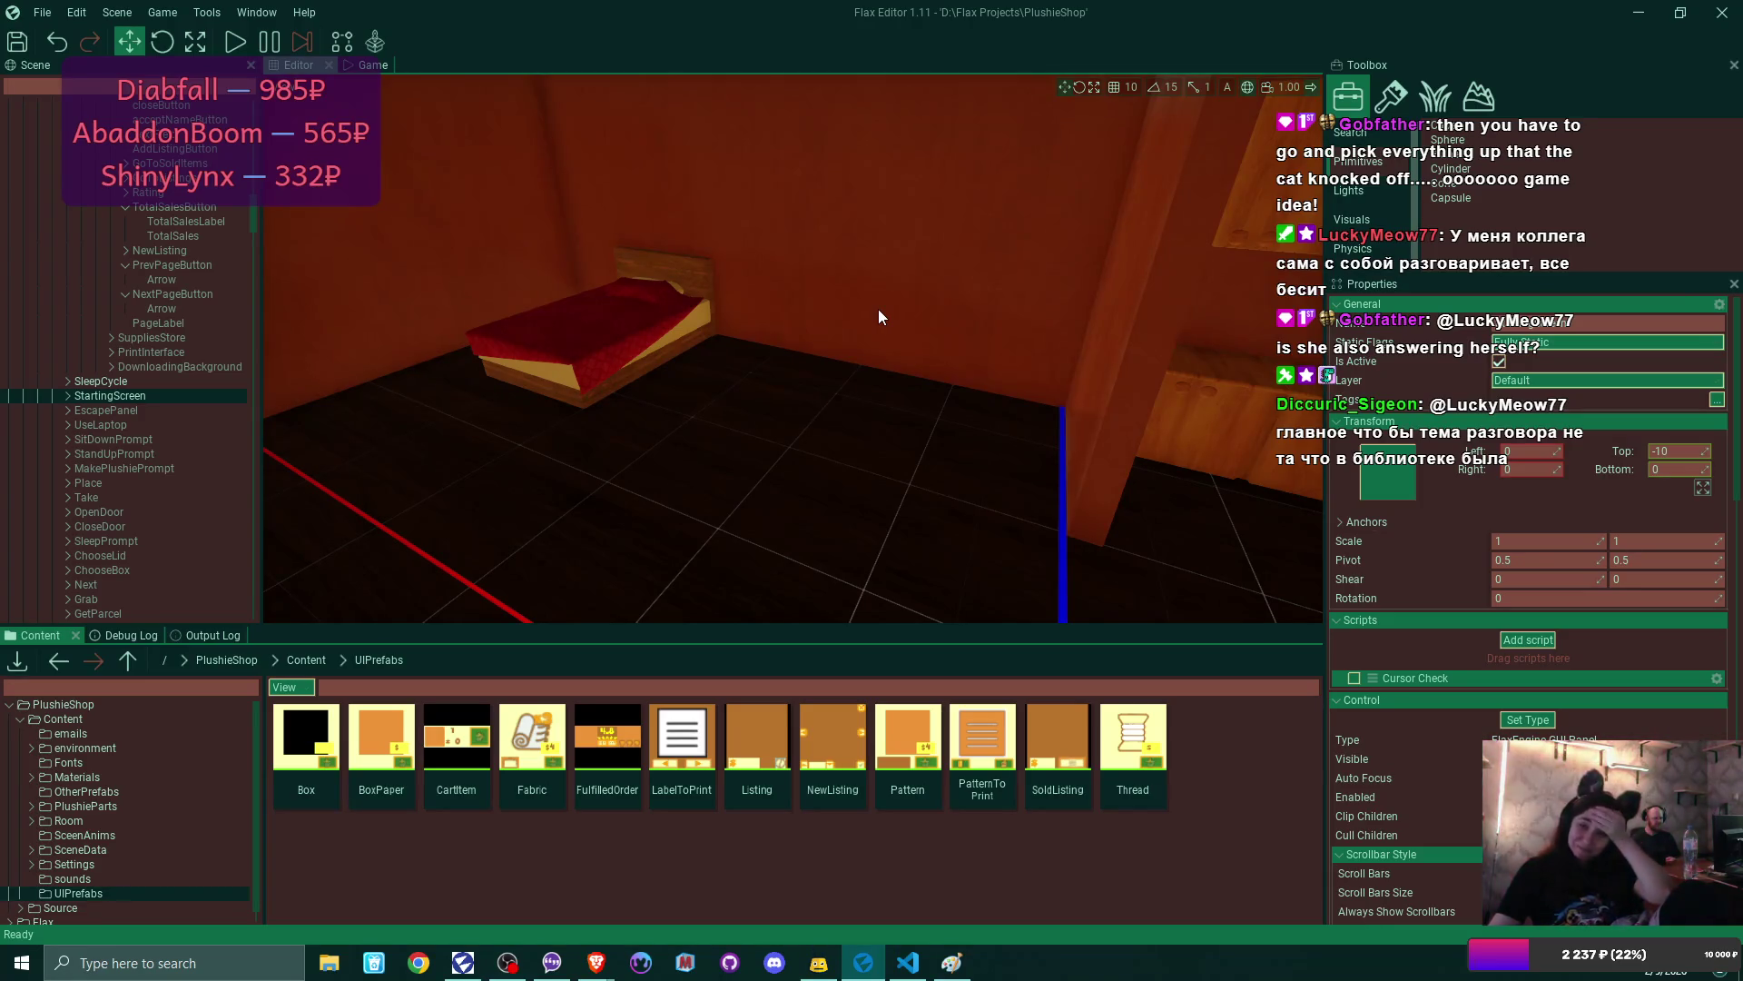
- Orbit the room view past the window, table and yellow box, then bring up the Paint sketch
{"action": "mouse_move", "coordinate": [879, 312]}
{"action": "left_mouse_down"}
{"action": "mouse_move", "coordinate": [690, 313]}
{"action": "mouse_move", "coordinate": [782, 221]}
{"action": "left_mouse_up"}
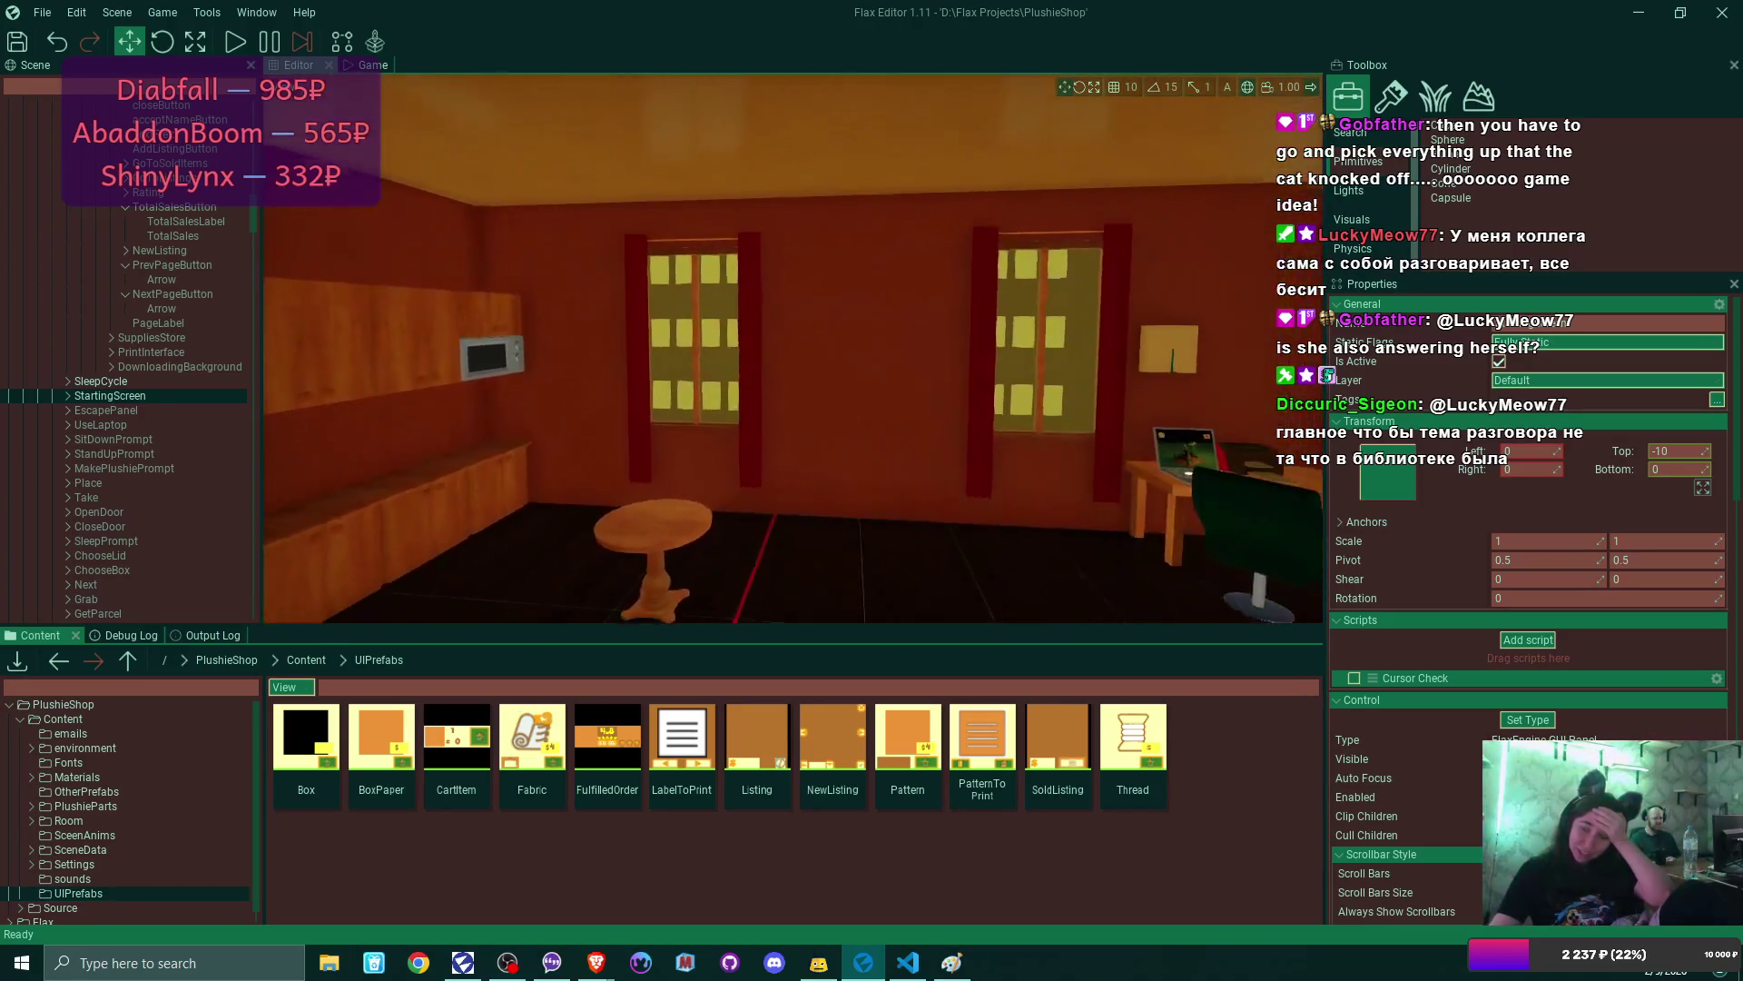
{"action": "left_click_drag", "start_coordinate": [857, 364], "coordinate": [852, 413]}
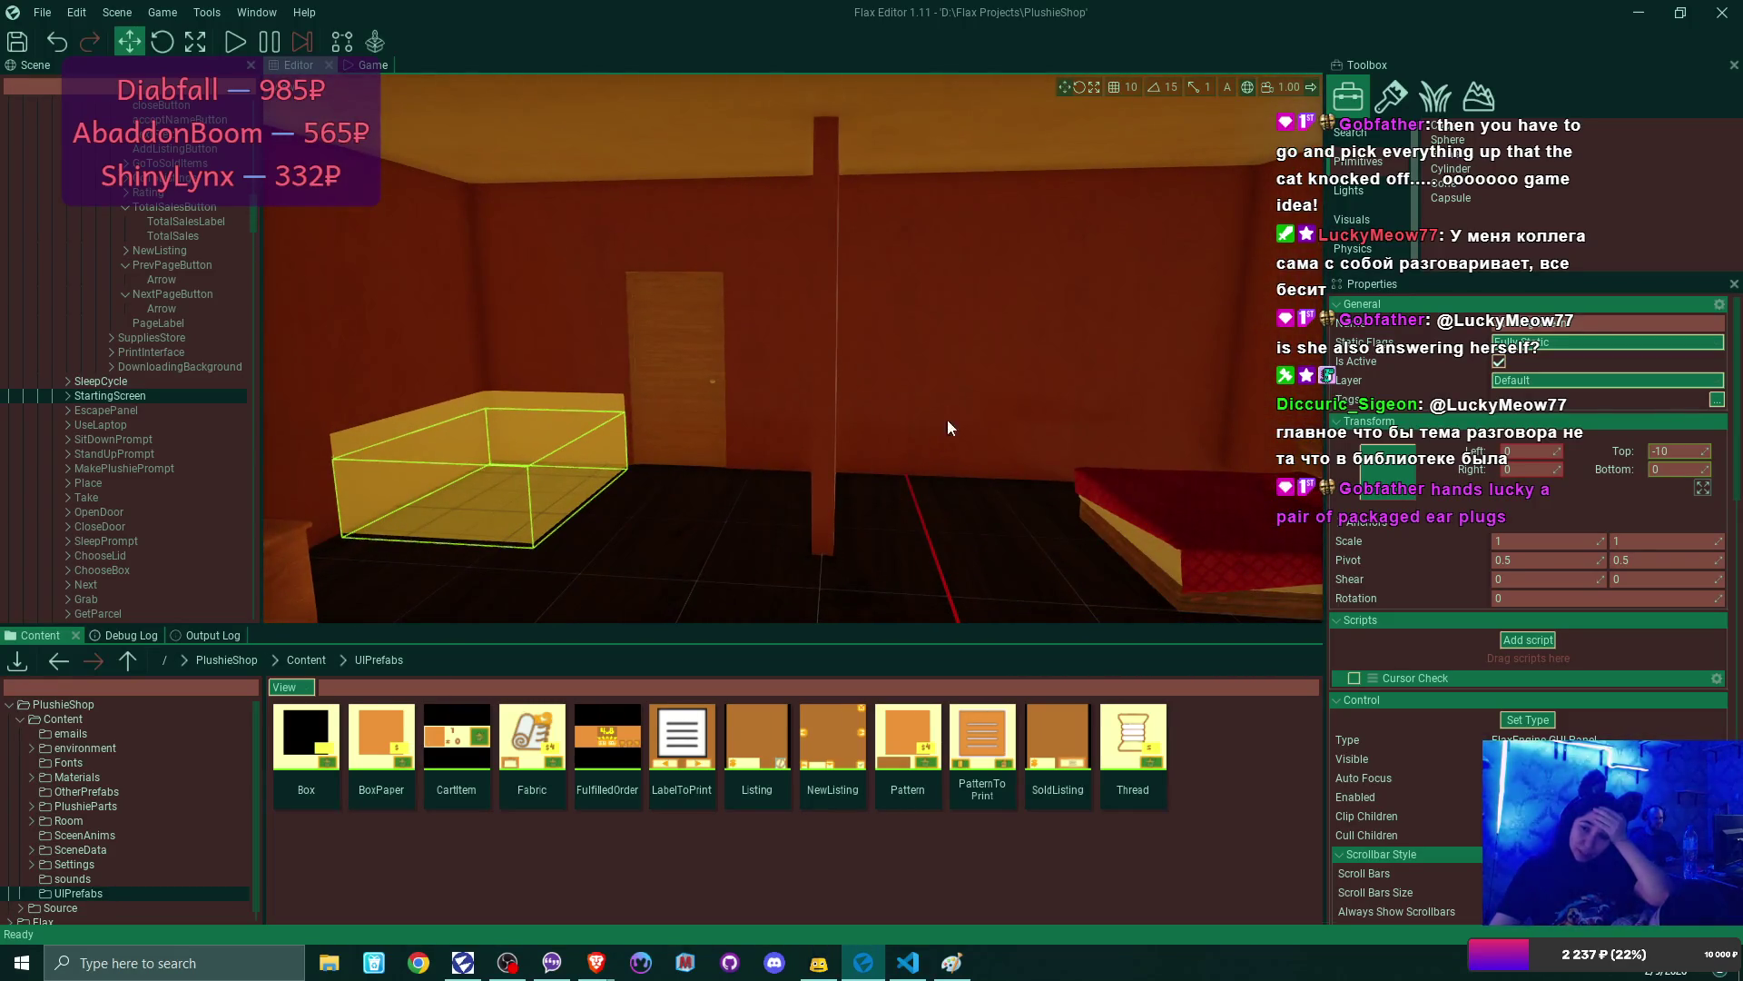
{"action": "left_click", "coordinate": [951, 962]}
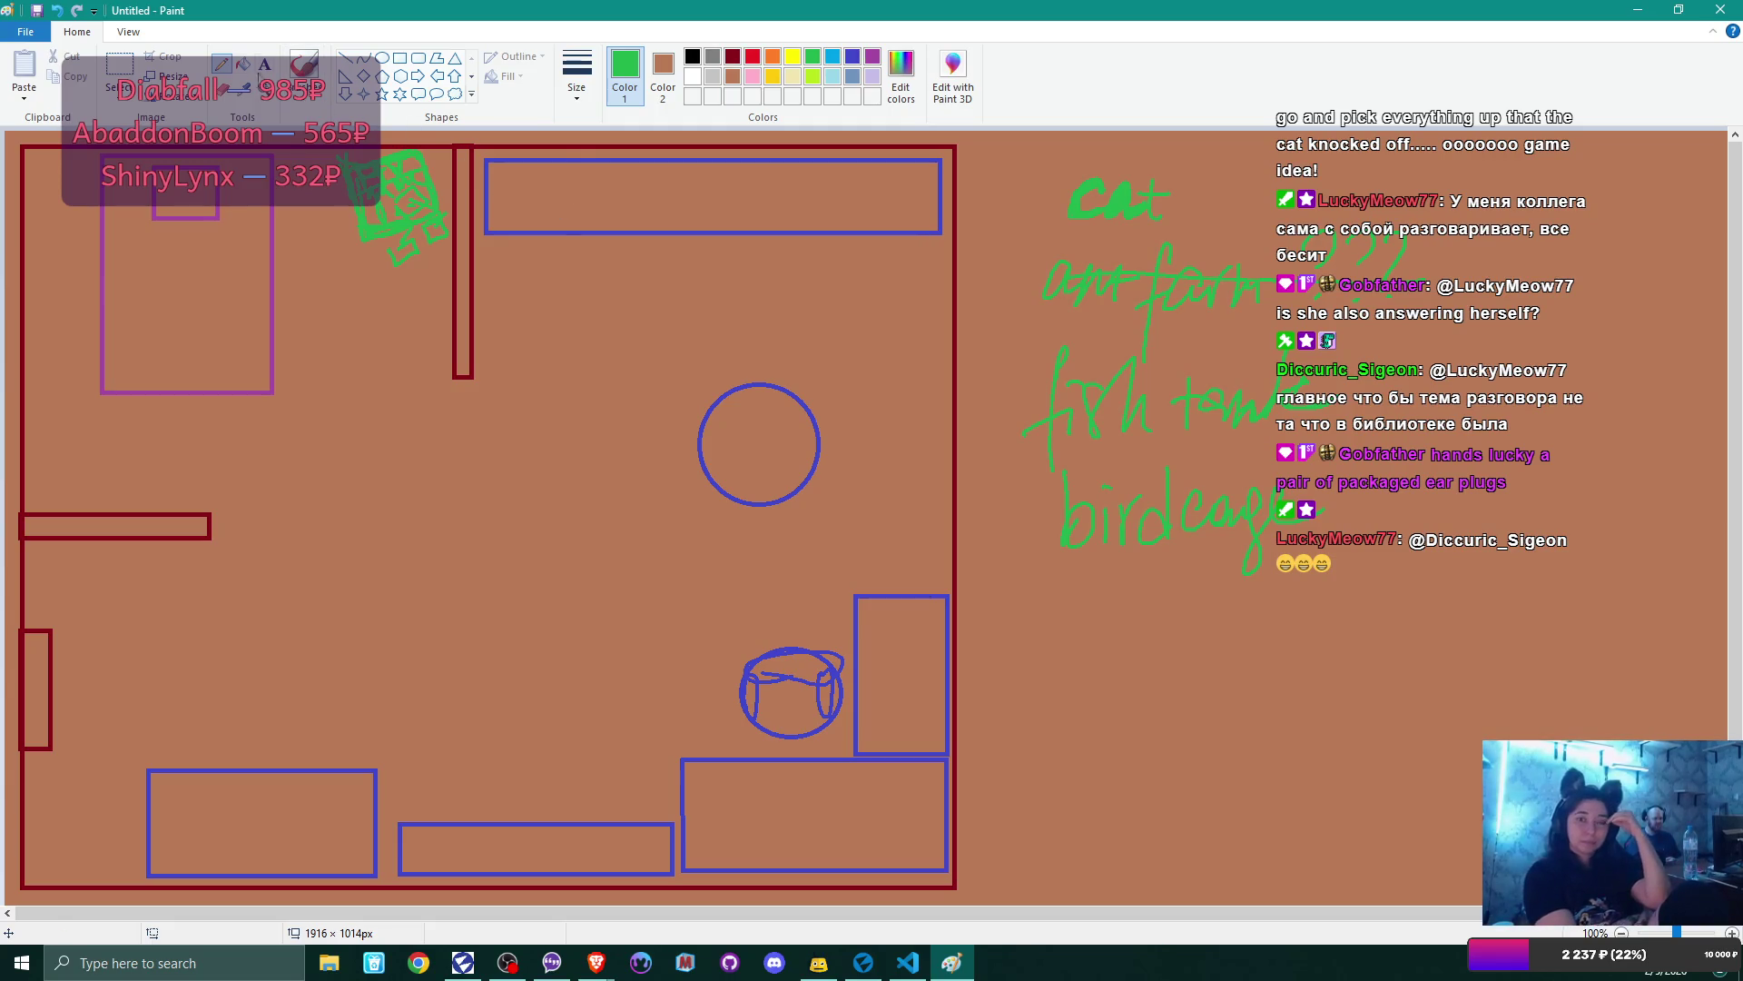
- Erase the green sketch at the top and place the boxed sketch by the left wall
{"action": "mouse_move", "coordinate": [352, 173]}
{"action": "left_mouse_down"}
{"action": "mouse_move", "coordinate": [362, 158]}
{"action": "mouse_move", "coordinate": [419, 166]}
{"action": "mouse_move", "coordinate": [390, 247]}
{"action": "mouse_move", "coordinate": [441, 239]}
{"action": "mouse_move", "coordinate": [430, 175]}
{"action": "mouse_move", "coordinate": [401, 152]}
{"action": "left_mouse_up"}
{"action": "left_click", "coordinate": [221, 63]}
{"action": "mouse_move", "coordinate": [32, 408]}
{"action": "left_mouse_down"}
{"action": "mouse_move", "coordinate": [113, 434]}
{"action": "mouse_move", "coordinate": [103, 416]}
{"action": "mouse_move", "coordinate": [82, 425]}
{"action": "left_mouse_up"}
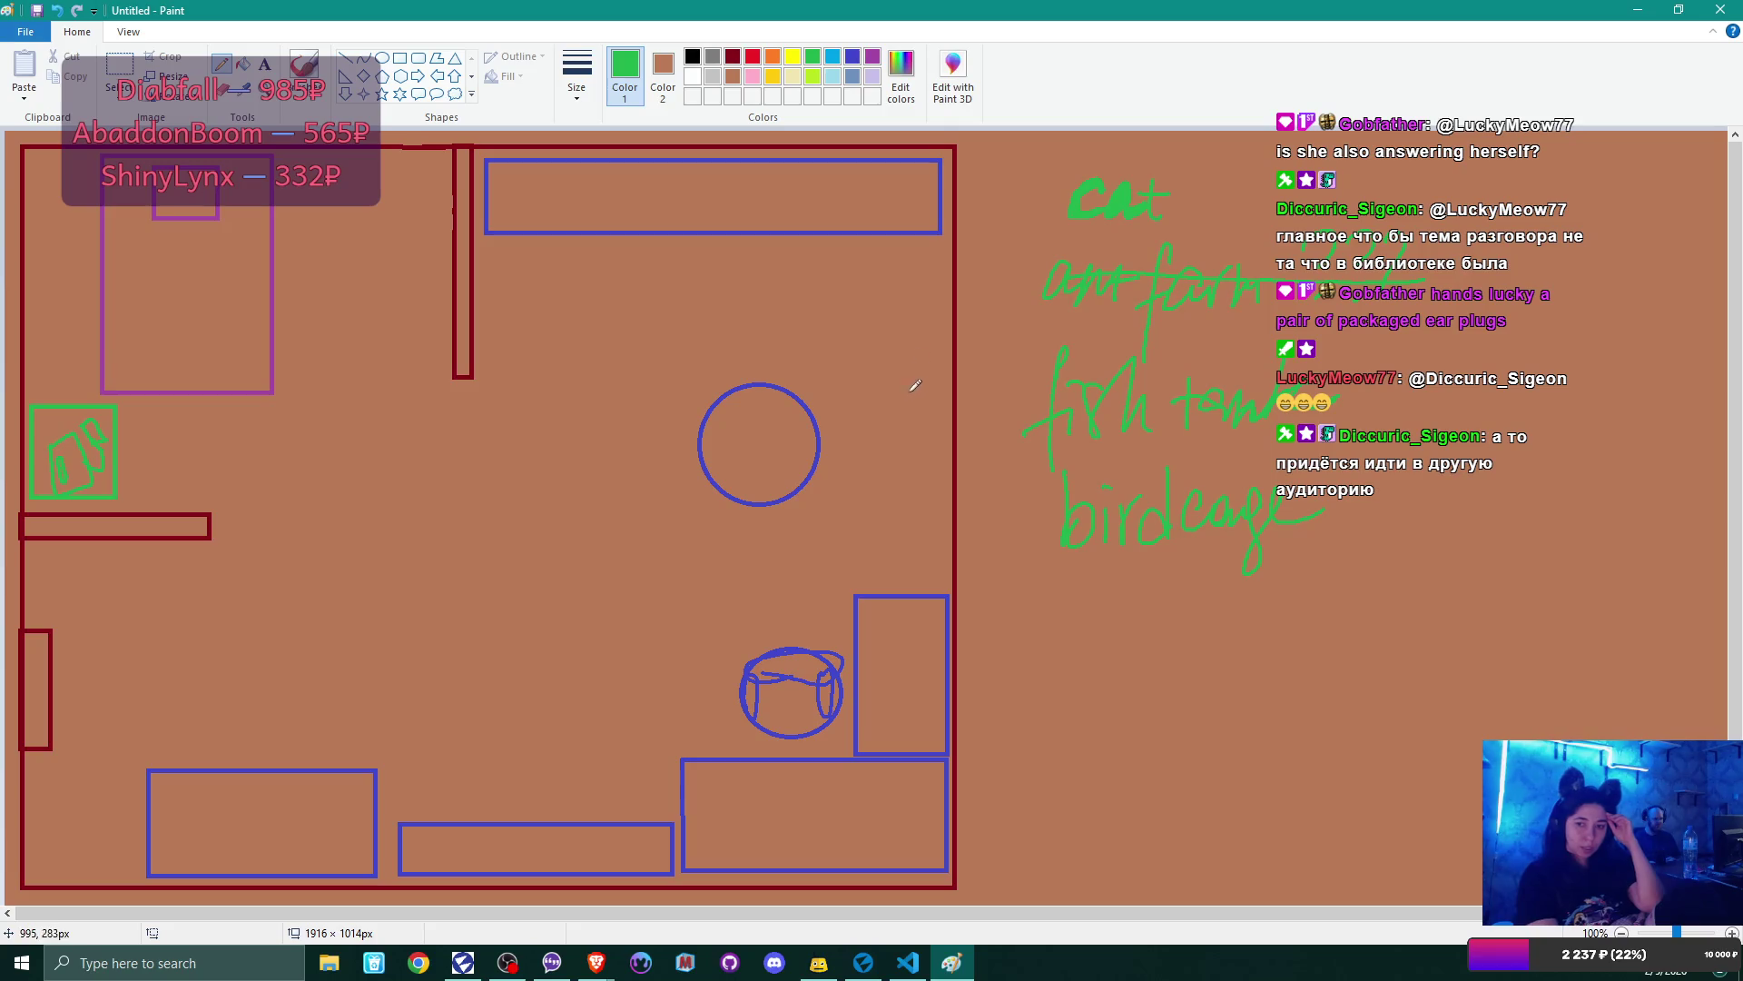
- Sketch green item outlines along the right wall of the floor plan
{"action": "mouse_move", "coordinate": [951, 303]}
{"action": "left_mouse_down"}
{"action": "mouse_move", "coordinate": [951, 372]}
{"action": "mouse_move", "coordinate": [968, 370]}
{"action": "left_mouse_up"}
{"action": "mouse_move", "coordinate": [946, 283]}
{"action": "left_mouse_down"}
{"action": "mouse_move", "coordinate": [933, 272]}
{"action": "mouse_move", "coordinate": [943, 392]}
{"action": "mouse_move", "coordinate": [965, 389]}
{"action": "left_mouse_up"}
{"action": "mouse_move", "coordinate": [946, 541]}
{"action": "left_mouse_down"}
{"action": "mouse_move", "coordinate": [943, 583]}
{"action": "mouse_move", "coordinate": [985, 537]}
{"action": "mouse_move", "coordinate": [988, 641]}
{"action": "mouse_move", "coordinate": [953, 631]}
{"action": "mouse_move", "coordinate": [937, 548]}
{"action": "mouse_move", "coordinate": [958, 481]}
{"action": "mouse_move", "coordinate": [973, 534]}
{"action": "left_mouse_up"}
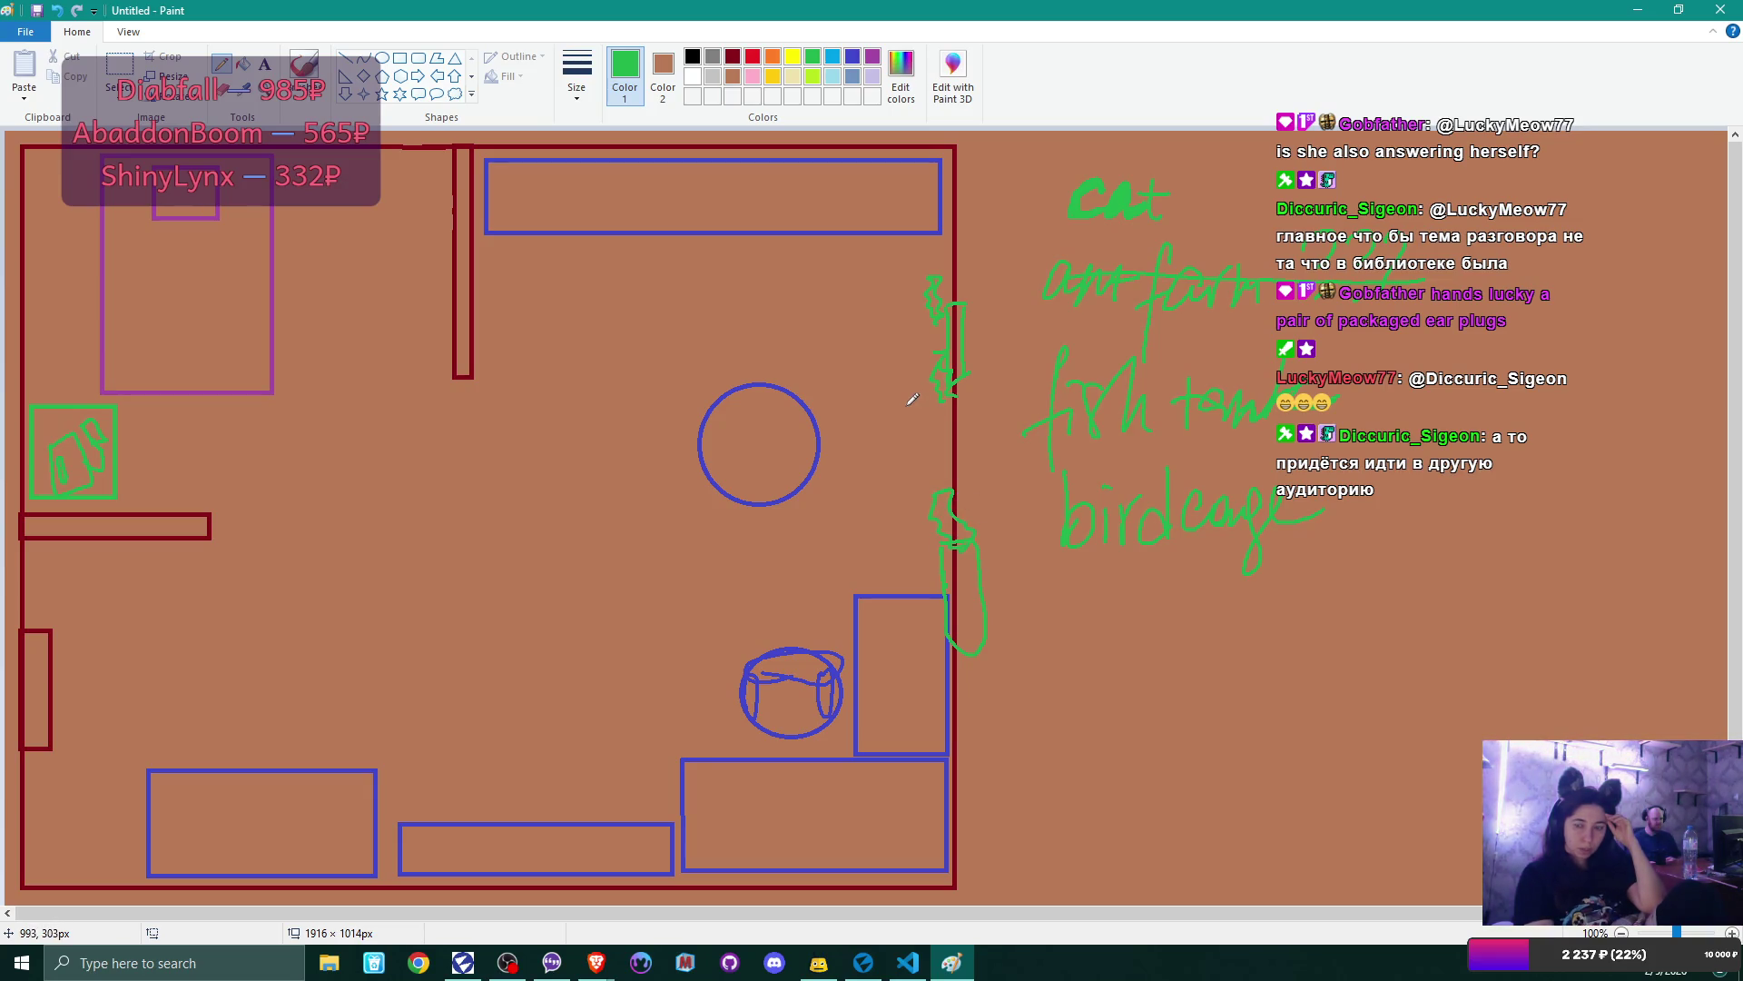
- Draw one more green item outline by the right wall, then return to Flax Editor
{"action": "mouse_move", "coordinate": [961, 413]}
{"action": "left_mouse_down"}
{"action": "mouse_move", "coordinate": [903, 456]}
{"action": "mouse_move", "coordinate": [967, 478]}
{"action": "mouse_move", "coordinate": [968, 420]}
{"action": "mouse_move", "coordinate": [915, 444]}
{"action": "mouse_move", "coordinate": [919, 469]}
{"action": "mouse_move", "coordinate": [940, 417]}
{"action": "mouse_move", "coordinate": [960, 446]}
{"action": "mouse_move", "coordinate": [940, 427]}
{"action": "left_mouse_up"}
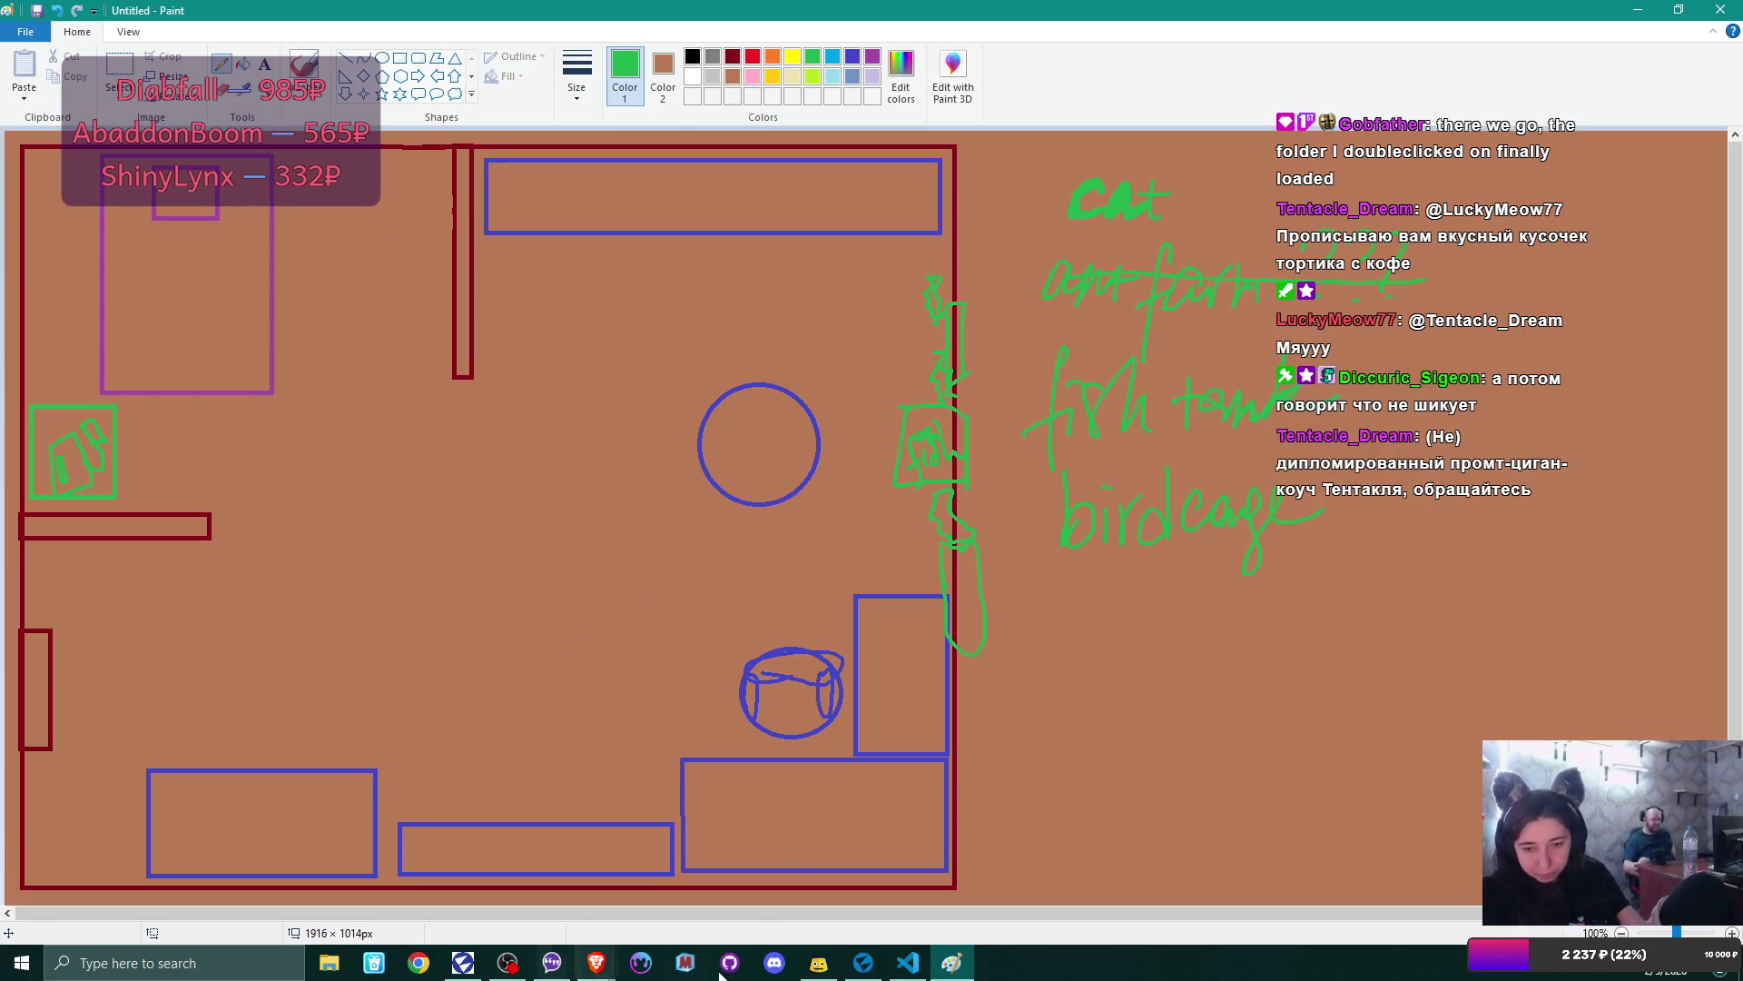
{"action": "left_click", "coordinate": [870, 974]}
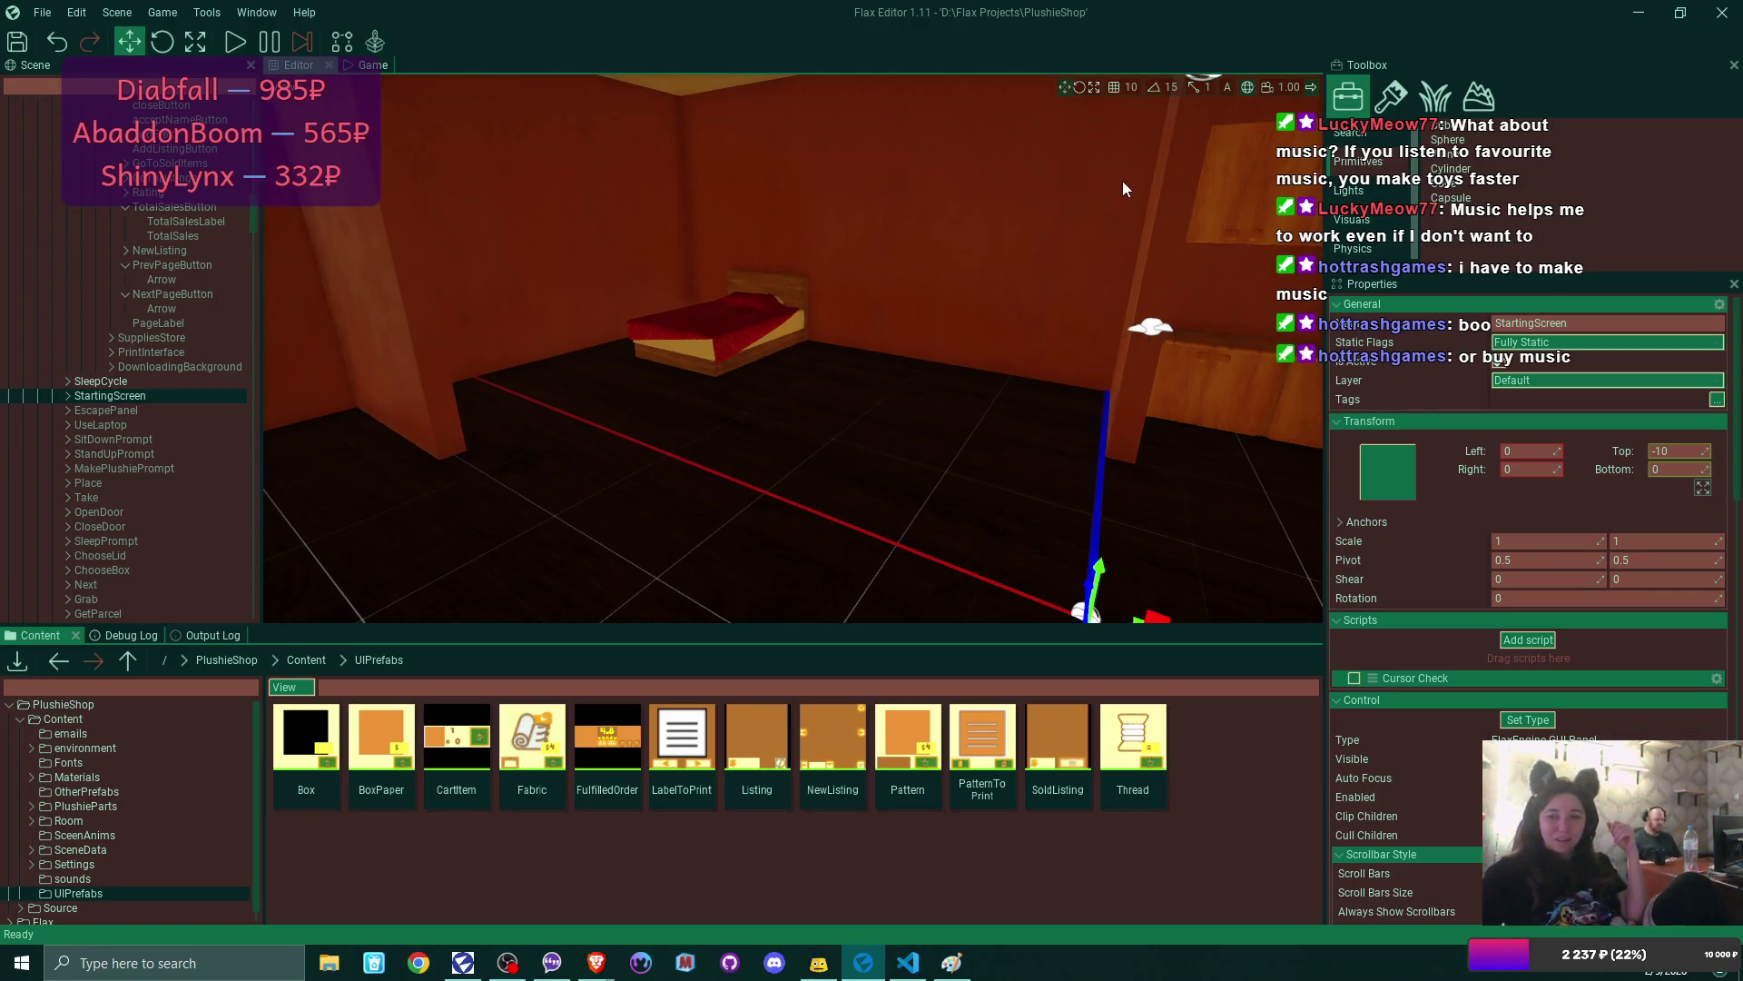
{"action": "left_click_drag", "start_coordinate": [1024, 318], "coordinate": [1262, 312]}
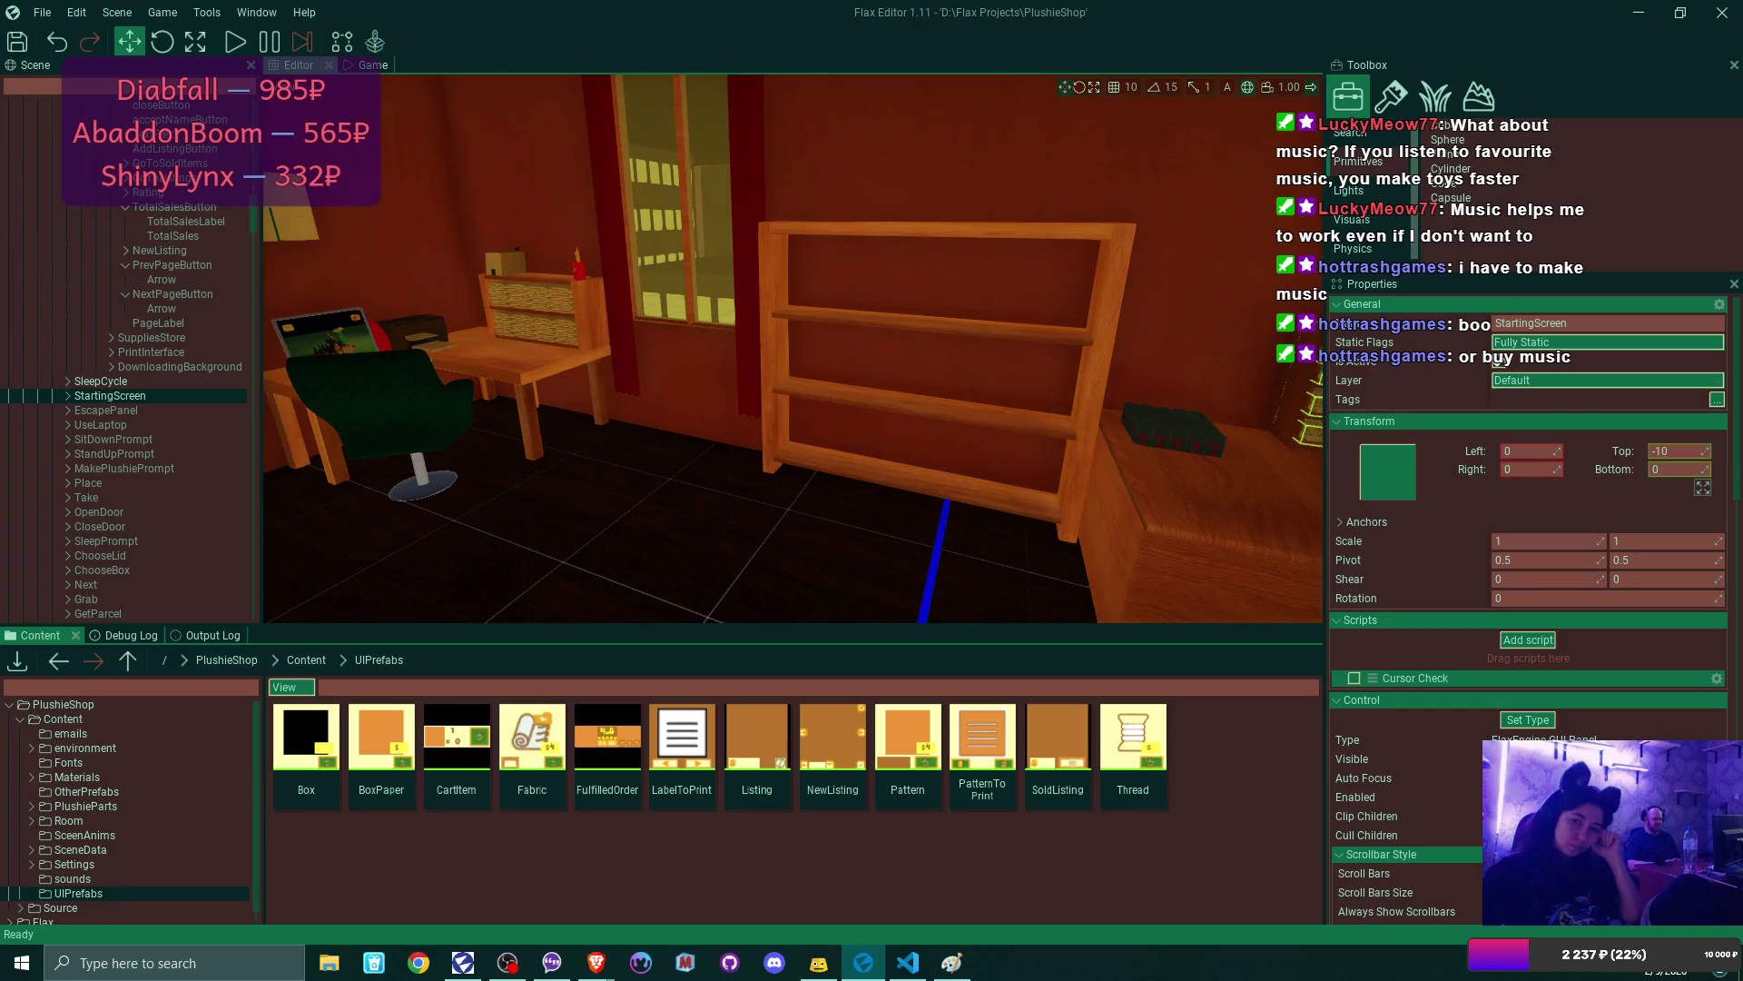
{"action": "mouse_move", "coordinate": [1262, 312]}
{"action": "left_mouse_down"}
{"action": "mouse_move", "coordinate": [1090, 314]}
{"action": "mouse_move", "coordinate": [1098, 354]}
{"action": "mouse_move", "coordinate": [1244, 353]}
{"action": "mouse_move", "coordinate": [1171, 360]}
{"action": "mouse_move", "coordinate": [1207, 348]}
{"action": "left_mouse_up"}
{"action": "left_click_drag", "start_coordinate": [1024, 318], "coordinate": [1024, 318]}
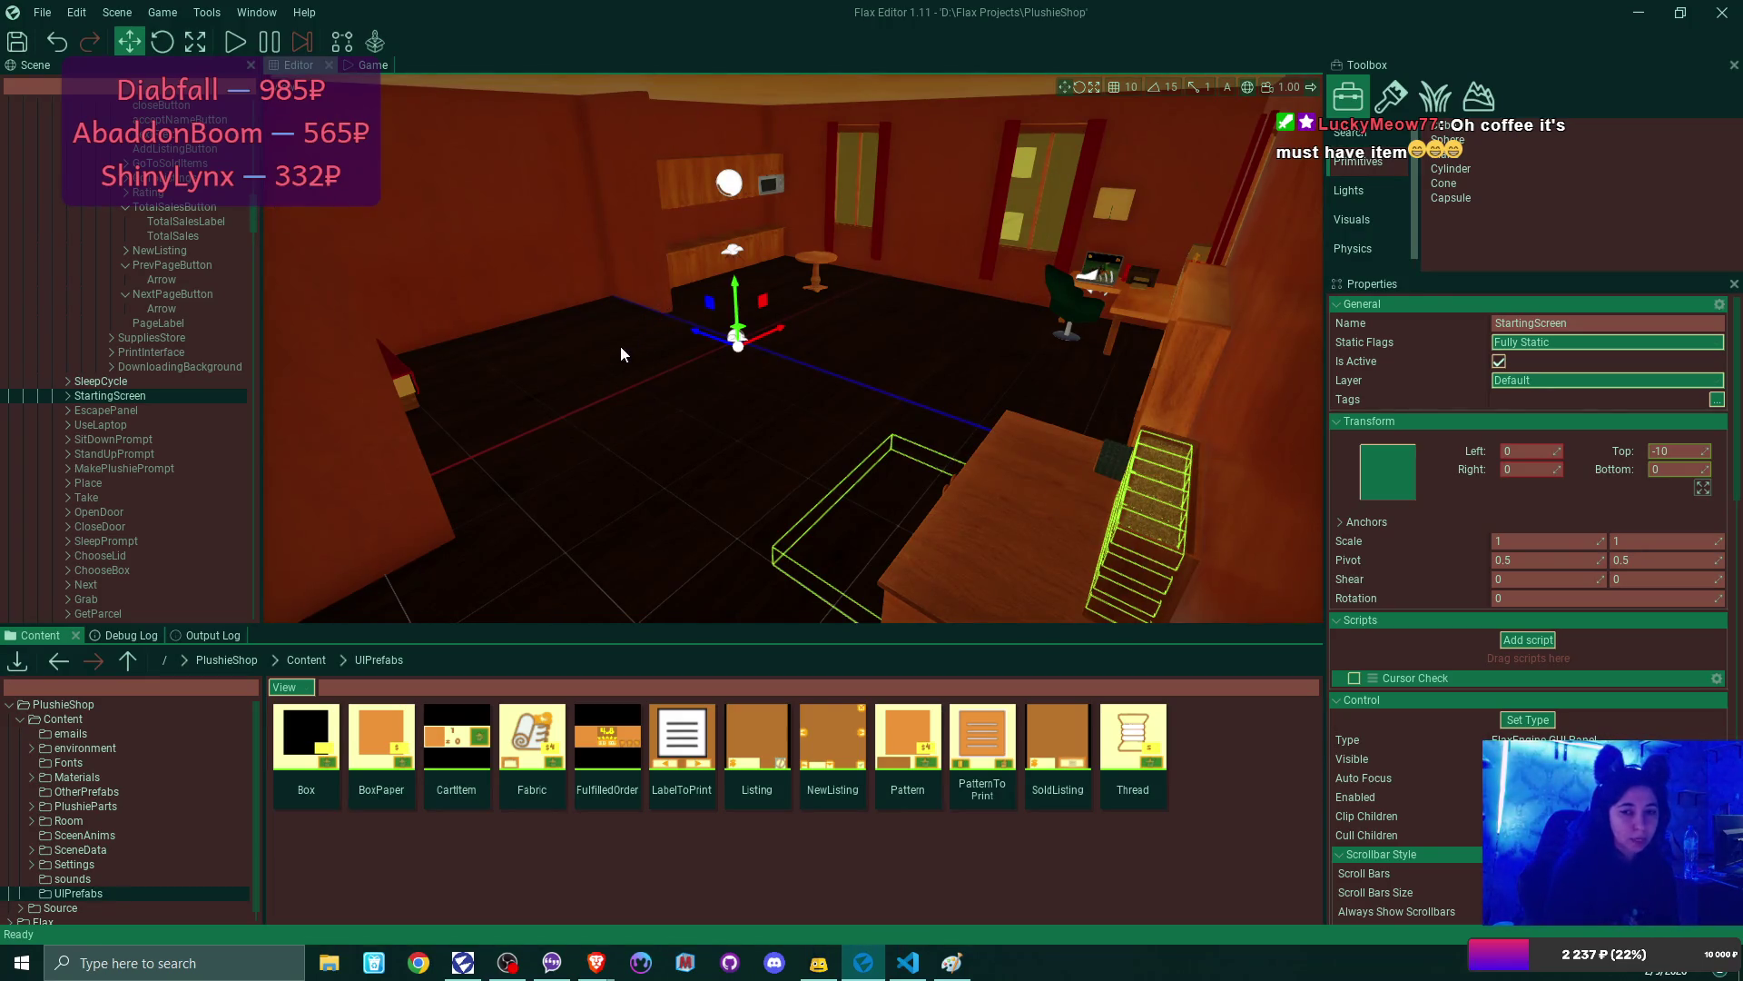
- Move the viewport to the shelves and yellow-outlined boxes by the wall
{"action": "middle_click", "coordinate": [677, 332]}
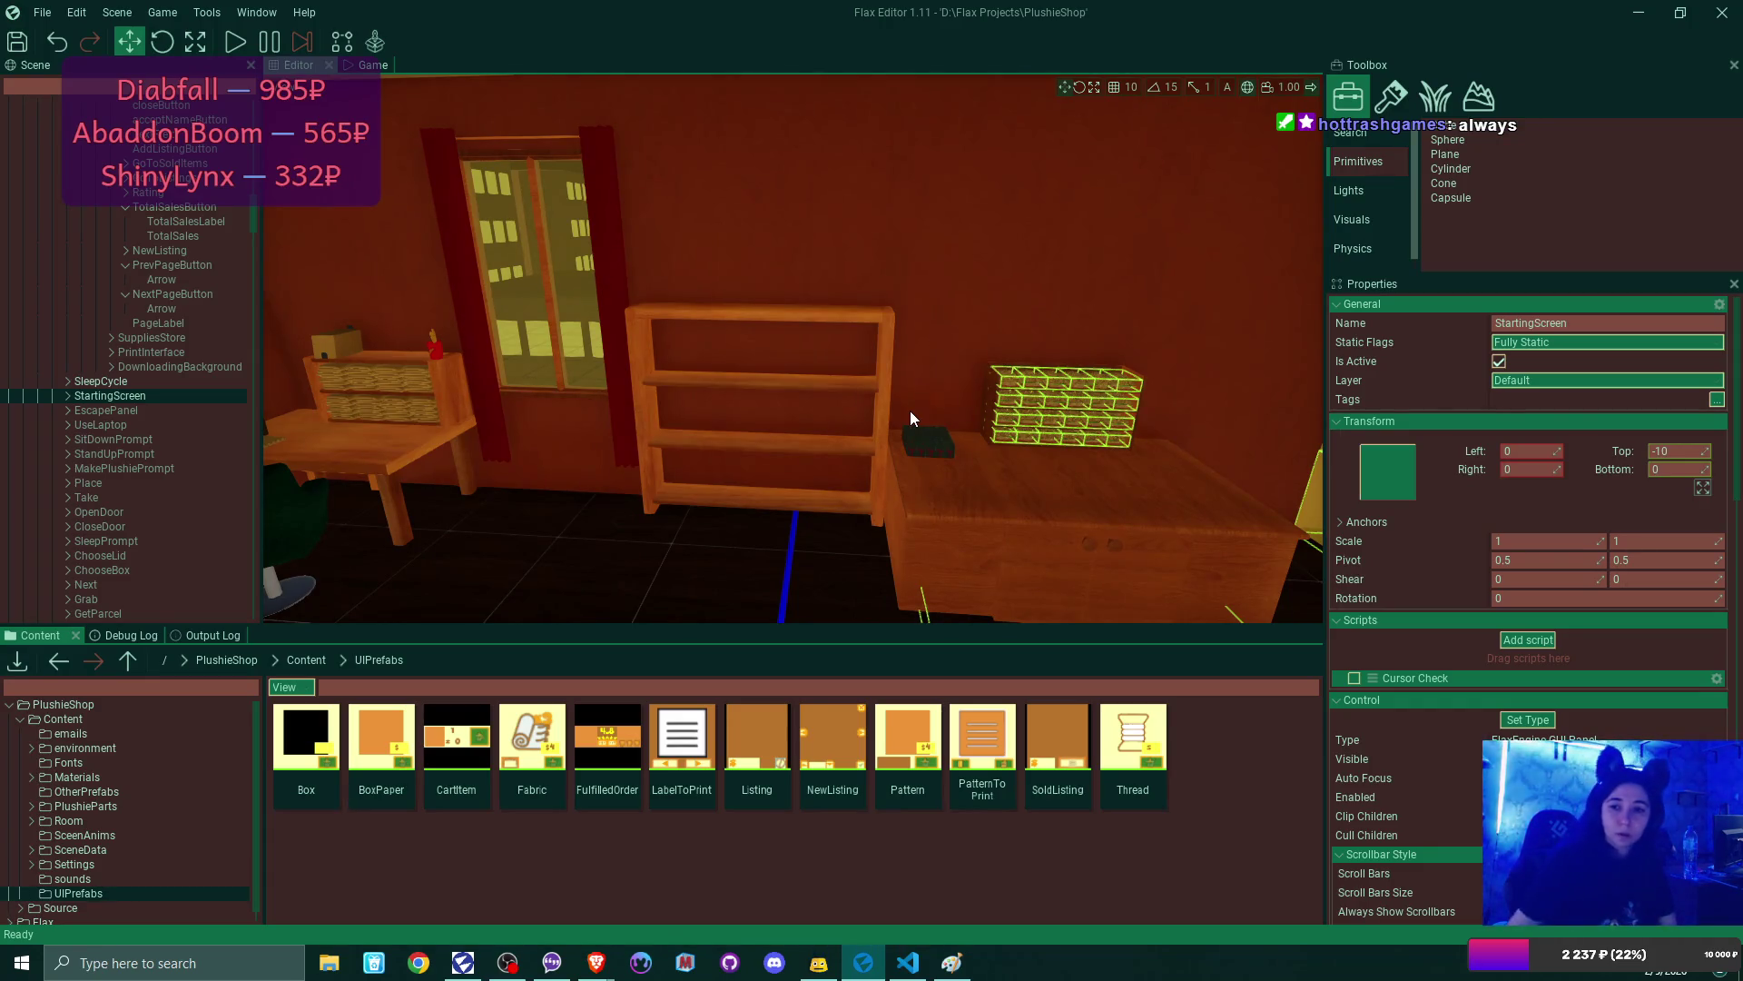
- Fly the camera past the shelves, laptop desk, round table and bed, then back out to an overview
{"action": "key", "text": "w"}
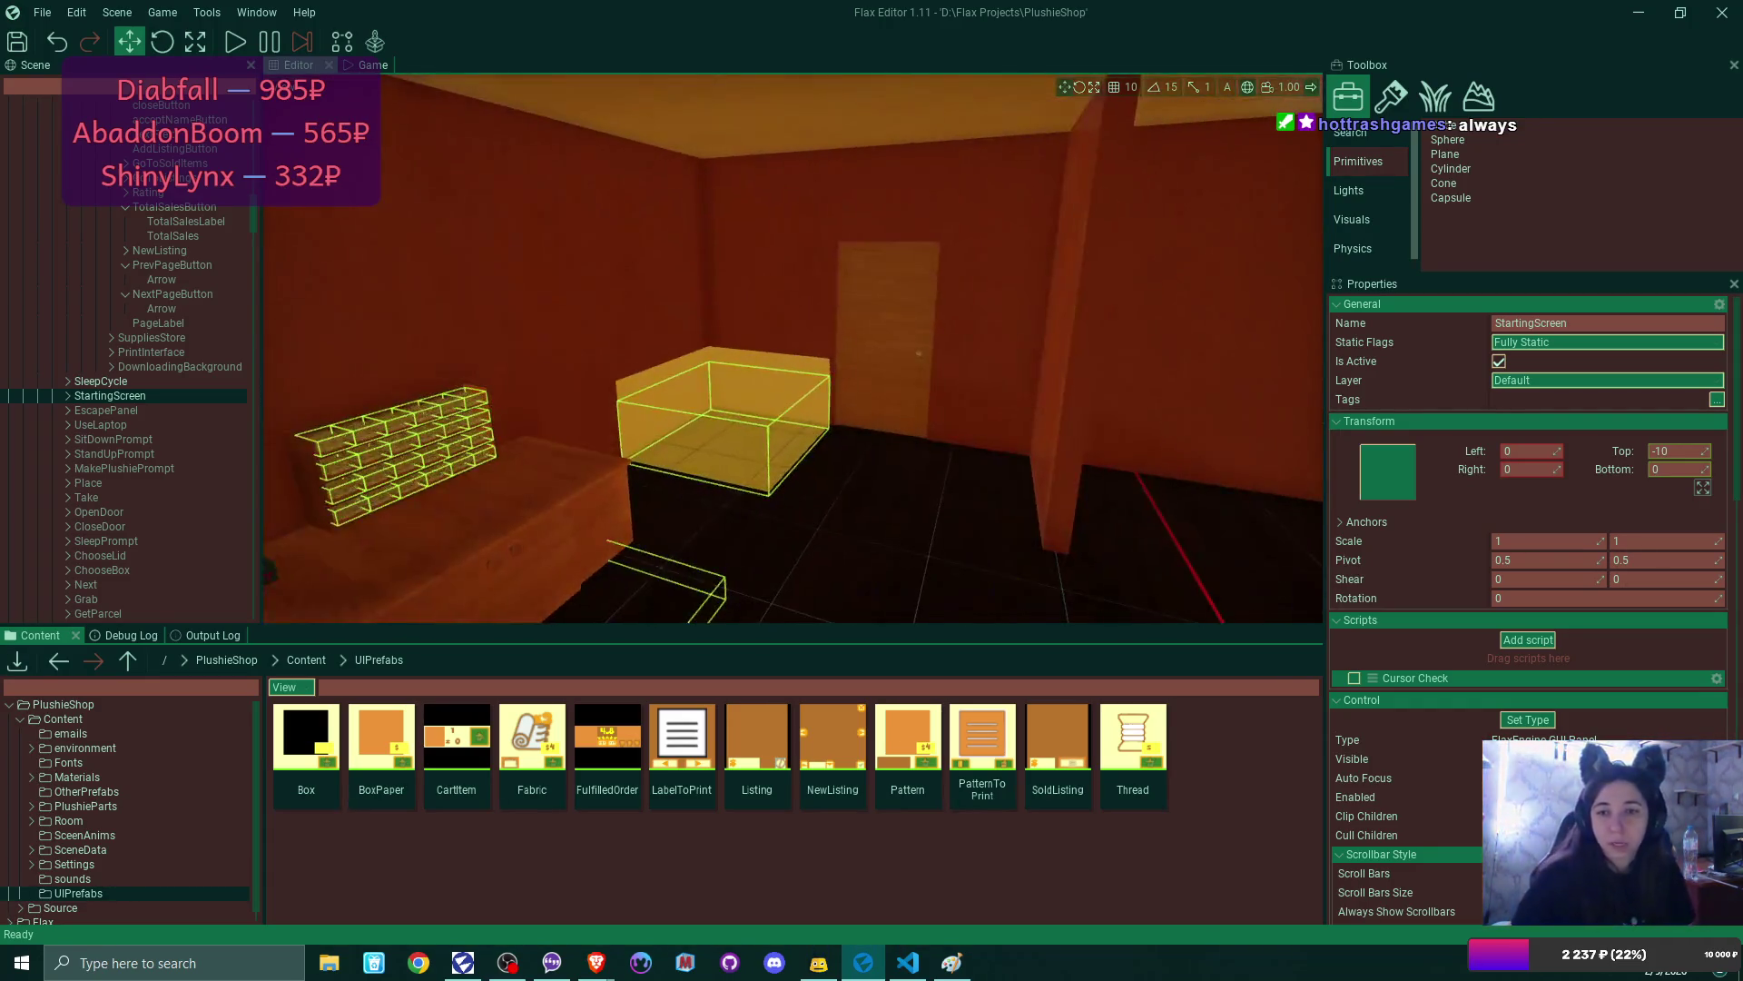
{"action": "key", "text": "w"}
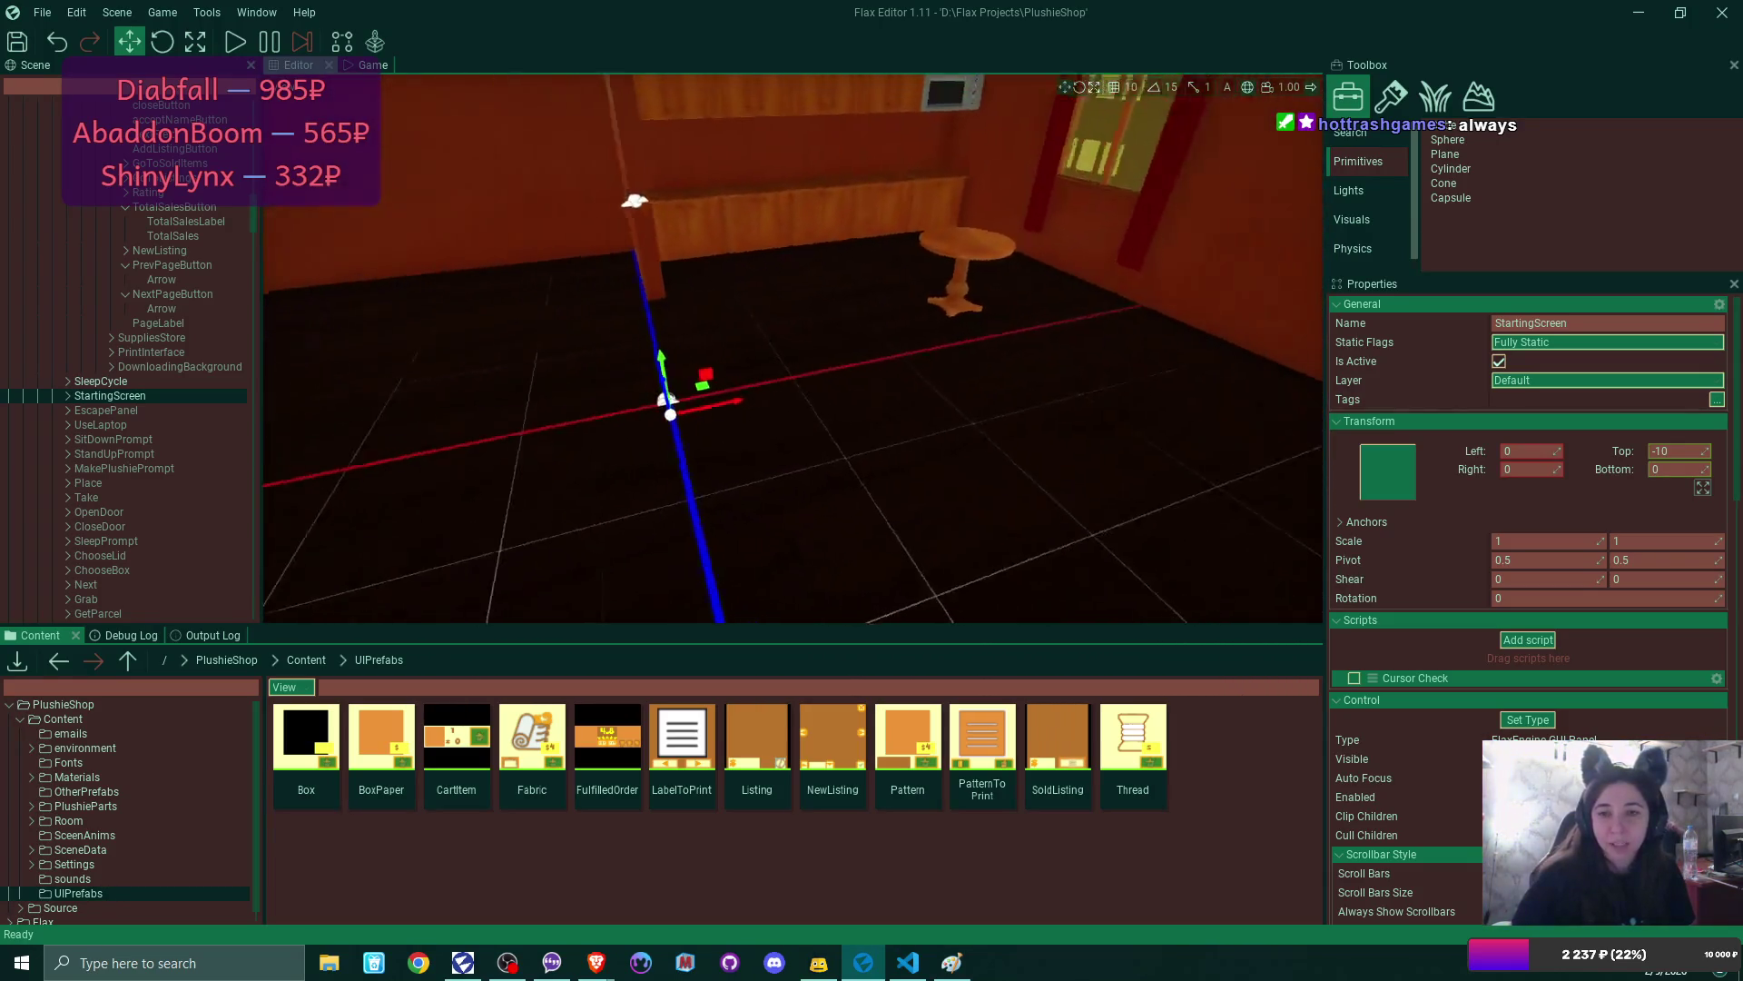
{"action": "key", "text": "w"}
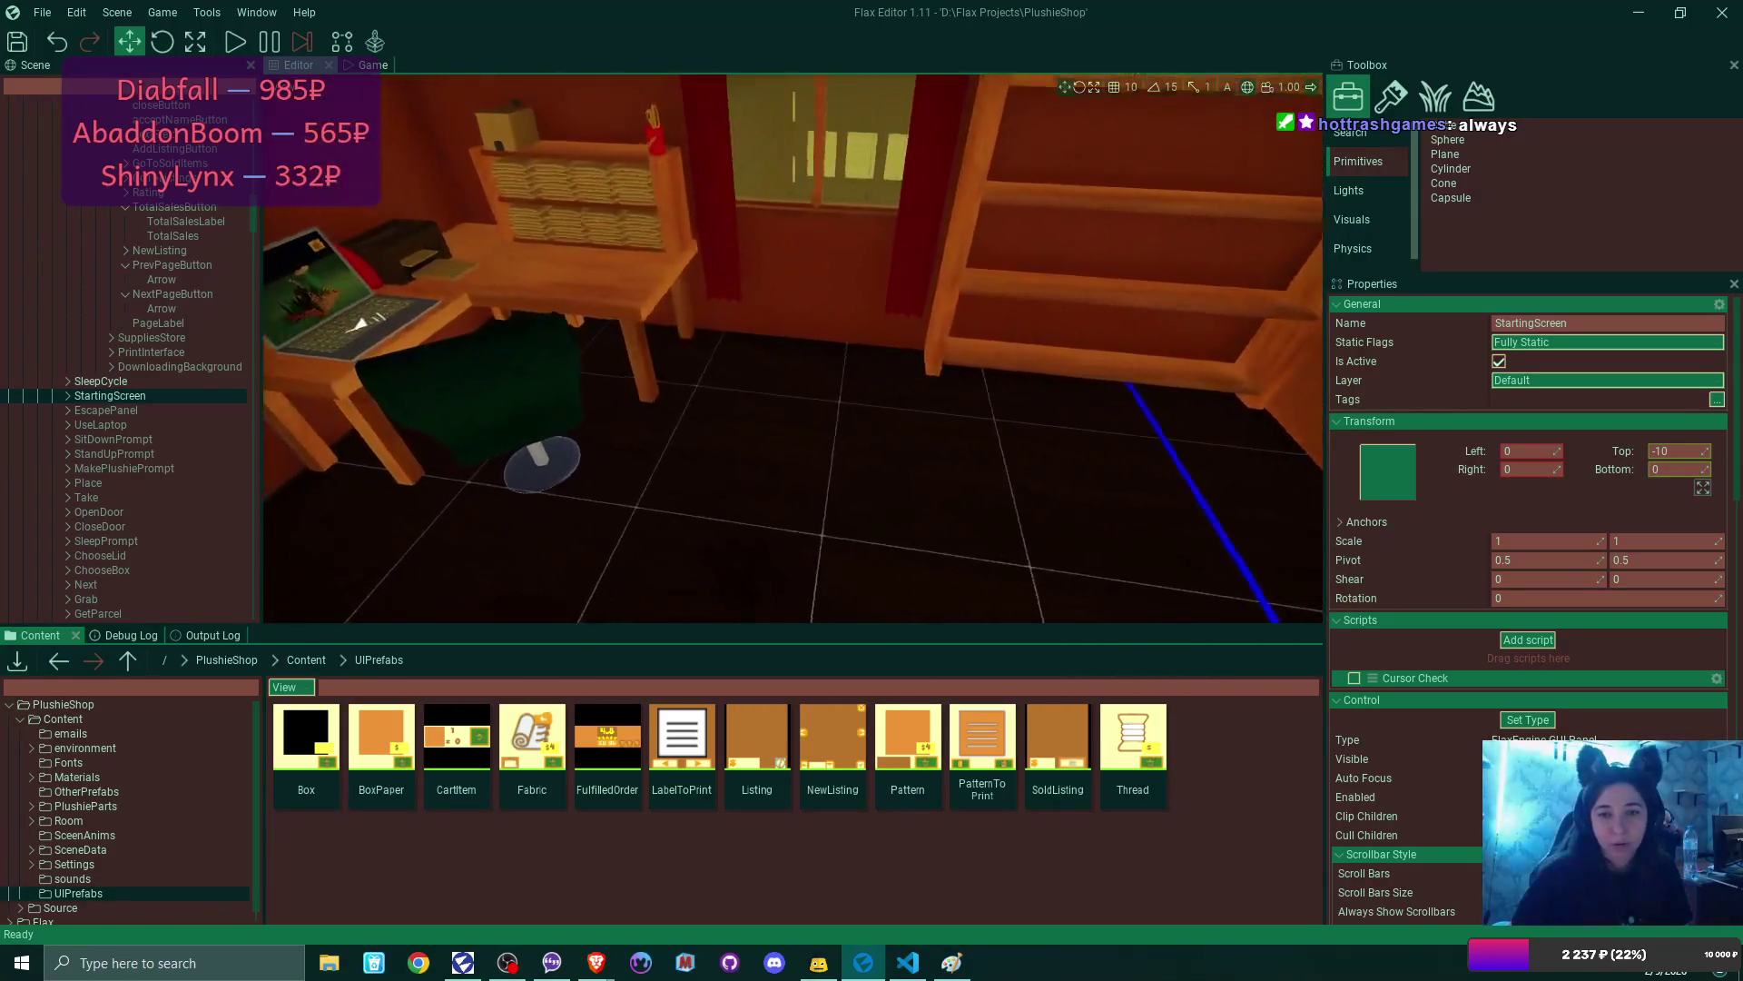
{"action": "key", "text": "w"}
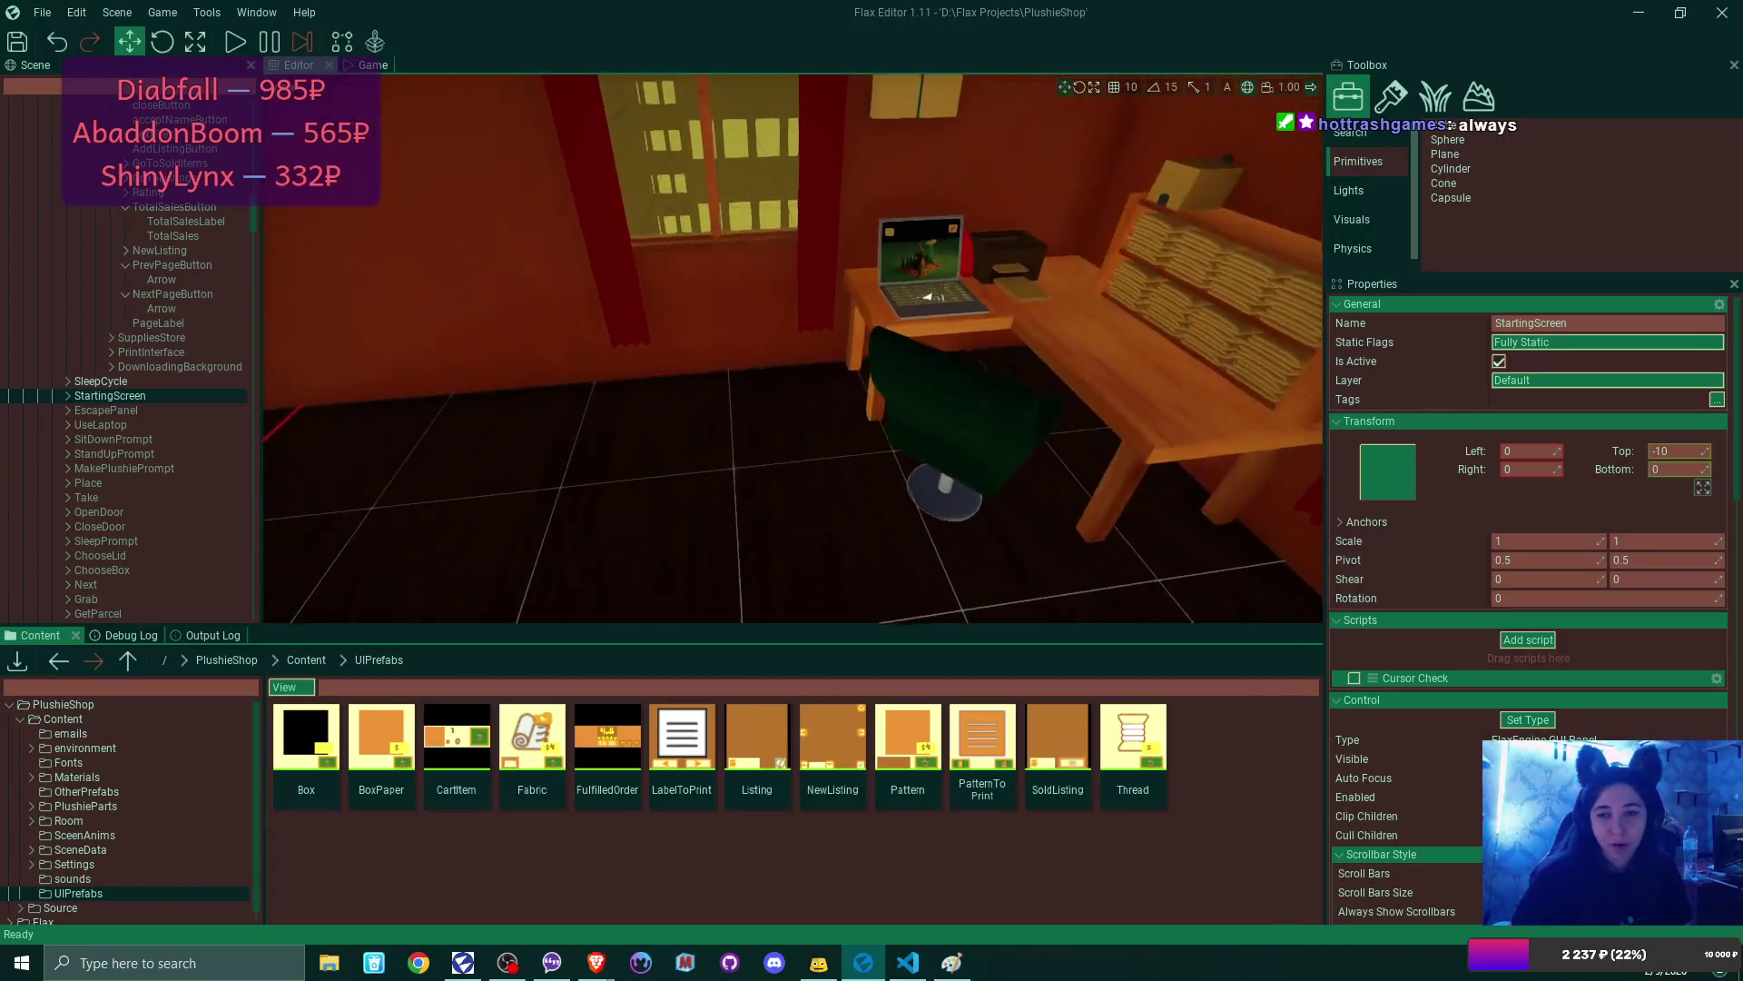
{"action": "key", "text": "w"}
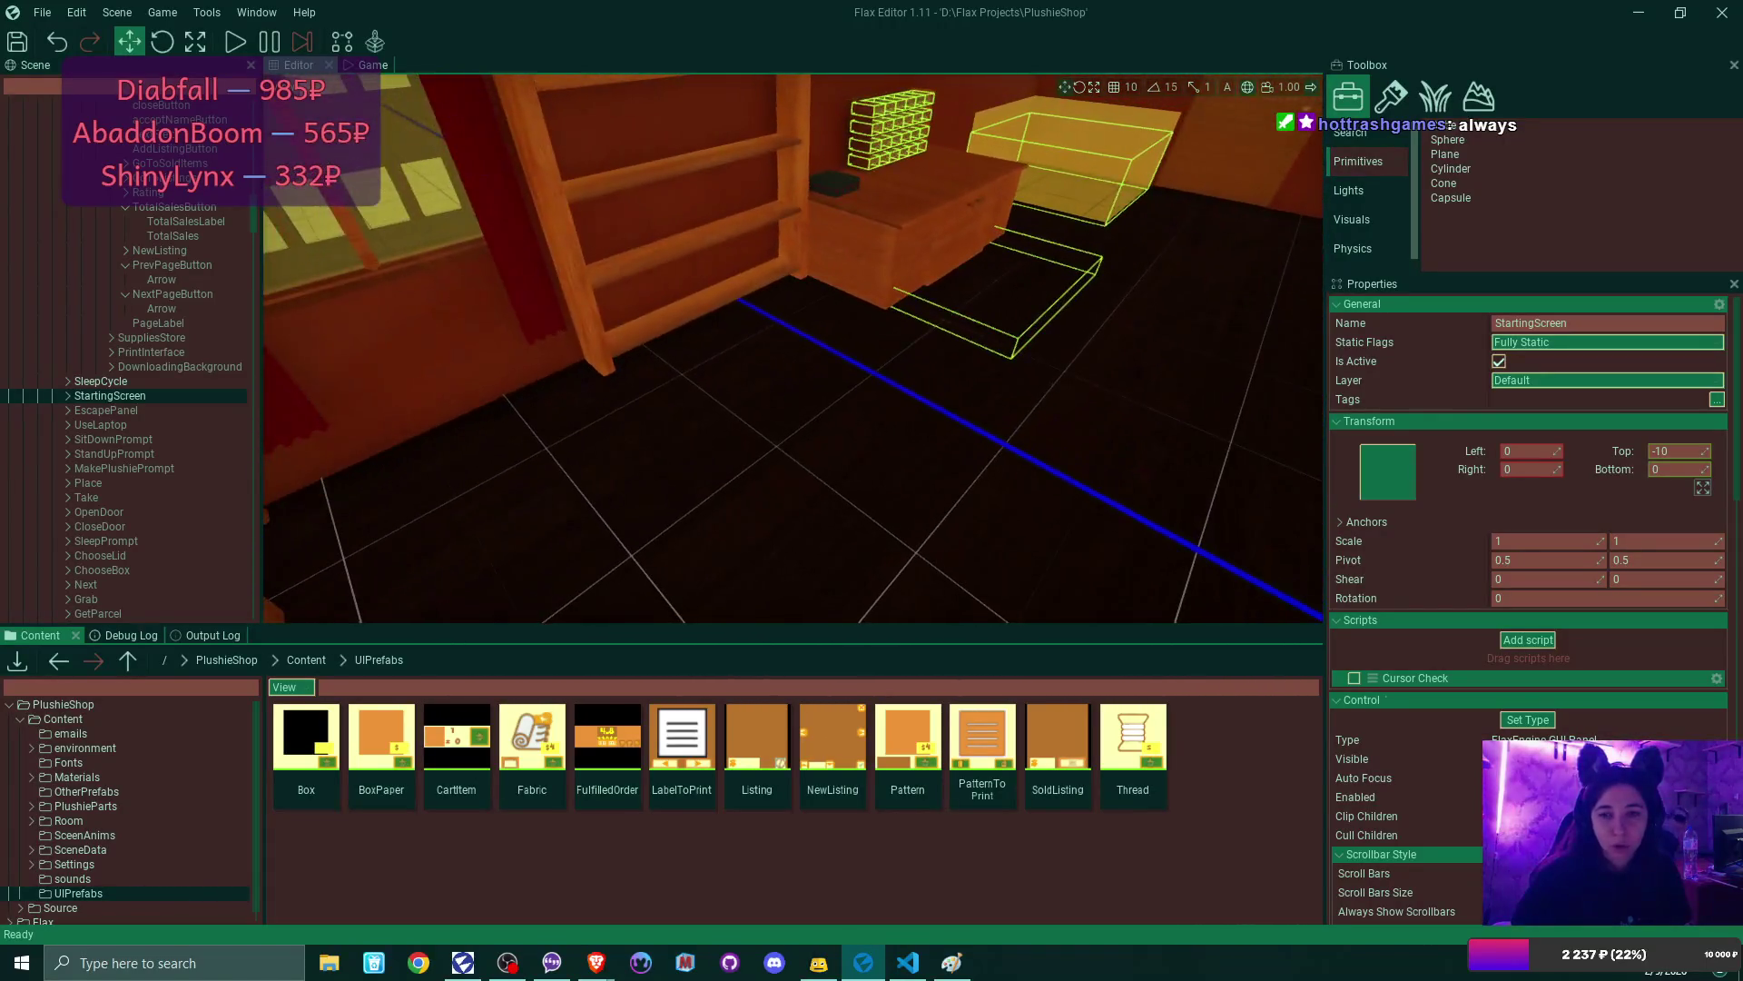
{"action": "key", "text": "w"}
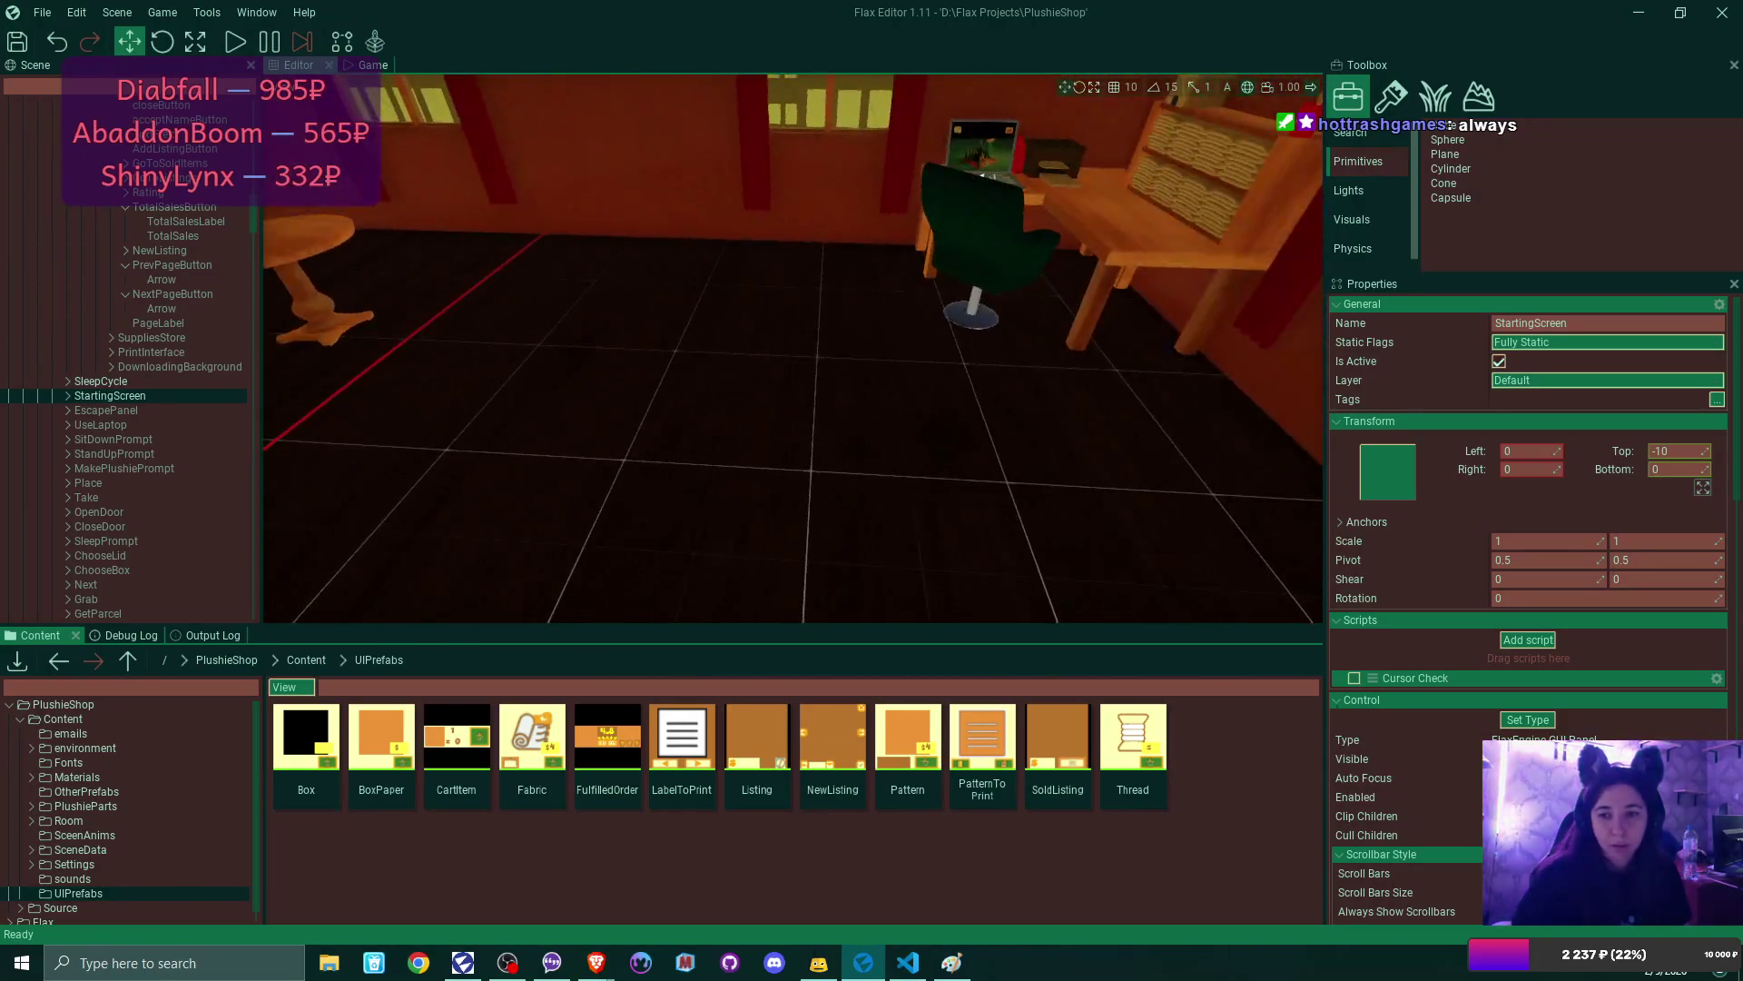
{"action": "key", "text": "w"}
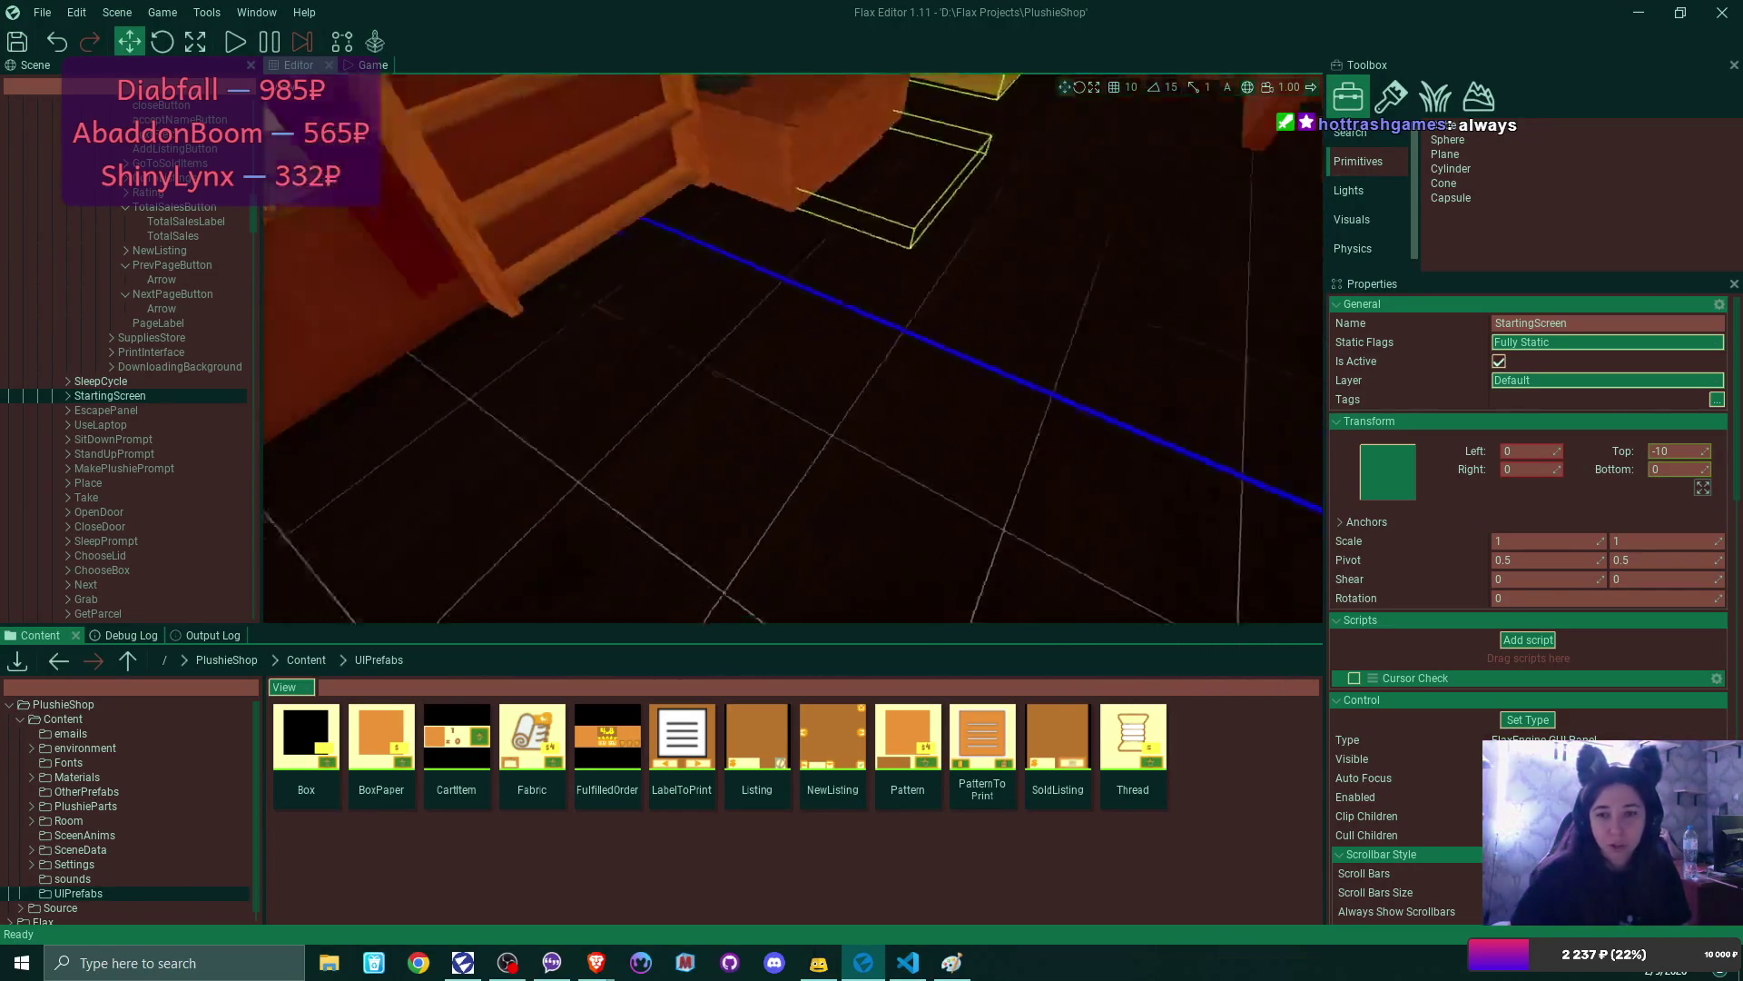
{"action": "key", "text": "s"}
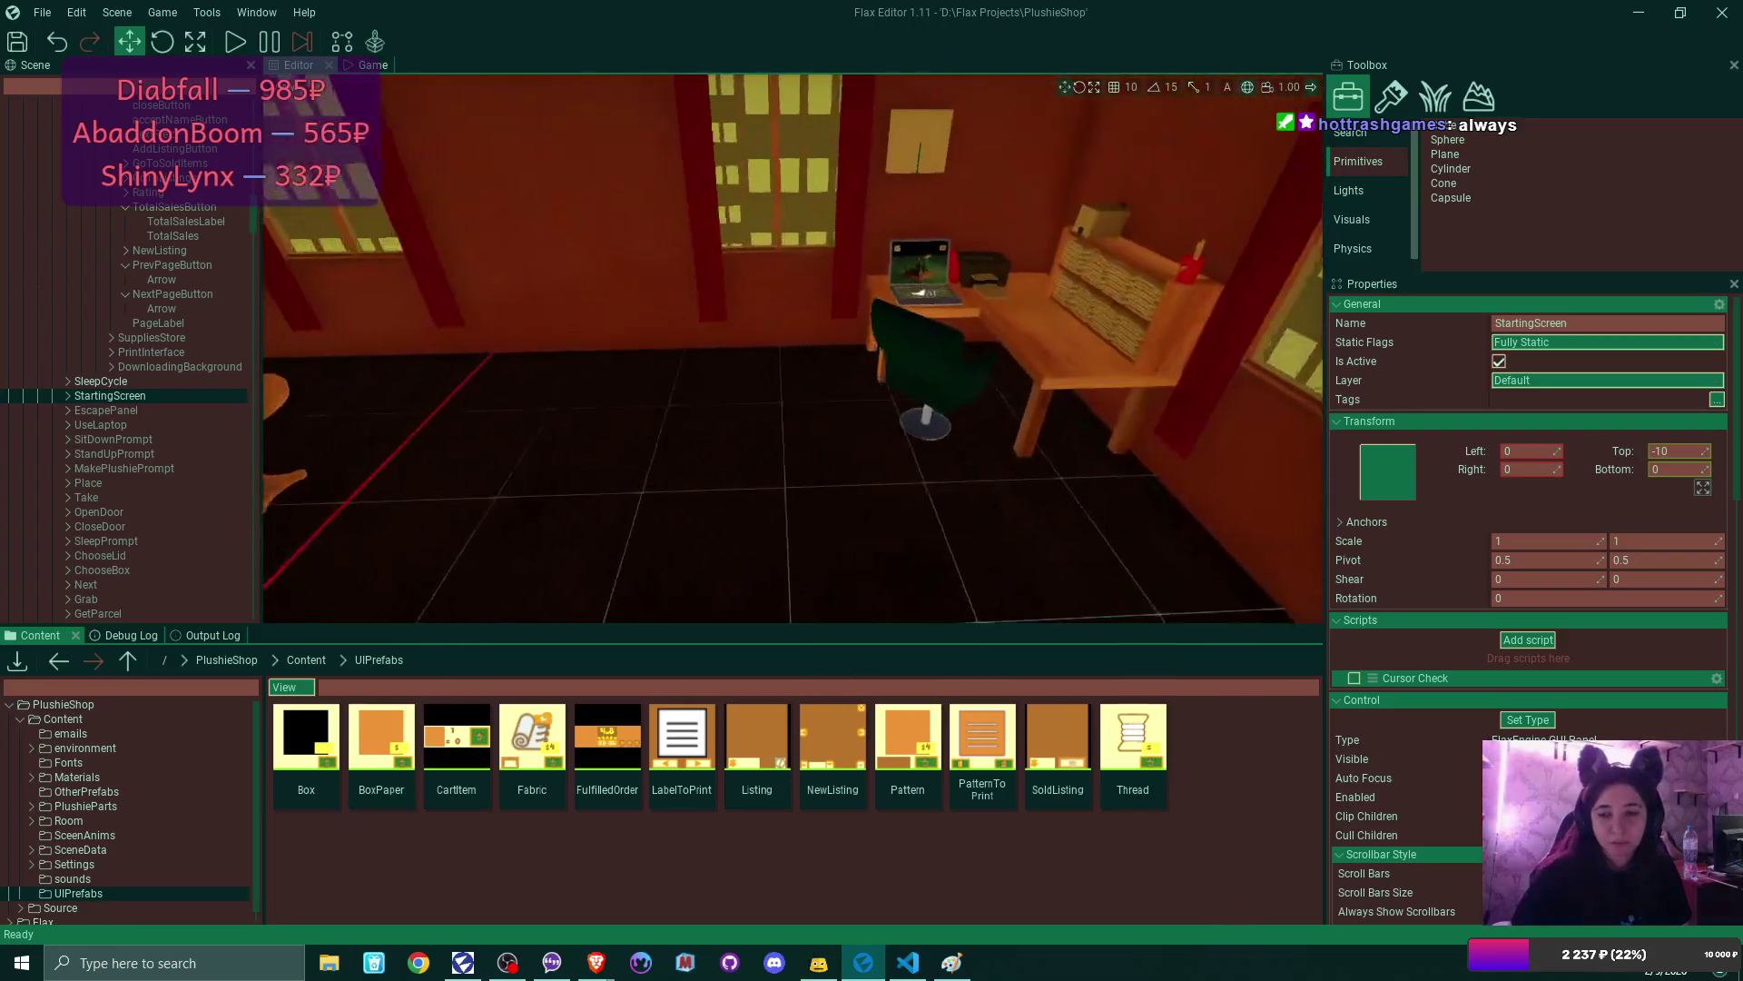
{"action": "key", "text": "w"}
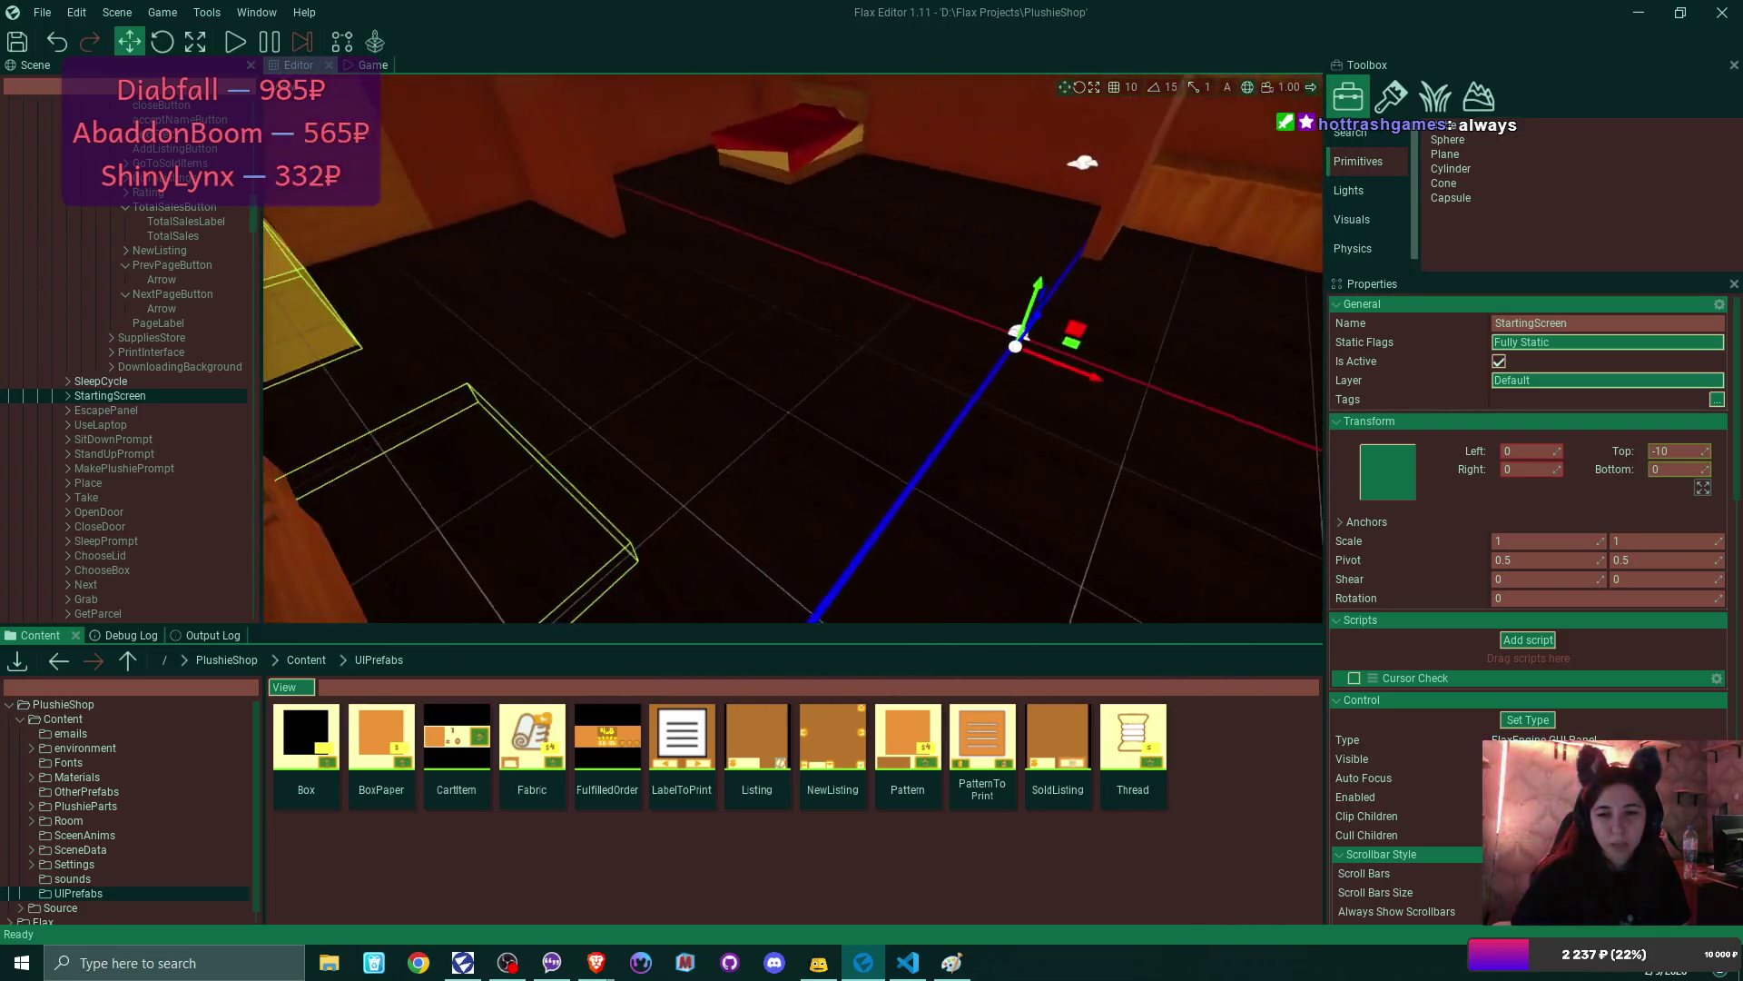
{"action": "key", "text": "w"}
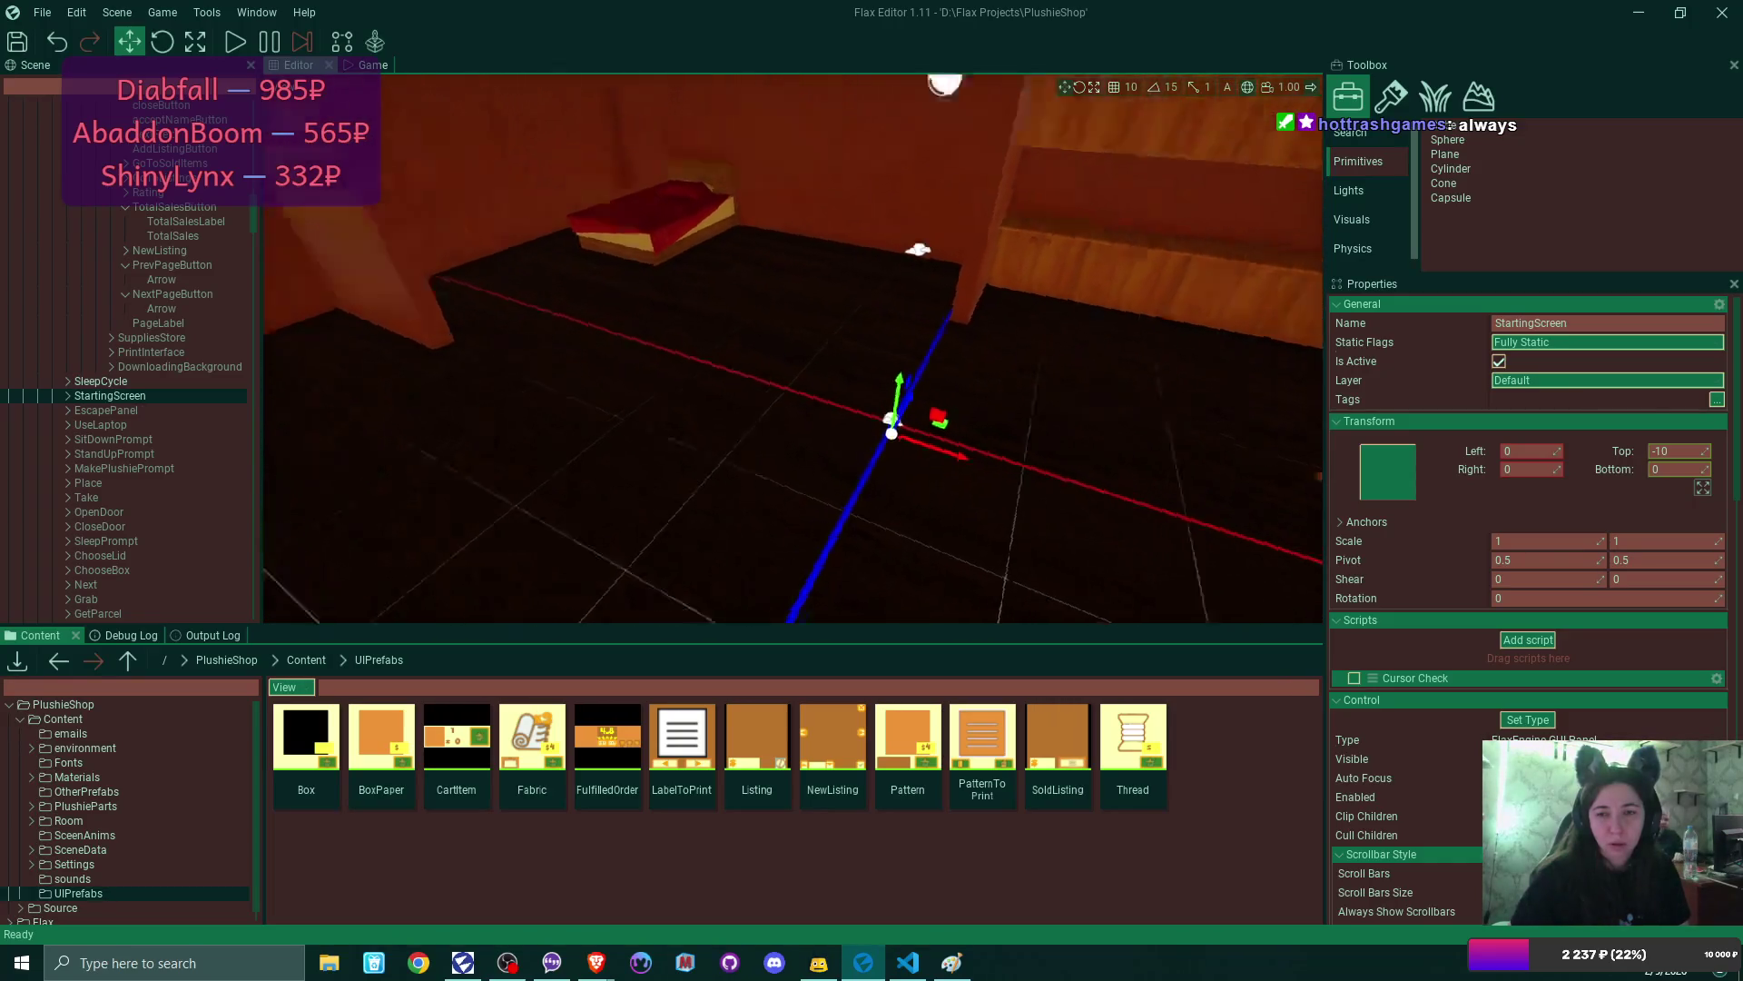
{"action": "key", "text": "s"}
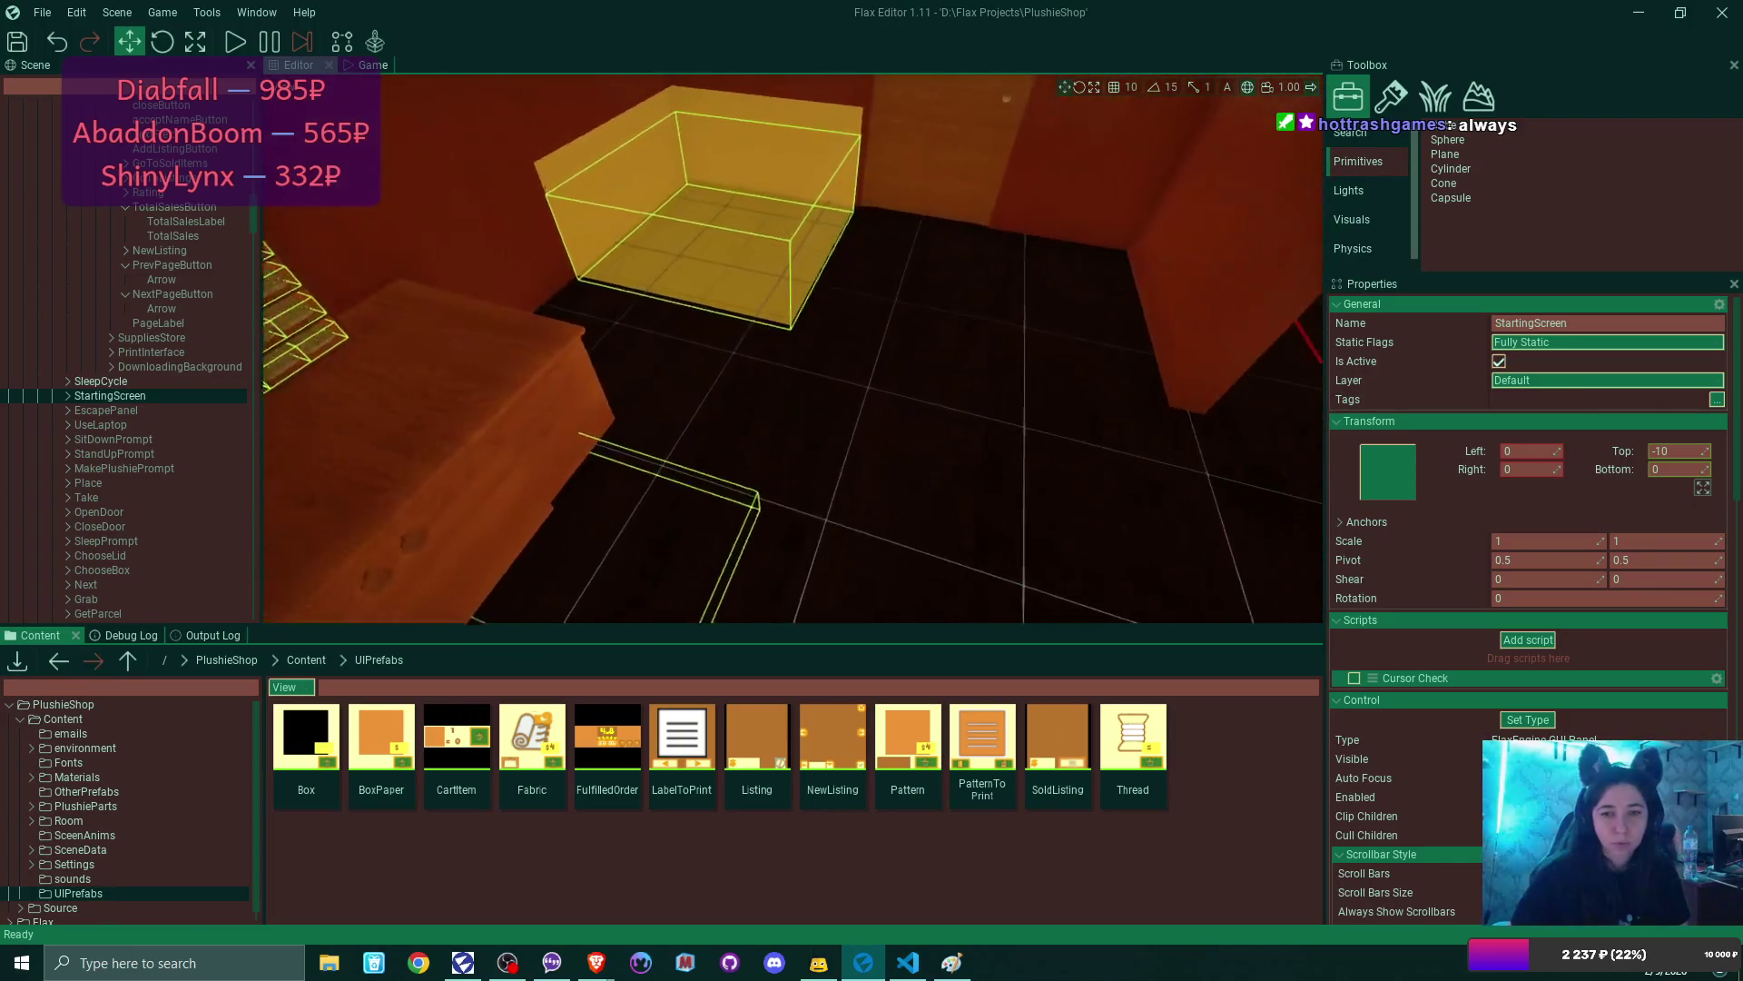
{"action": "key", "text": "s"}
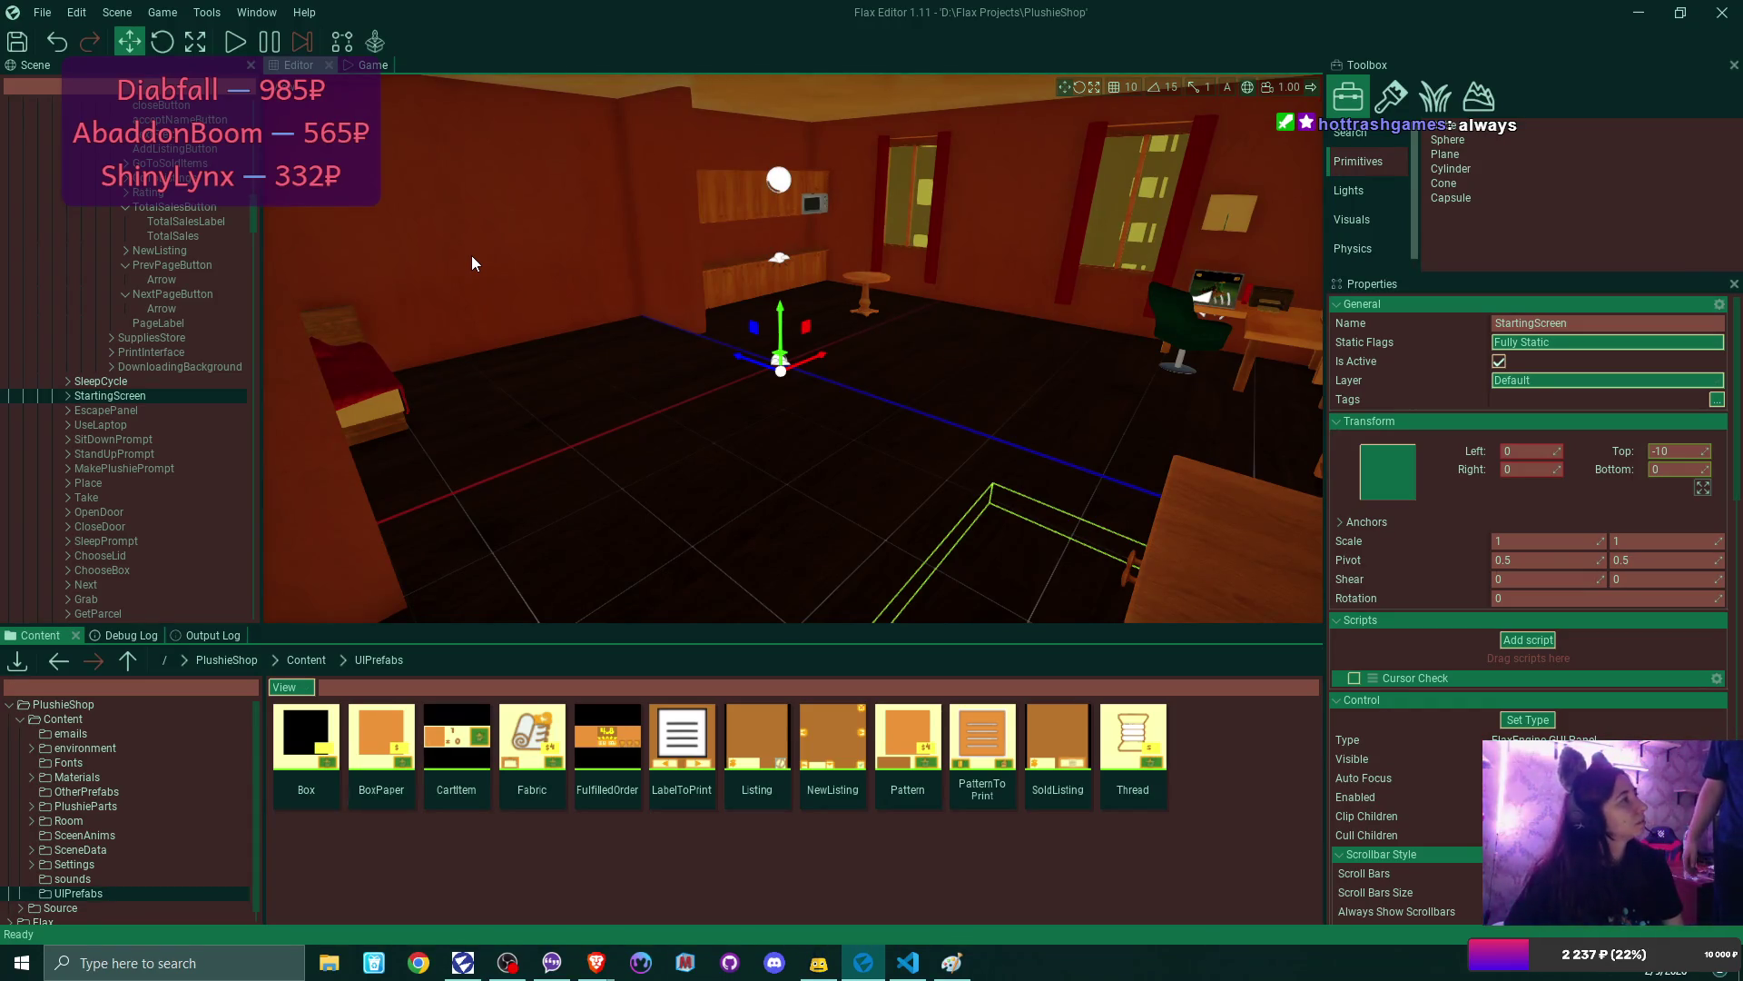
{"action": "left_click_drag", "start_coordinate": [899, 341], "coordinate": [895, 340]}
{"action": "left_click_drag", "start_coordinate": [1112, 344], "coordinate": [1111, 344]}
{"action": "left_click_drag", "start_coordinate": [736, 399], "coordinate": [736, 400]}
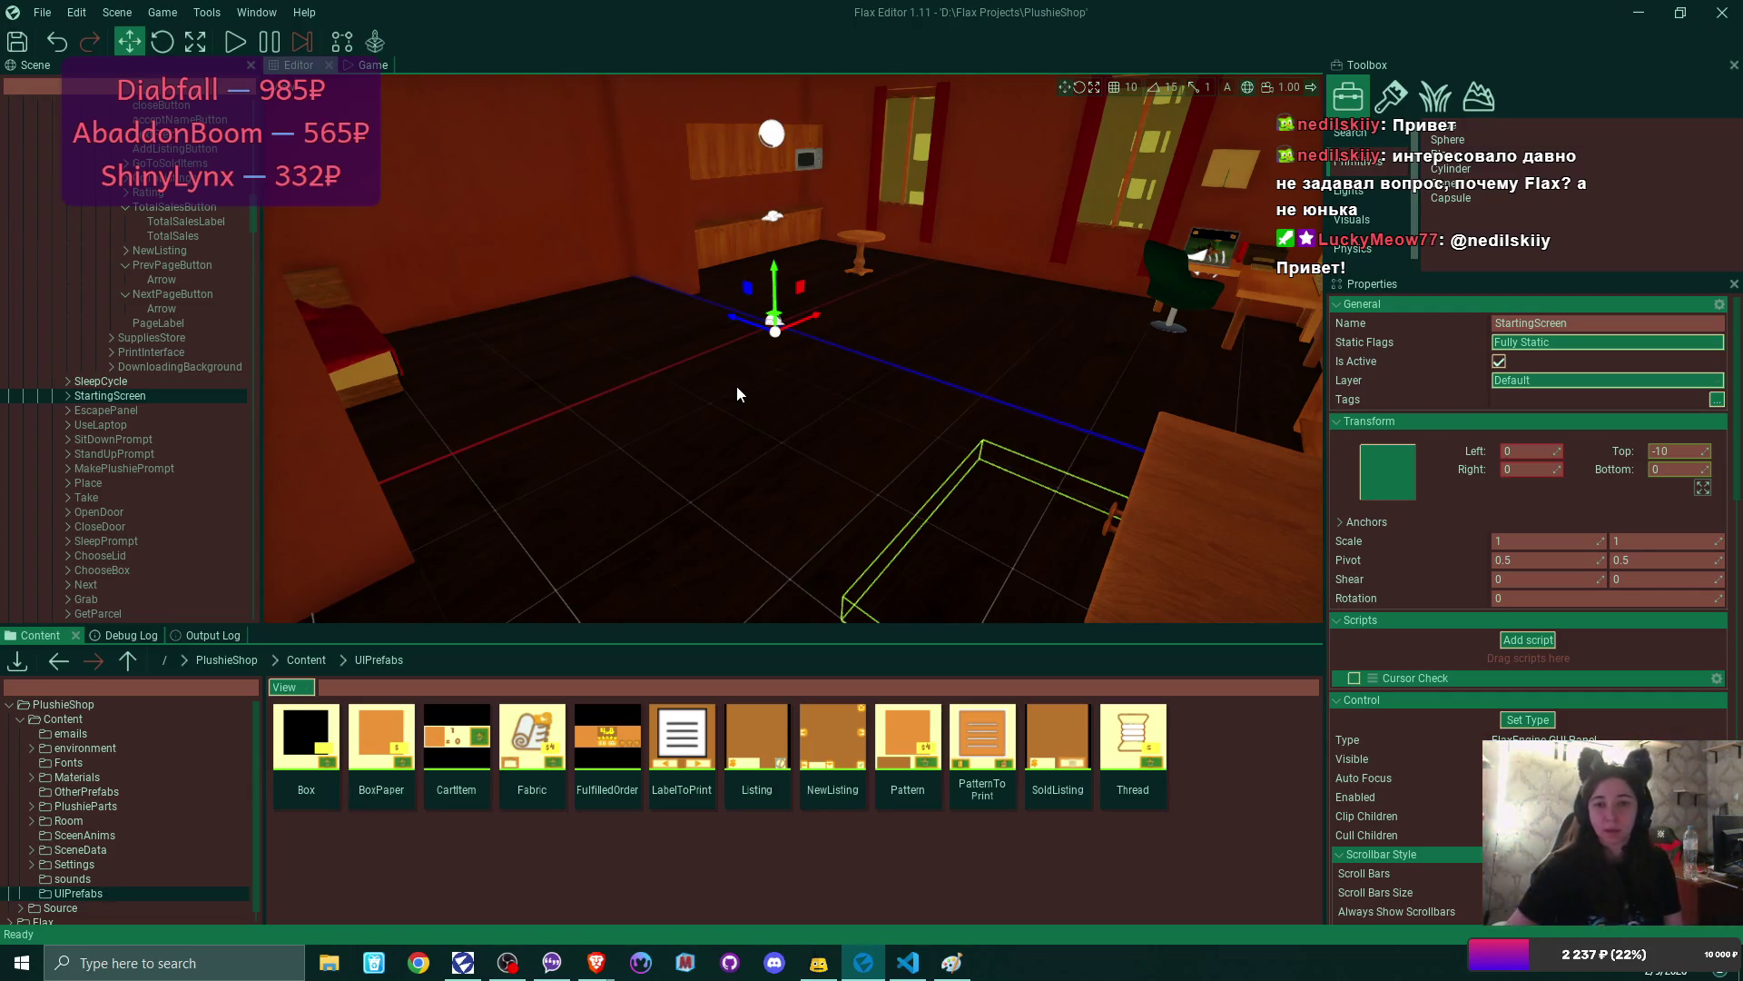
{"action": "left_click_drag", "start_coordinate": [733, 371], "coordinate": [636, 373]}
{"action": "left_click_drag", "start_coordinate": [929, 370], "coordinate": [929, 371]}
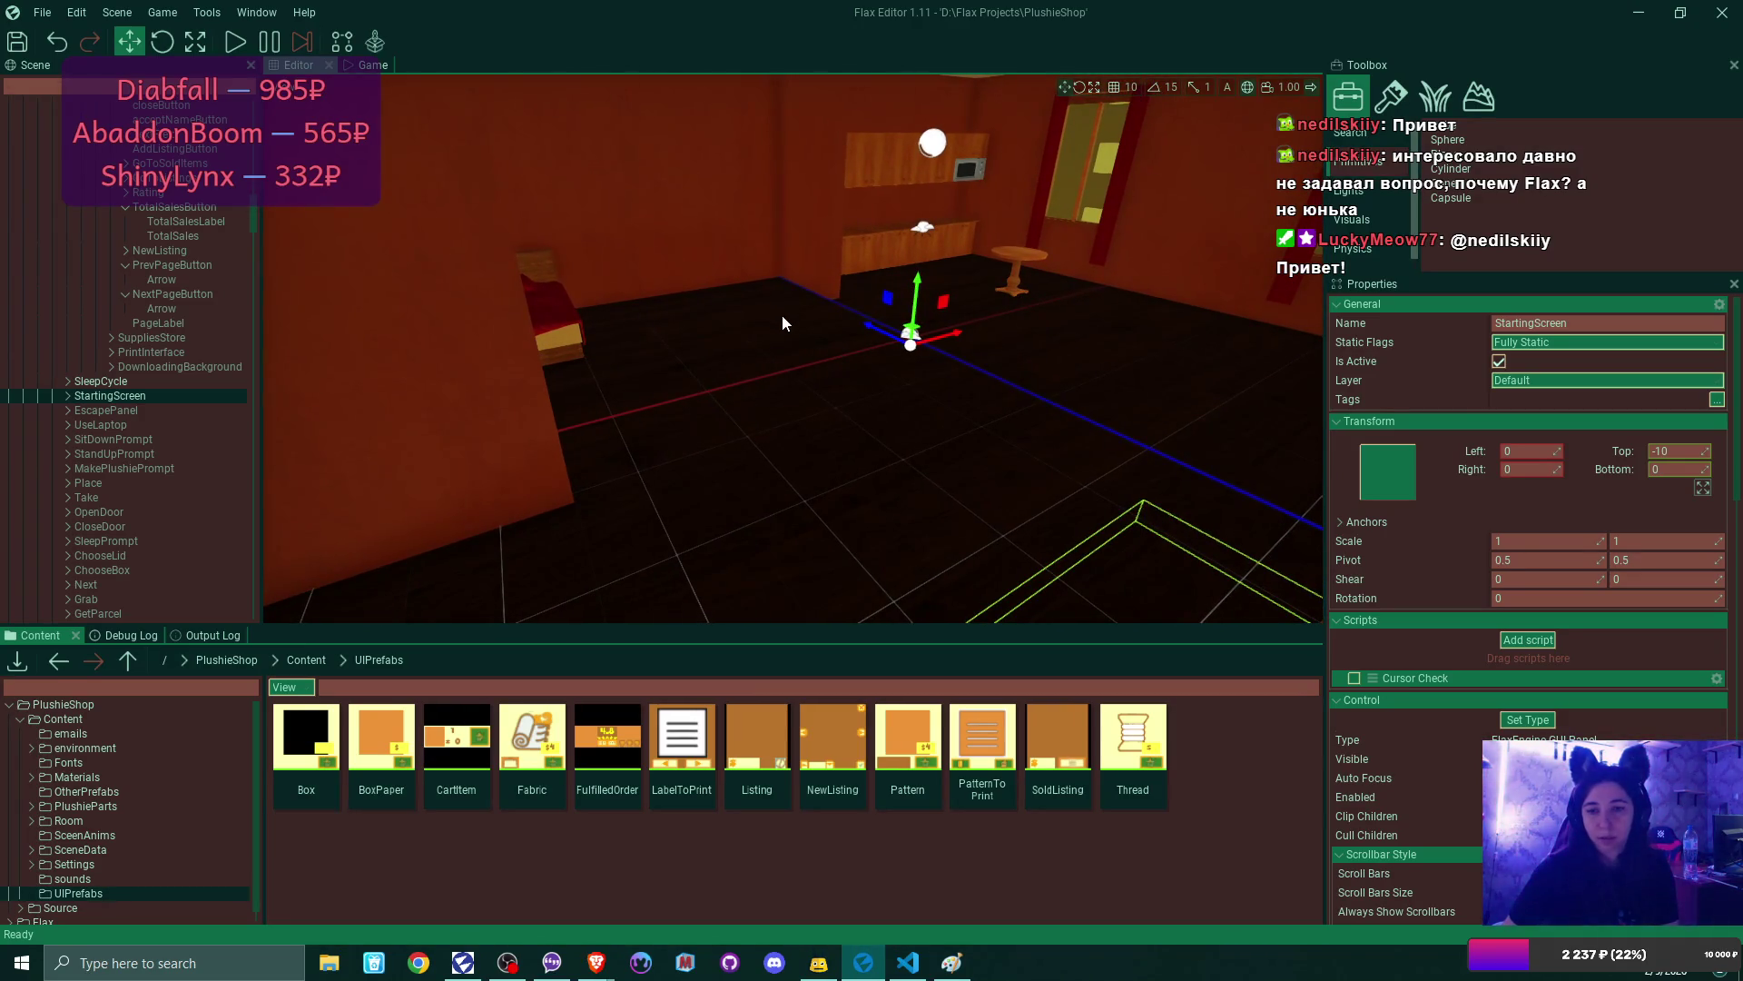
- Orbit and move the view toward the desk and shelves, then bring the browser to the front
{"action": "left_click_drag", "start_coordinate": [1096, 390], "coordinate": [1177, 393]}
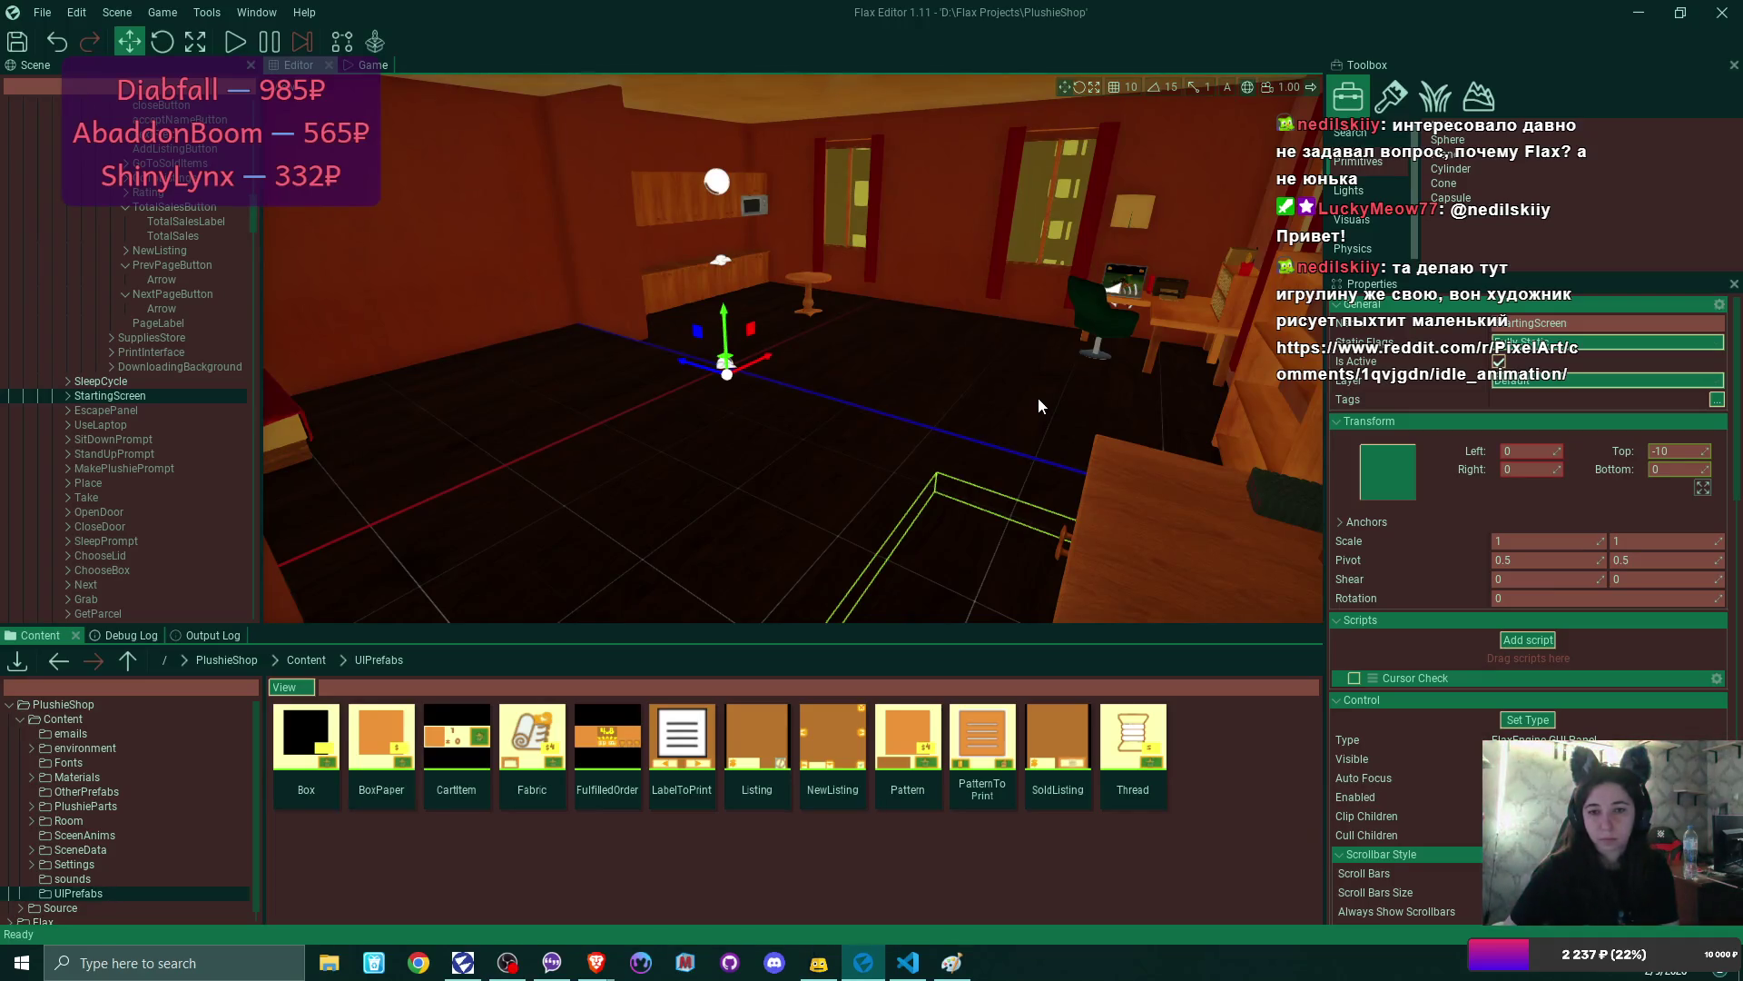
{"action": "left_click_drag", "start_coordinate": [990, 423], "coordinate": [968, 413]}
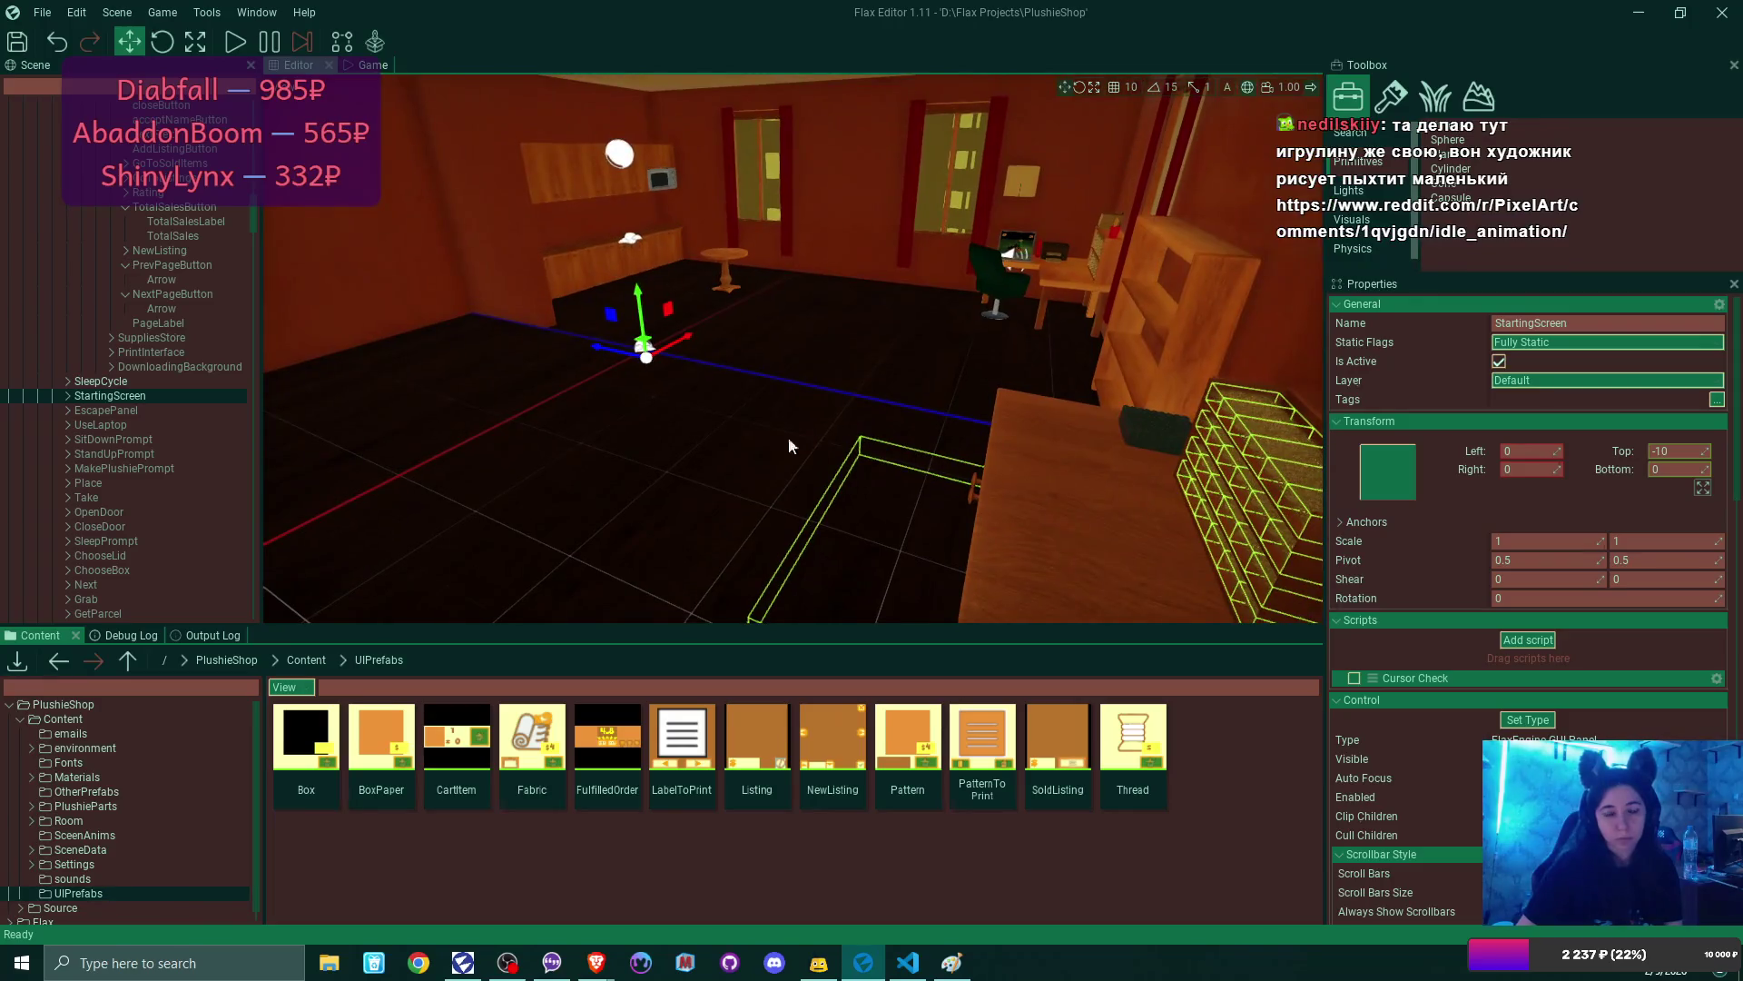
{"action": "mouse_move", "coordinate": [596, 961]}
{"action": "left_click", "coordinate": [711, 858]}
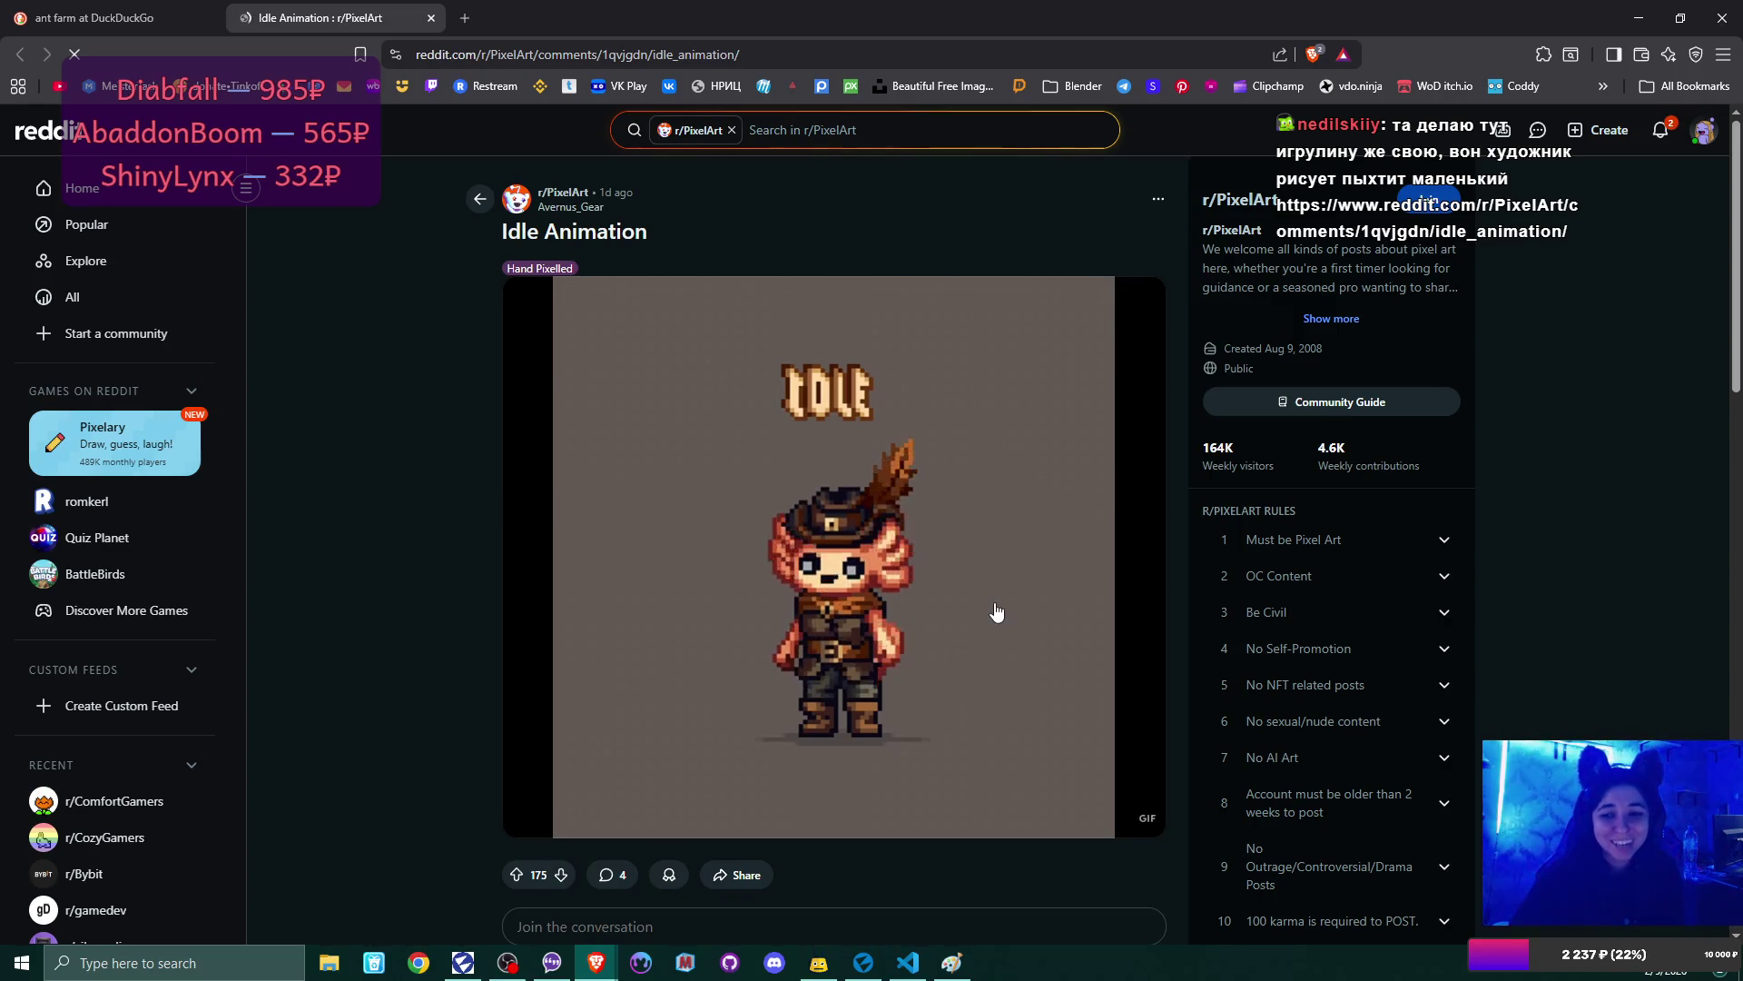
- Scroll through the r/PixelArt Idle Animation post and its comments
{"action": "scroll", "coordinate": [996, 603], "scroll_direction": "down", "scroll_amount": 1}
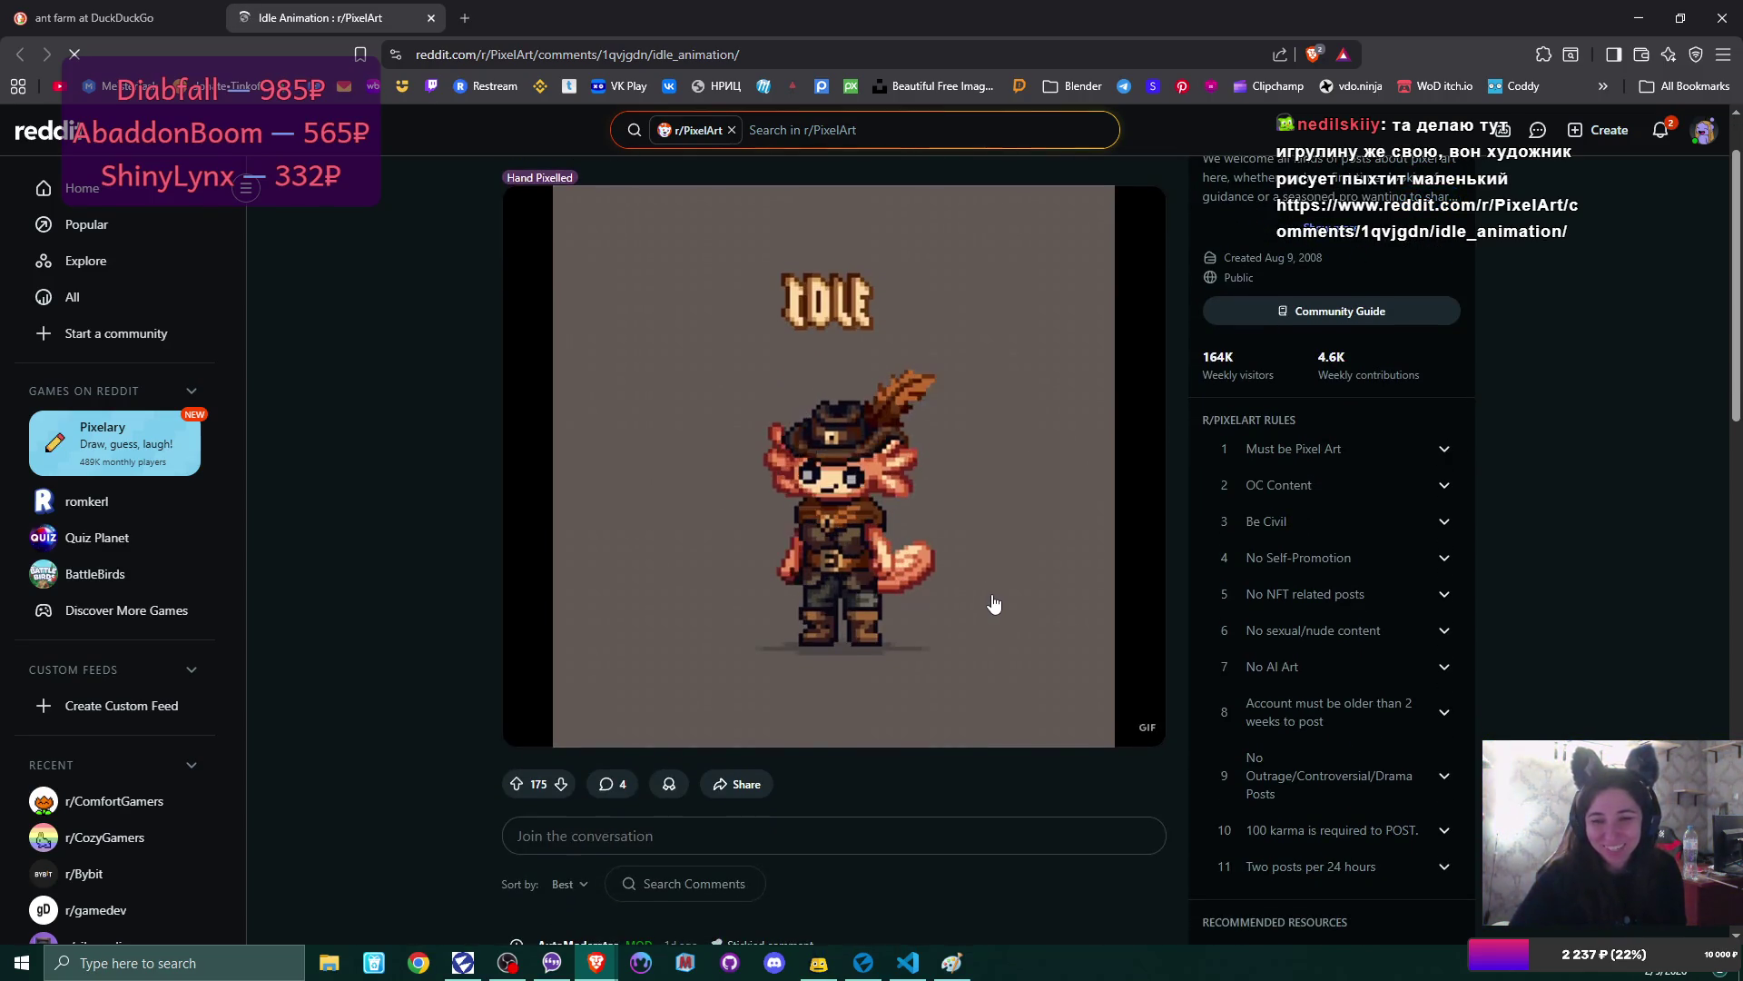
{"action": "scroll", "coordinate": [994, 603], "scroll_direction": "up", "scroll_amount": 1}
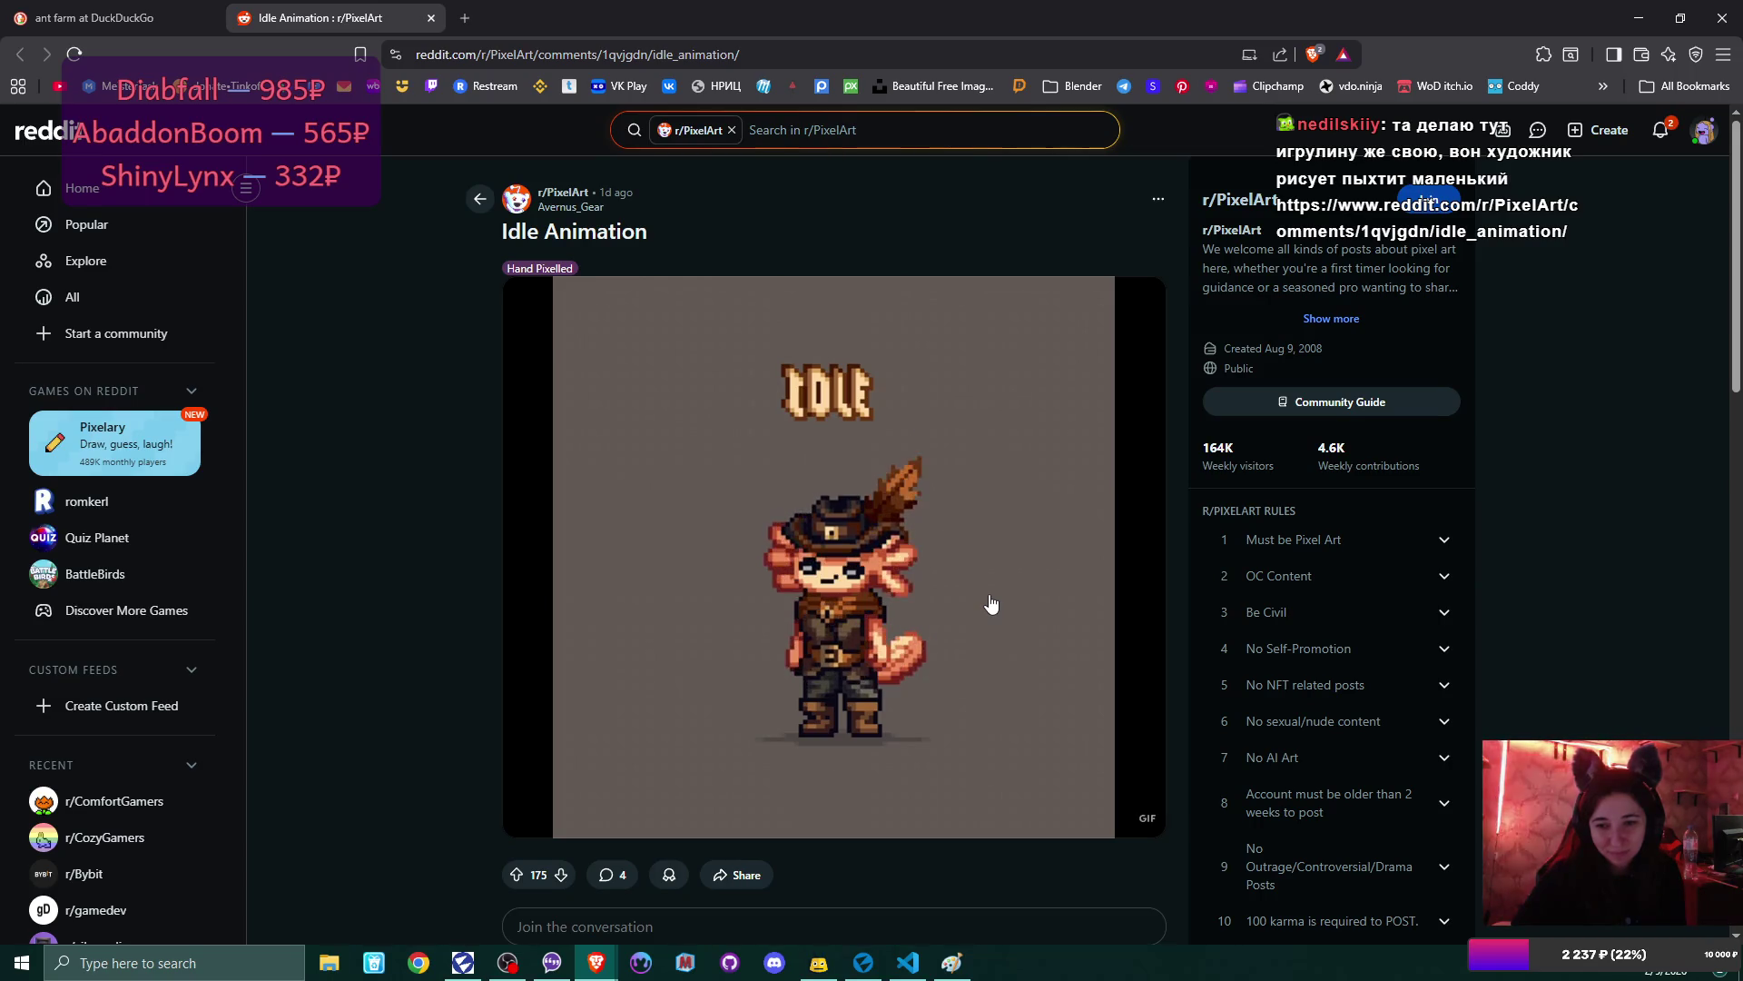
{"action": "scroll", "coordinate": [988, 599], "scroll_direction": "down", "scroll_amount": 6}
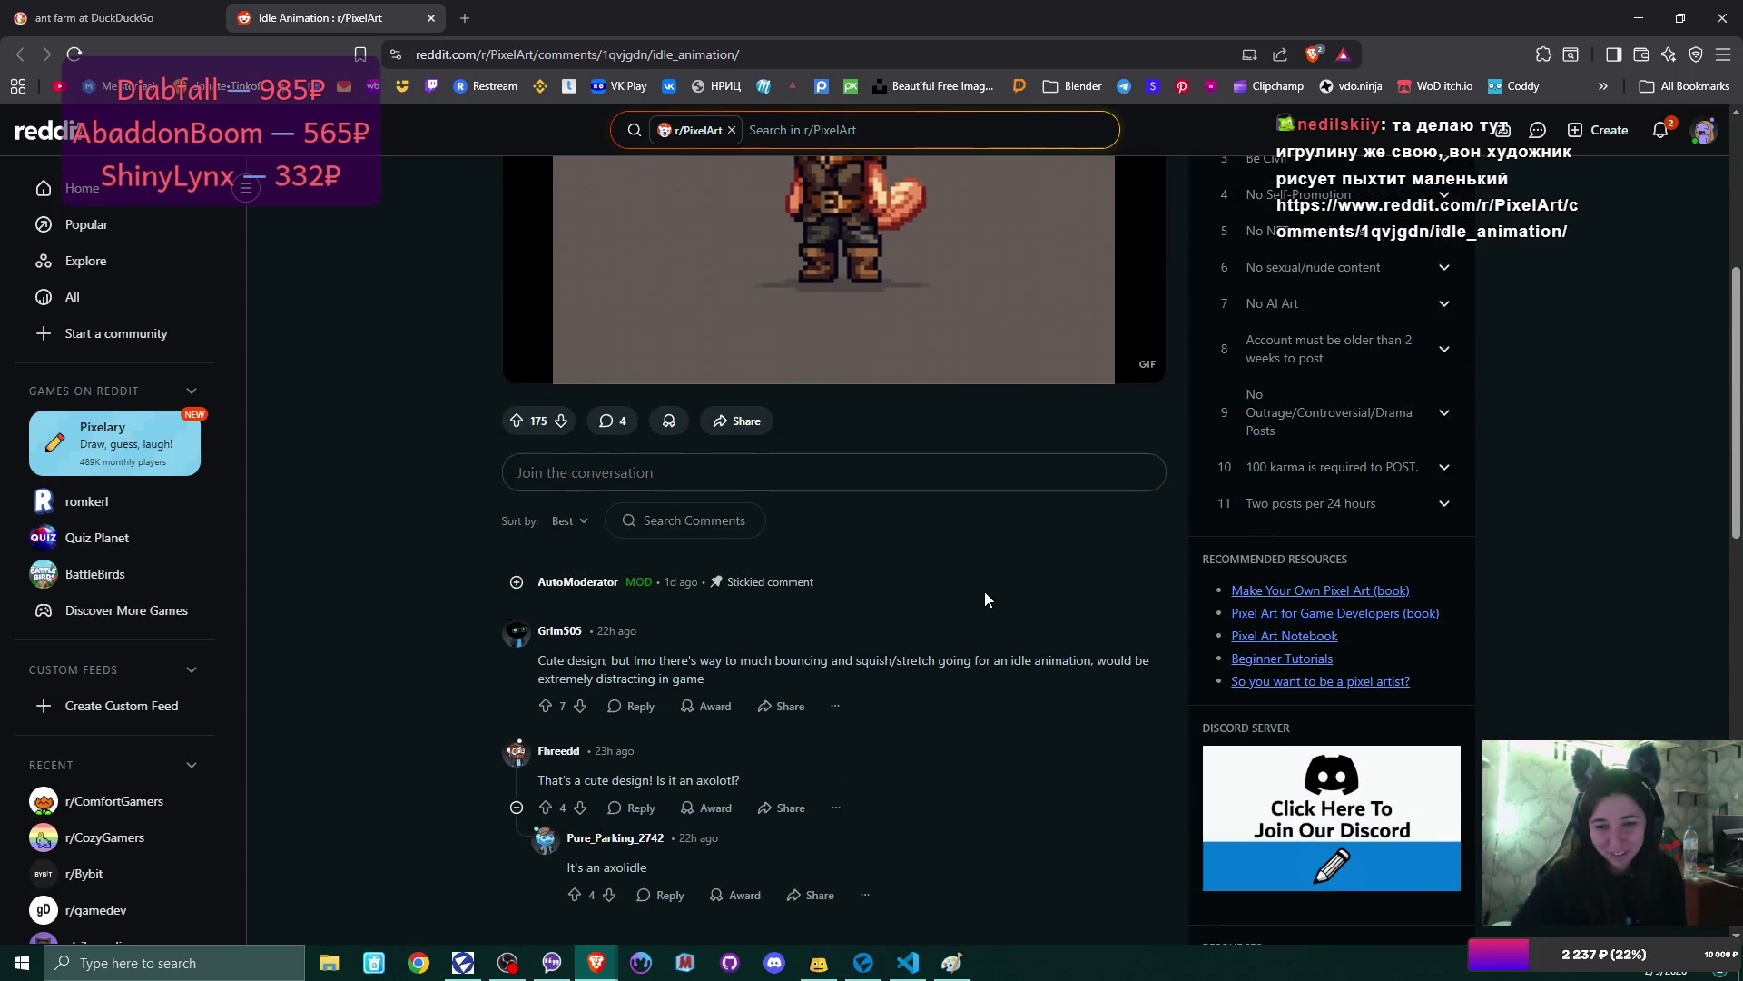
{"action": "scroll", "coordinate": [986, 599], "scroll_direction": "down", "scroll_amount": 1}
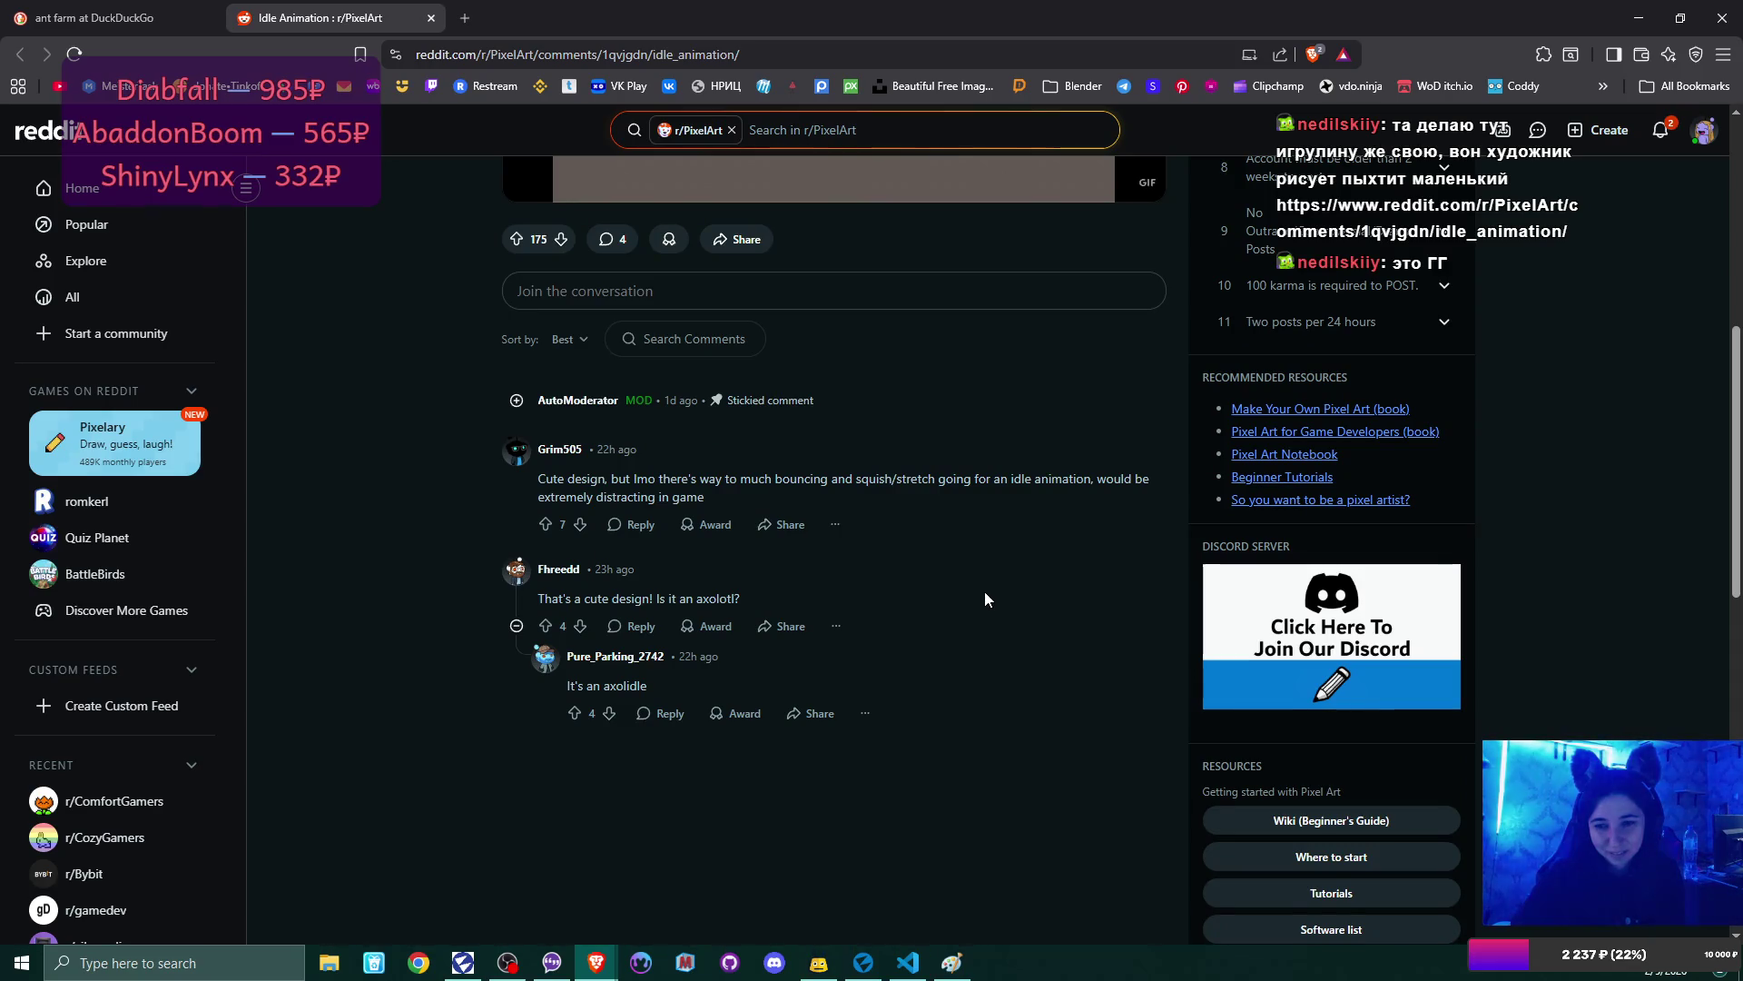
{"action": "scroll", "coordinate": [985, 594], "scroll_direction": "up", "scroll_amount": 3}
{"action": "scroll", "coordinate": [984, 591], "scroll_direction": "up", "scroll_amount": 4}
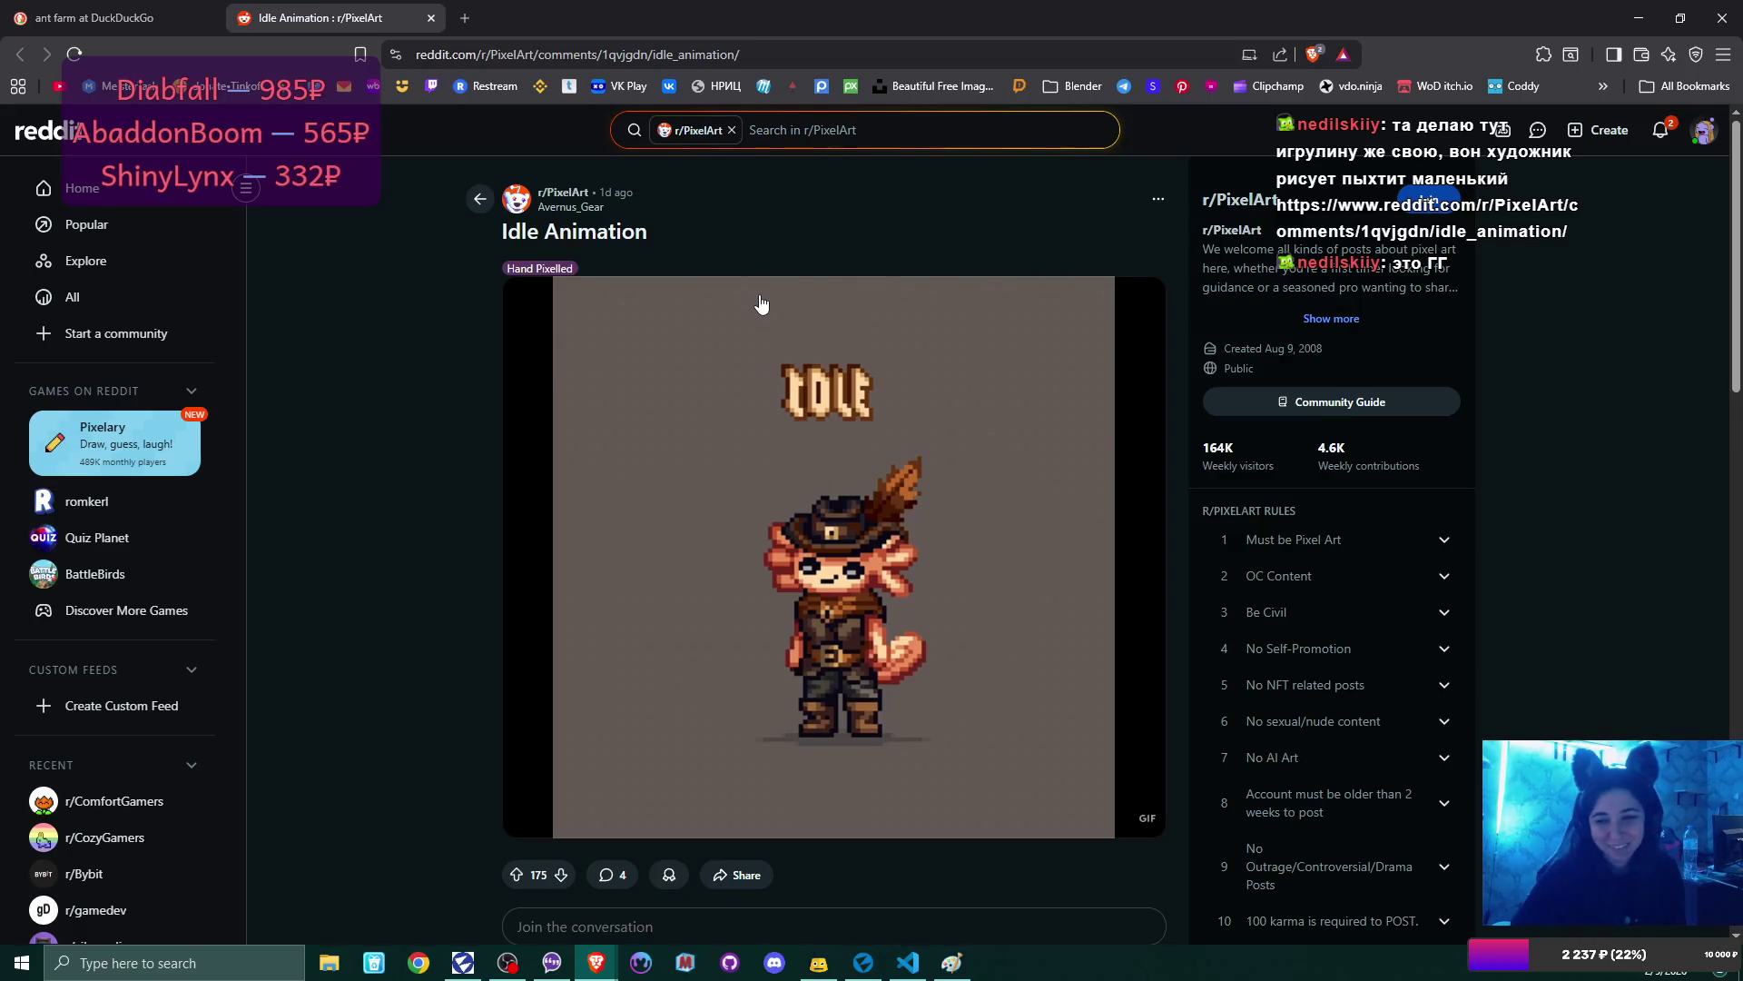
- View the Idle Animation GIF full screen, reload the post, then close the Reddit tab
{"action": "left_click", "coordinate": [835, 423]}
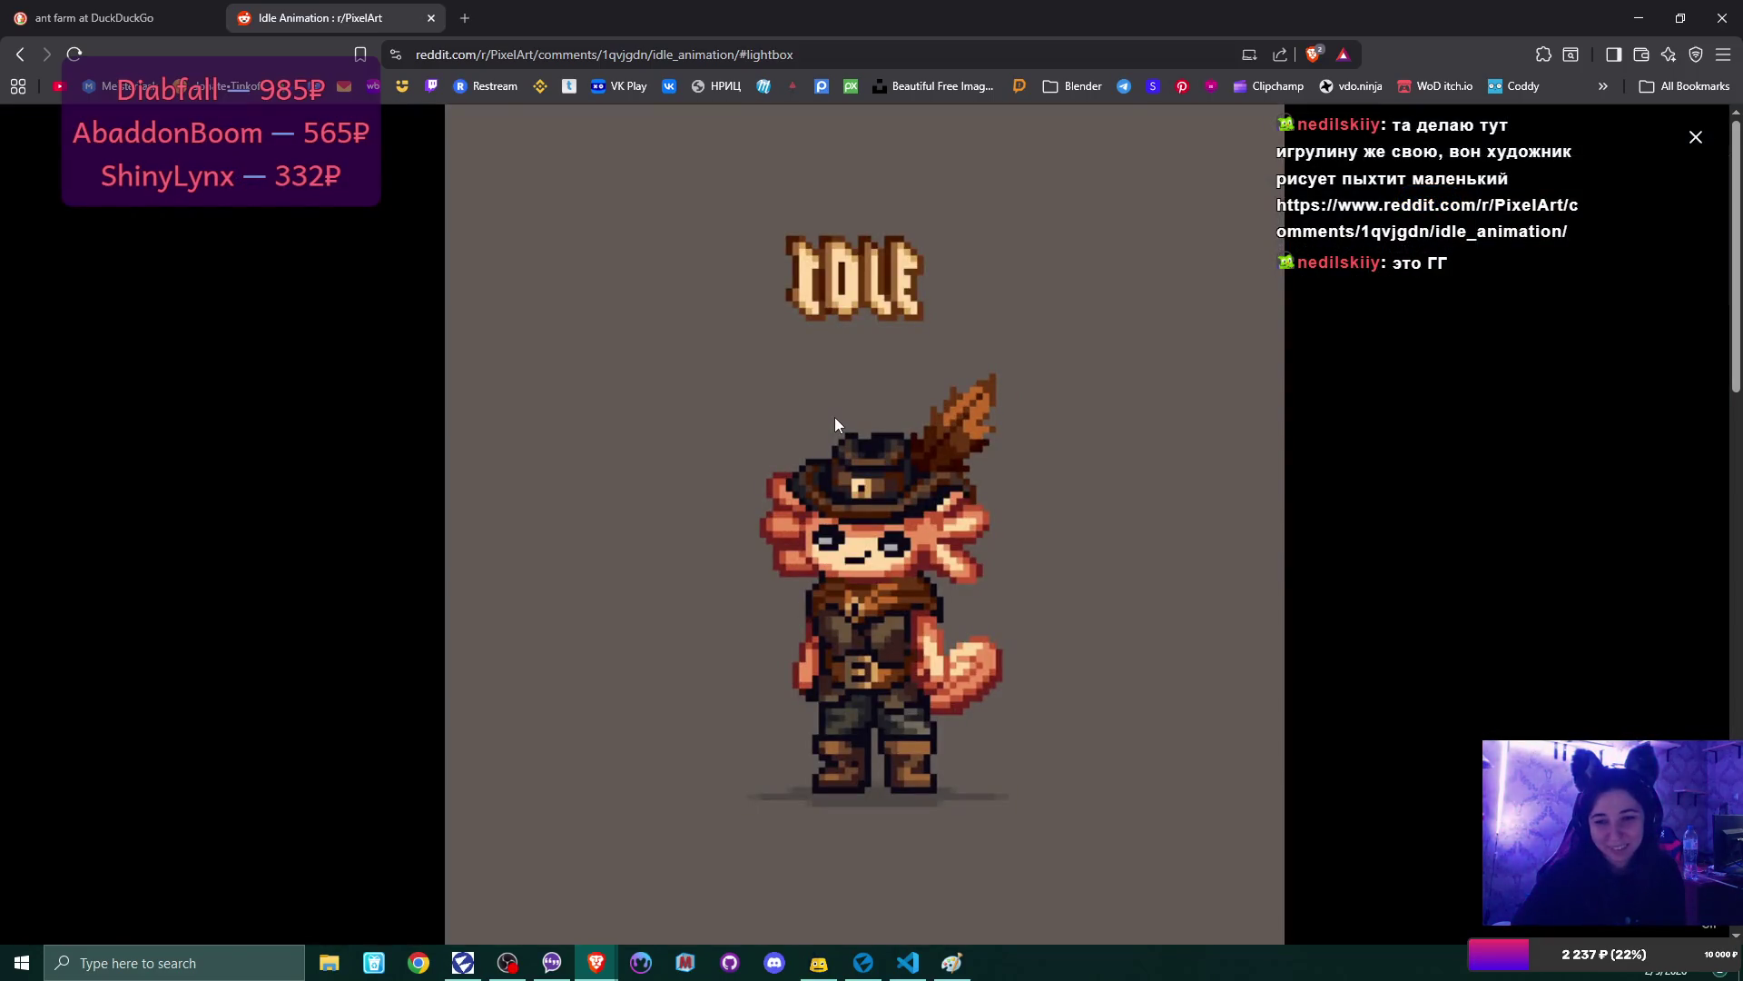
{"action": "left_click", "coordinate": [1696, 139]}
{"action": "left_click", "coordinate": [75, 54]}
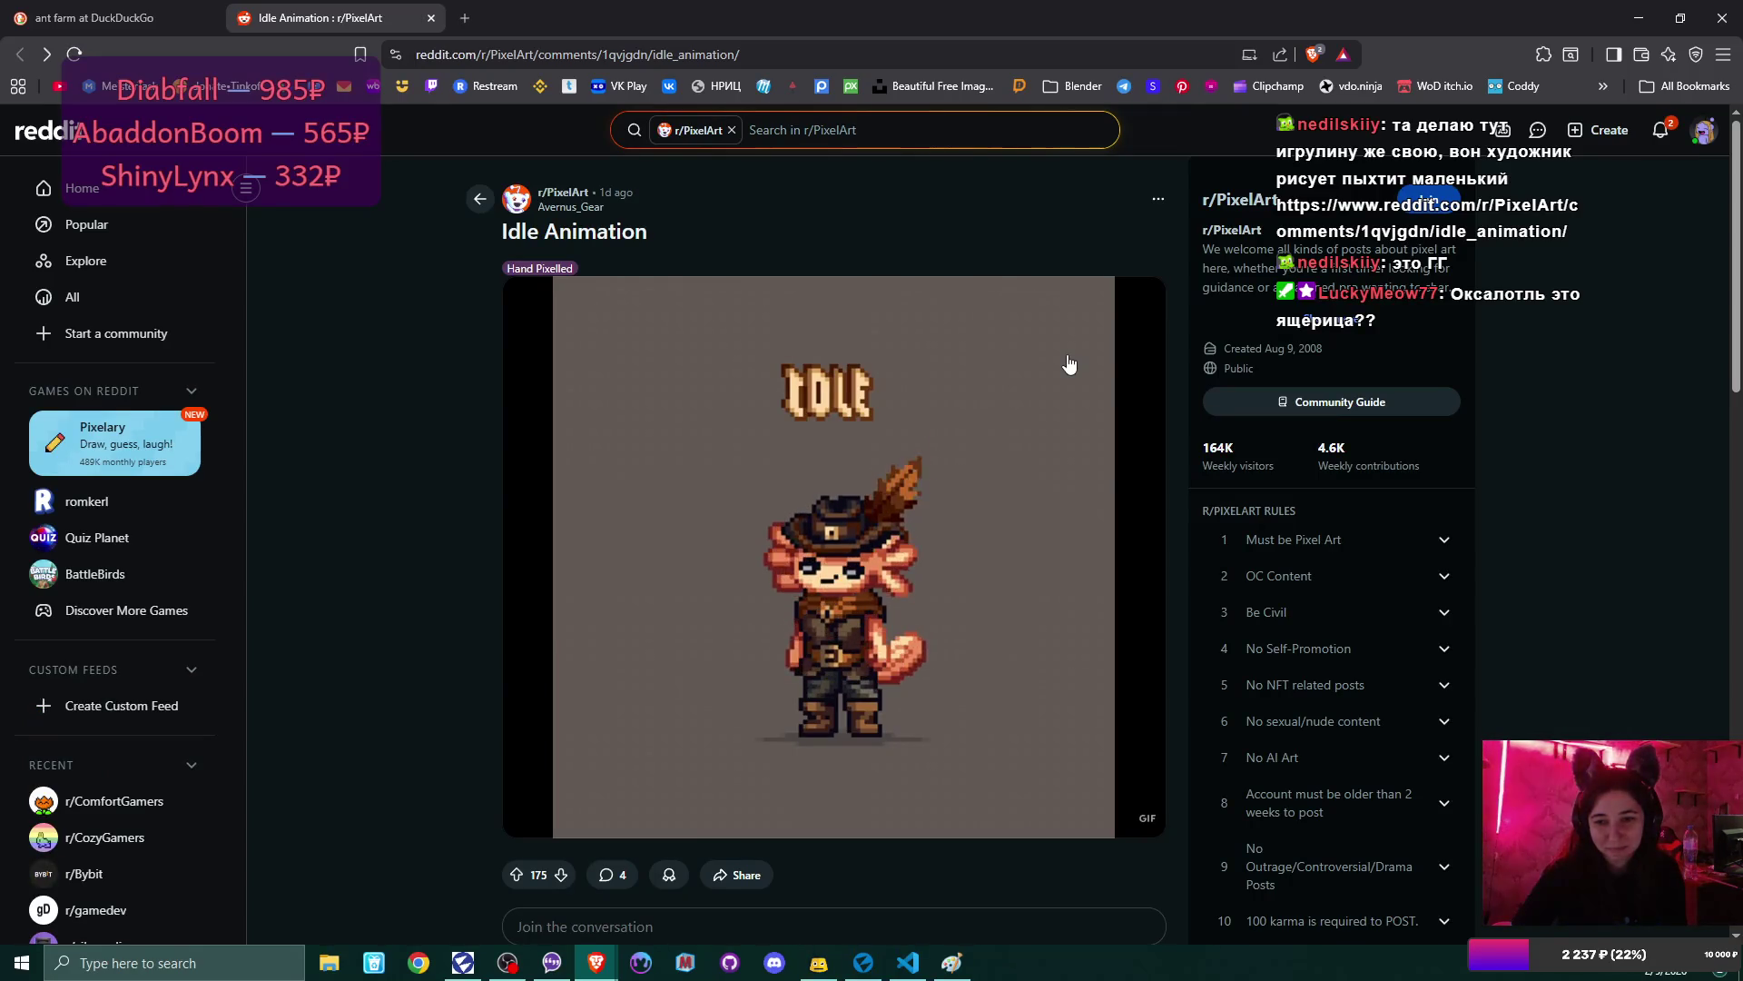
{"action": "left_click", "coordinate": [432, 17]}
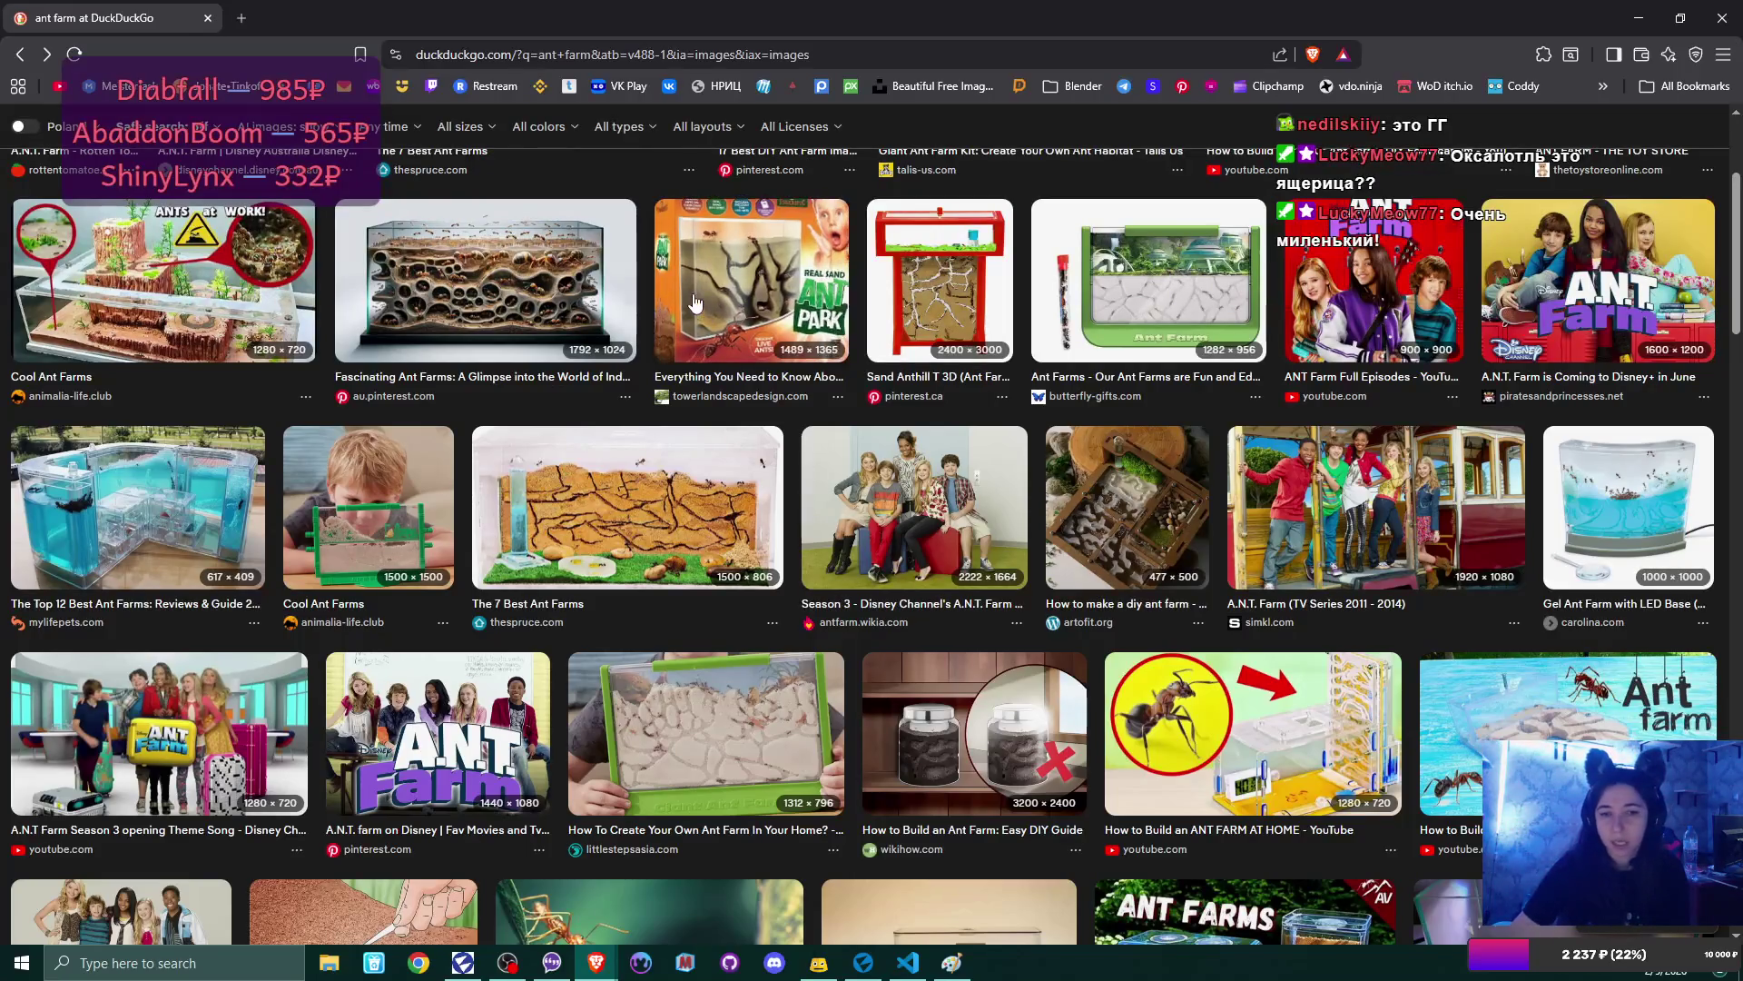
- Open a new blank browser tab beside the 'ant farm' results
{"action": "left_click", "coordinate": [243, 18]}
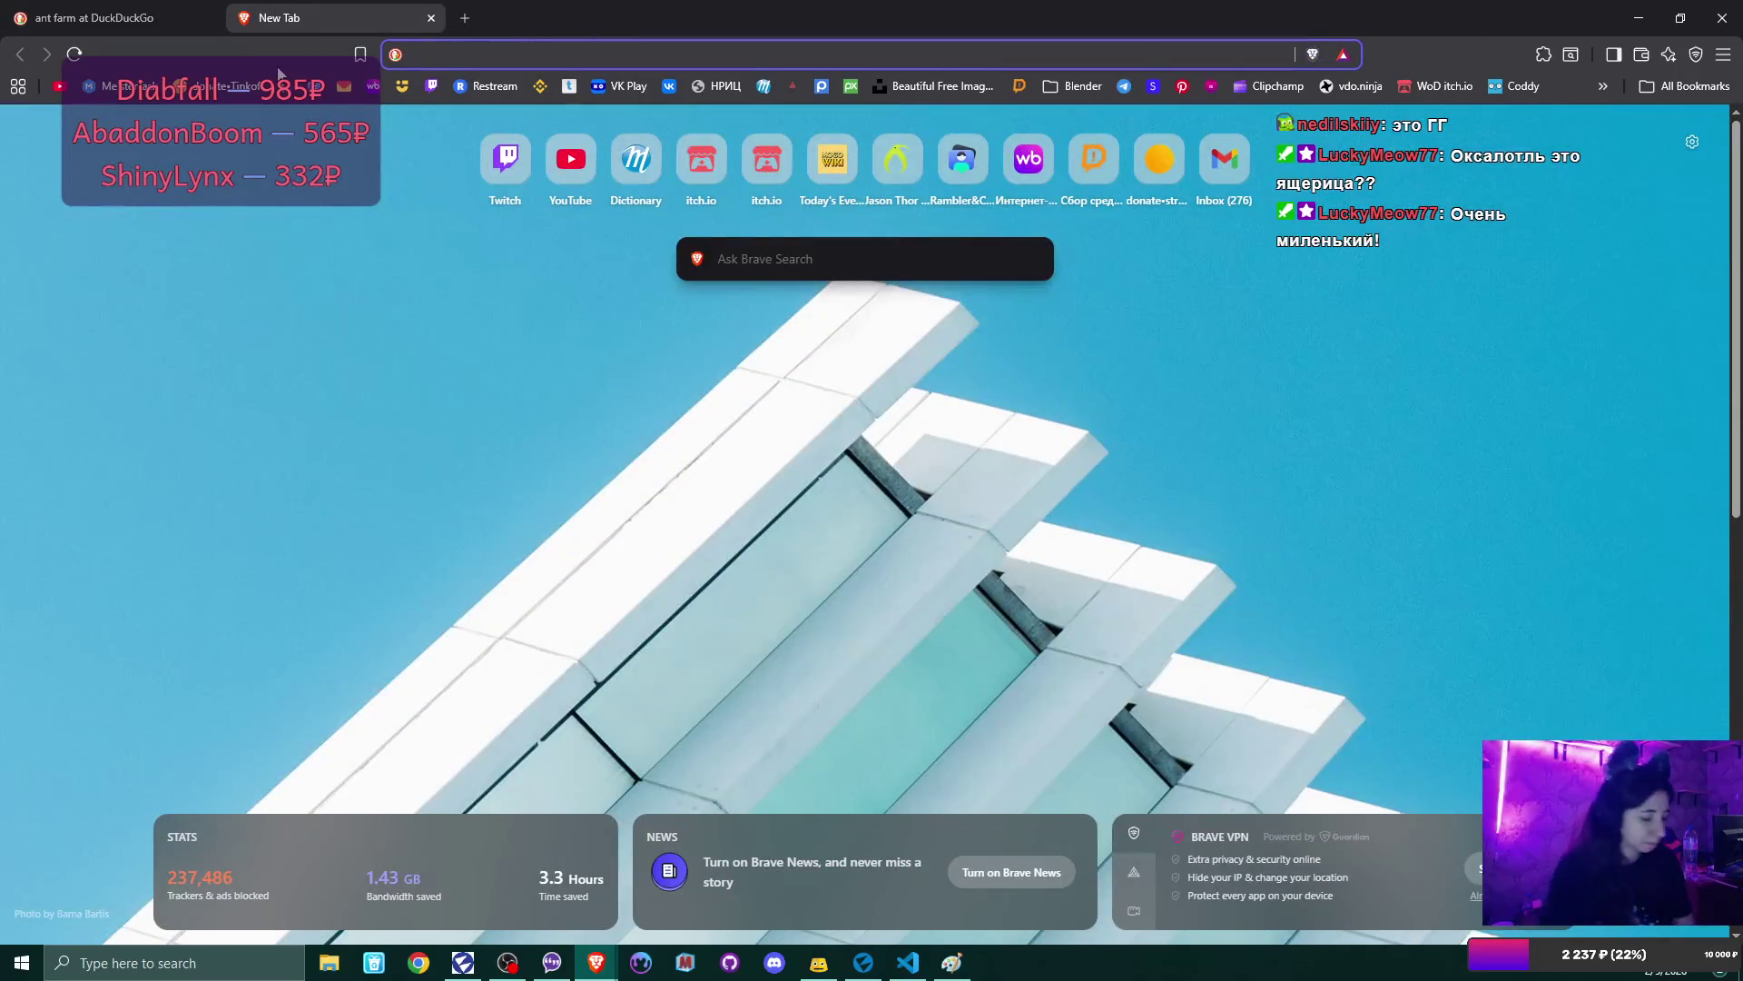
- Search DuckDuckGo for 'аксолотль' and show the image results
{"action": "type", "text": "frcjkjnk"}
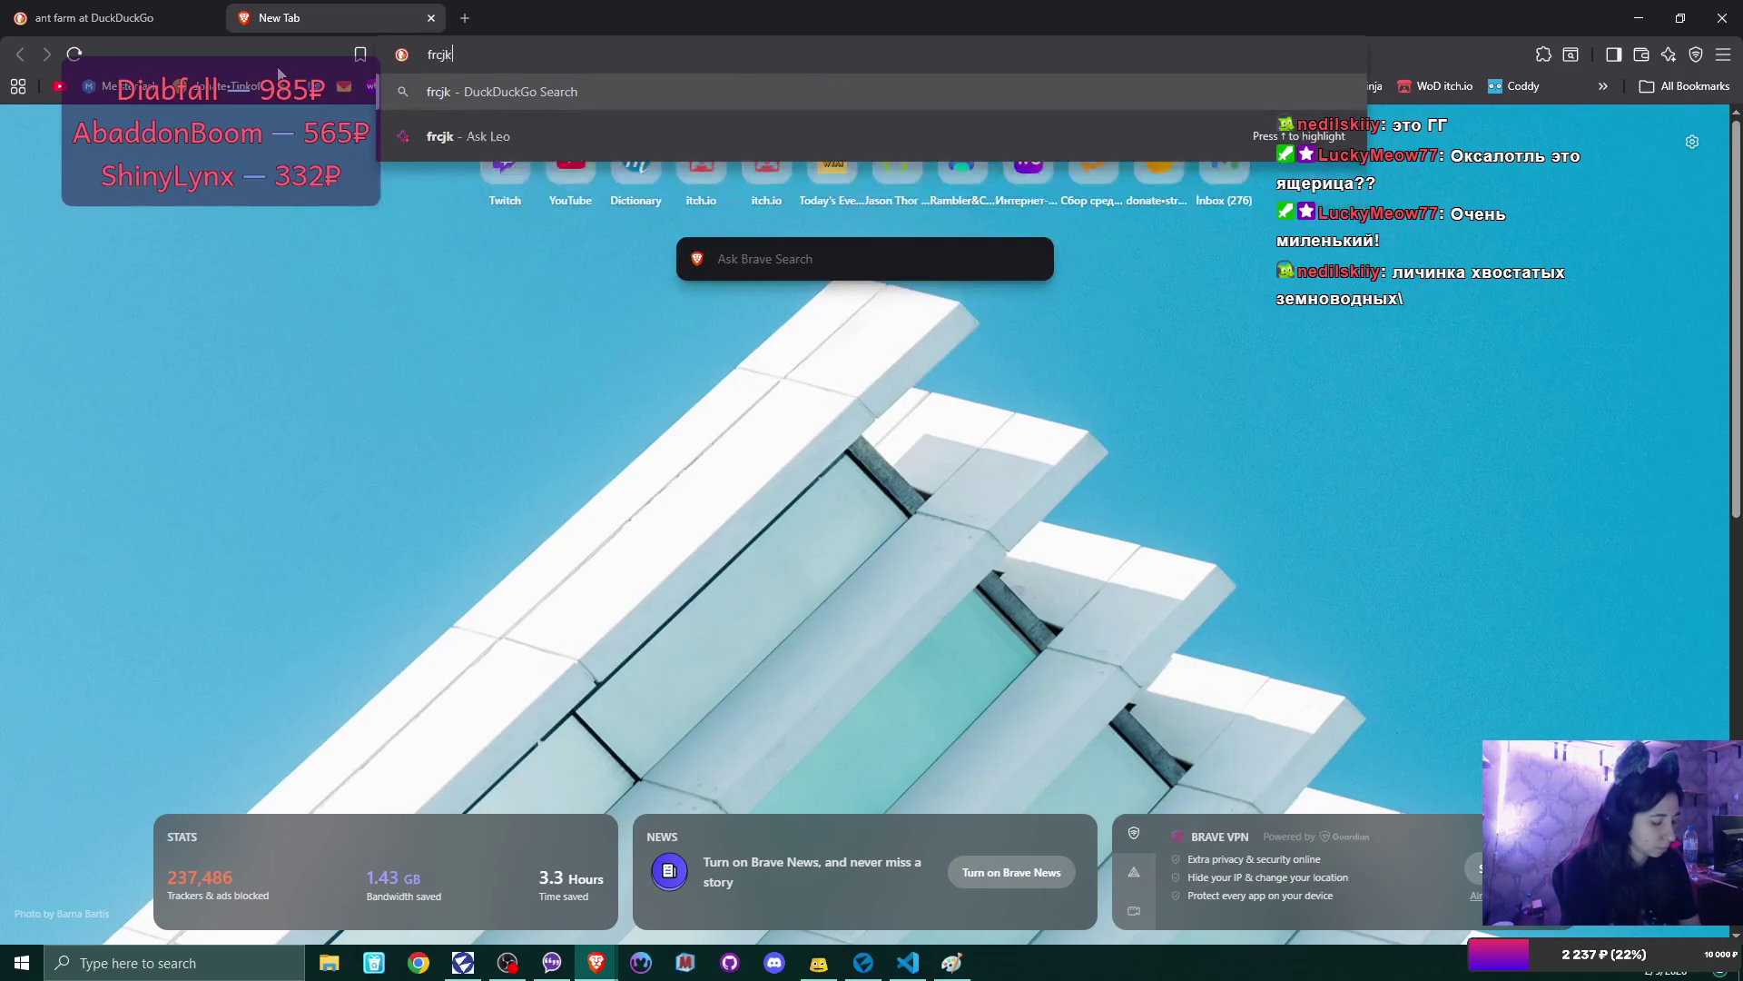
{"action": "key", "text": "Pause"}
{"action": "key", "text": "Return"}
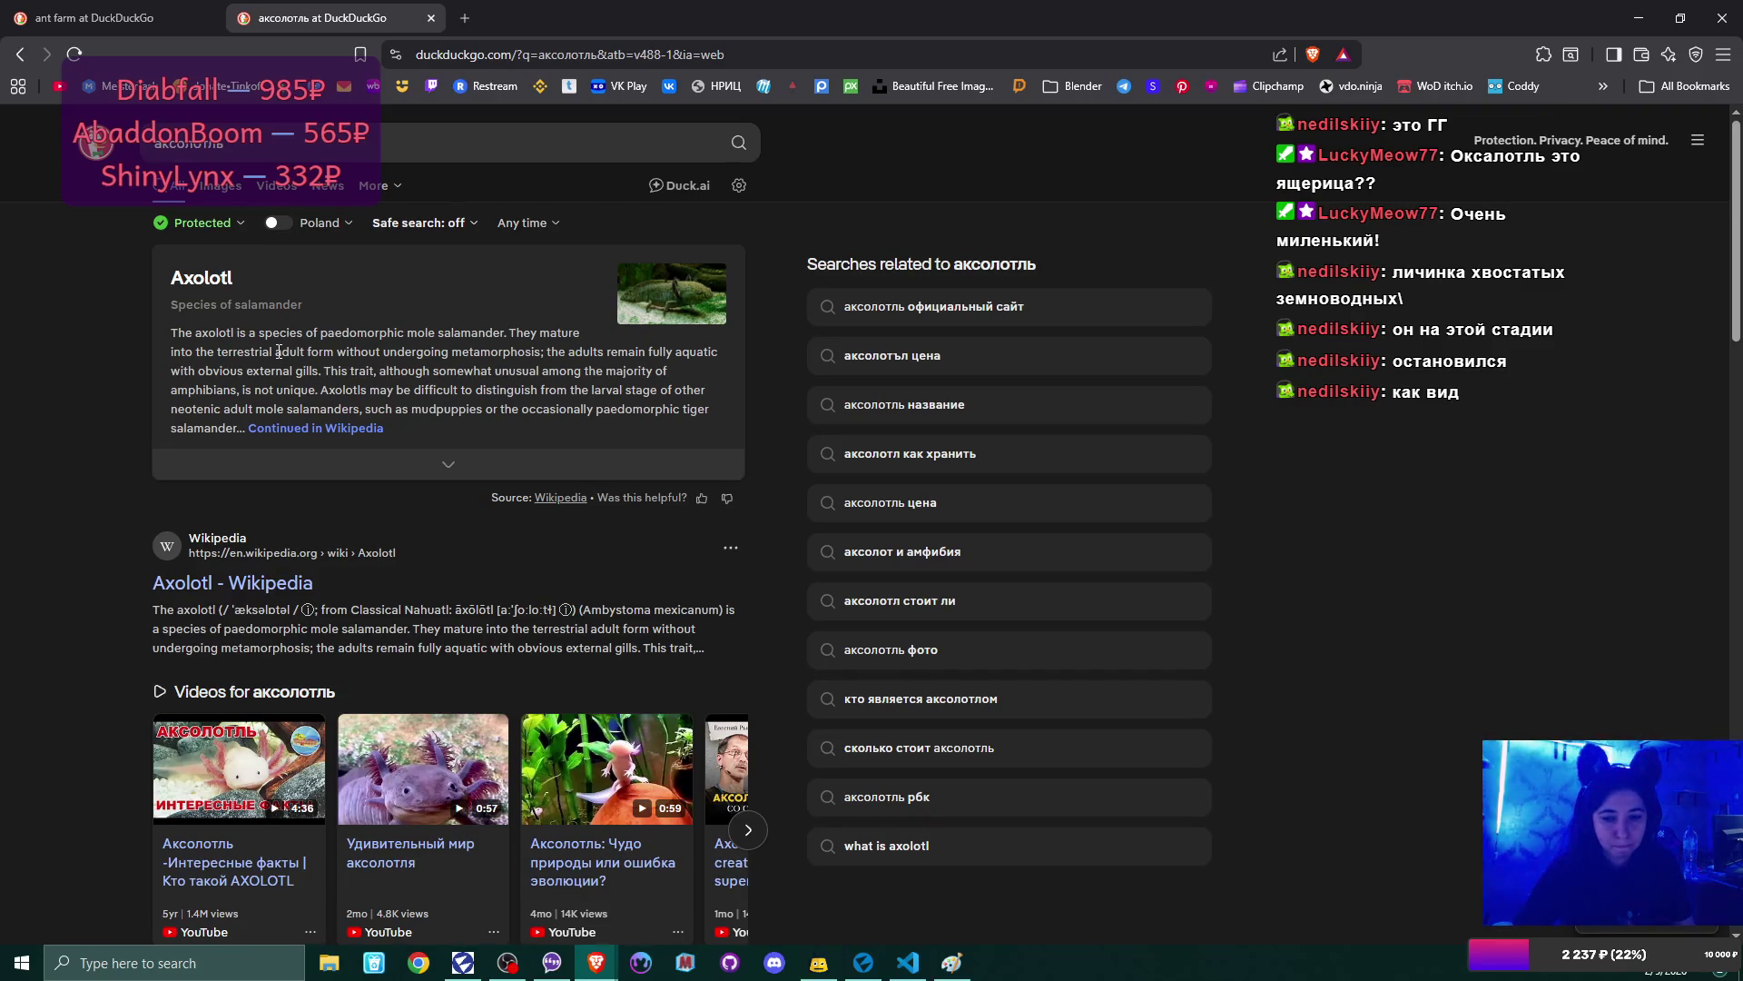
{"action": "left_click", "coordinate": [219, 185]}
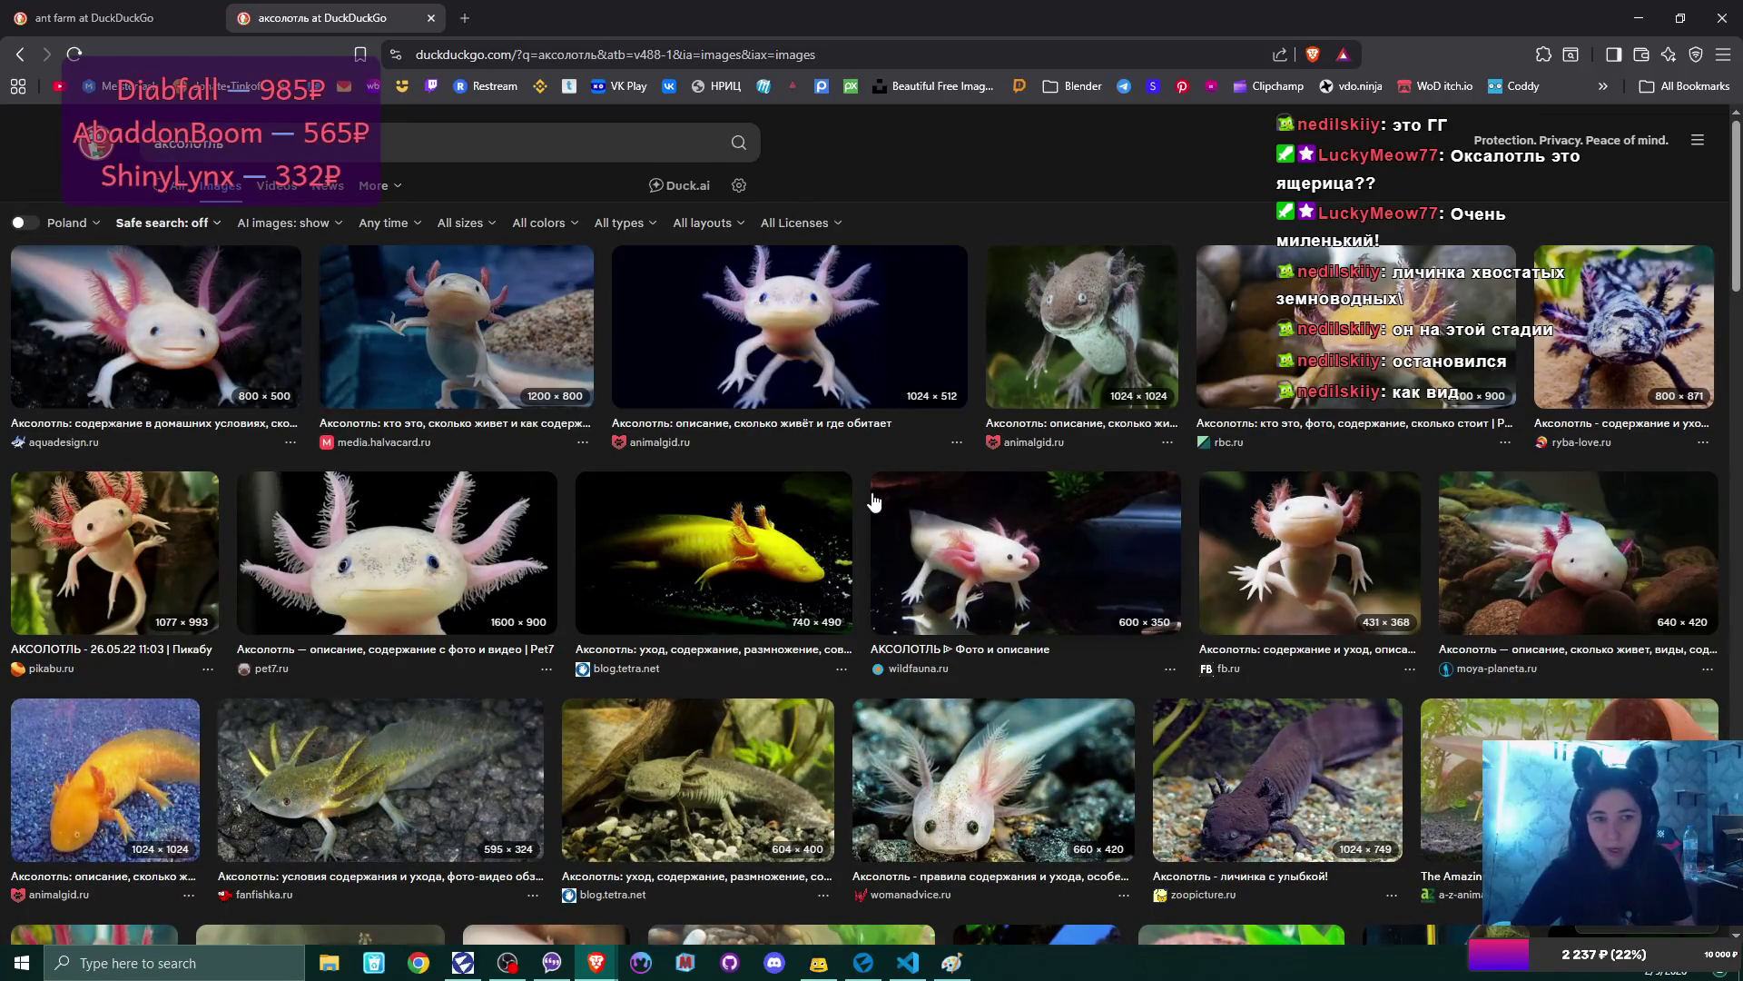
- Scroll far down through the axolotl image results
{"action": "scroll", "coordinate": [873, 500], "scroll_direction": "down", "scroll_amount": 8}
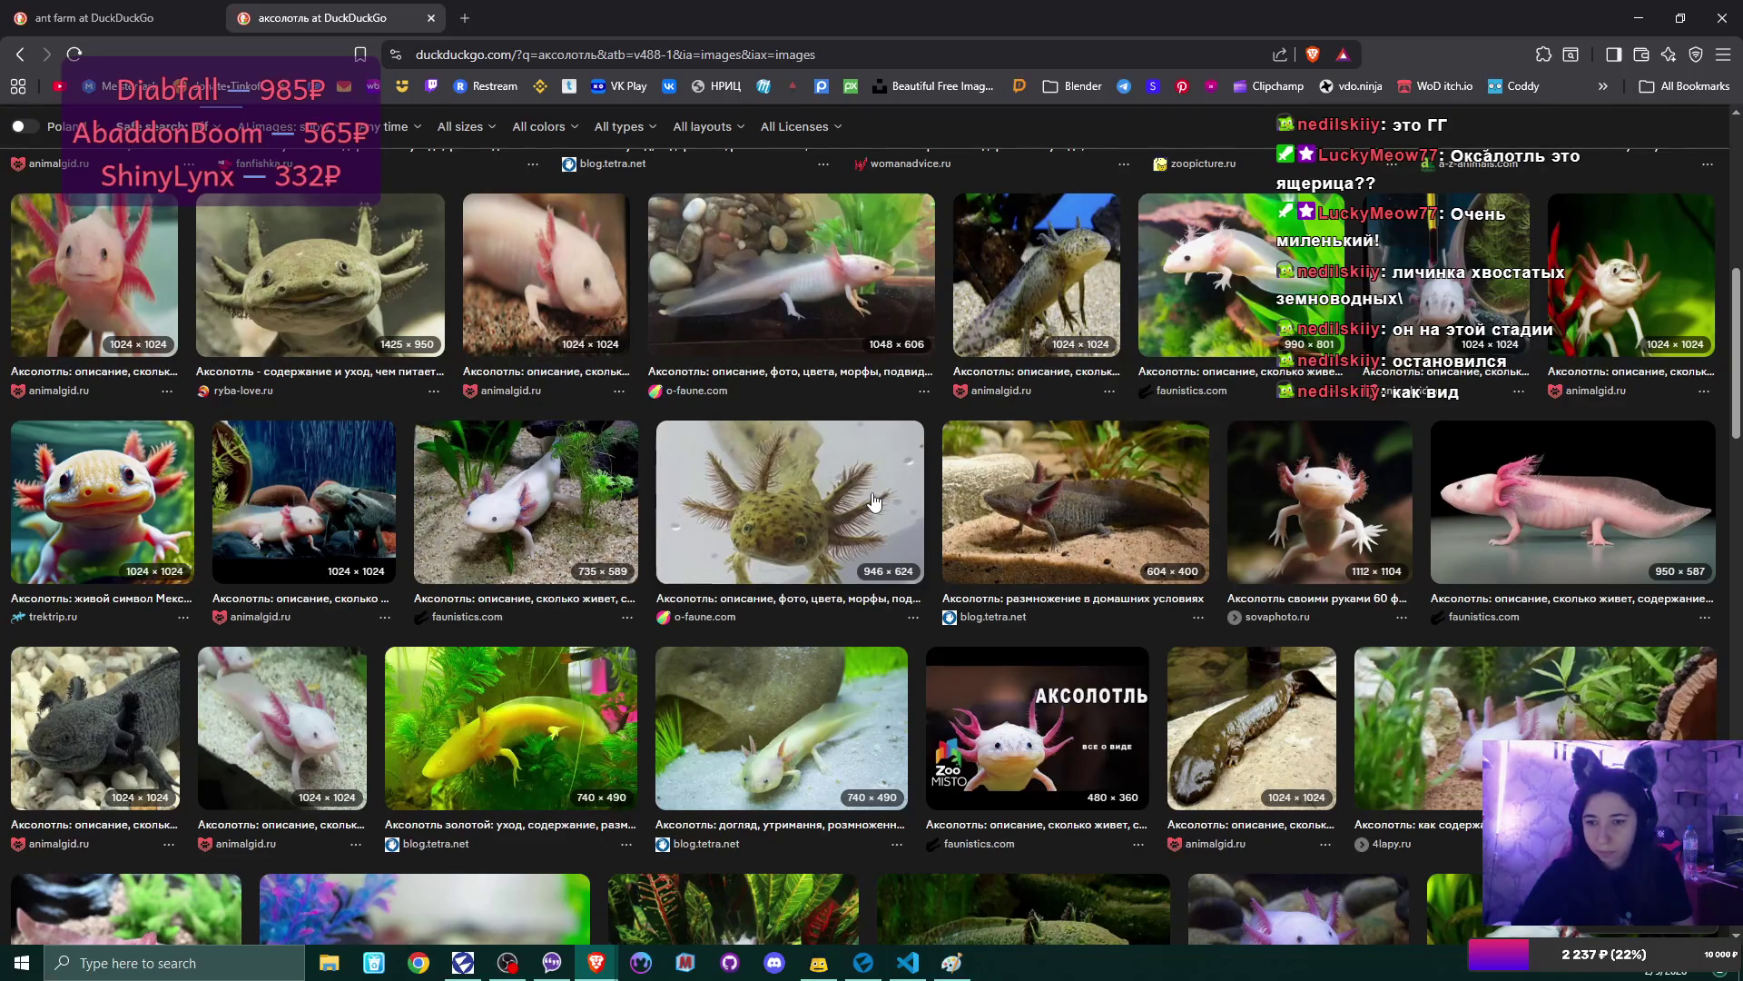
{"action": "scroll", "coordinate": [874, 501], "scroll_direction": "down", "scroll_amount": 4}
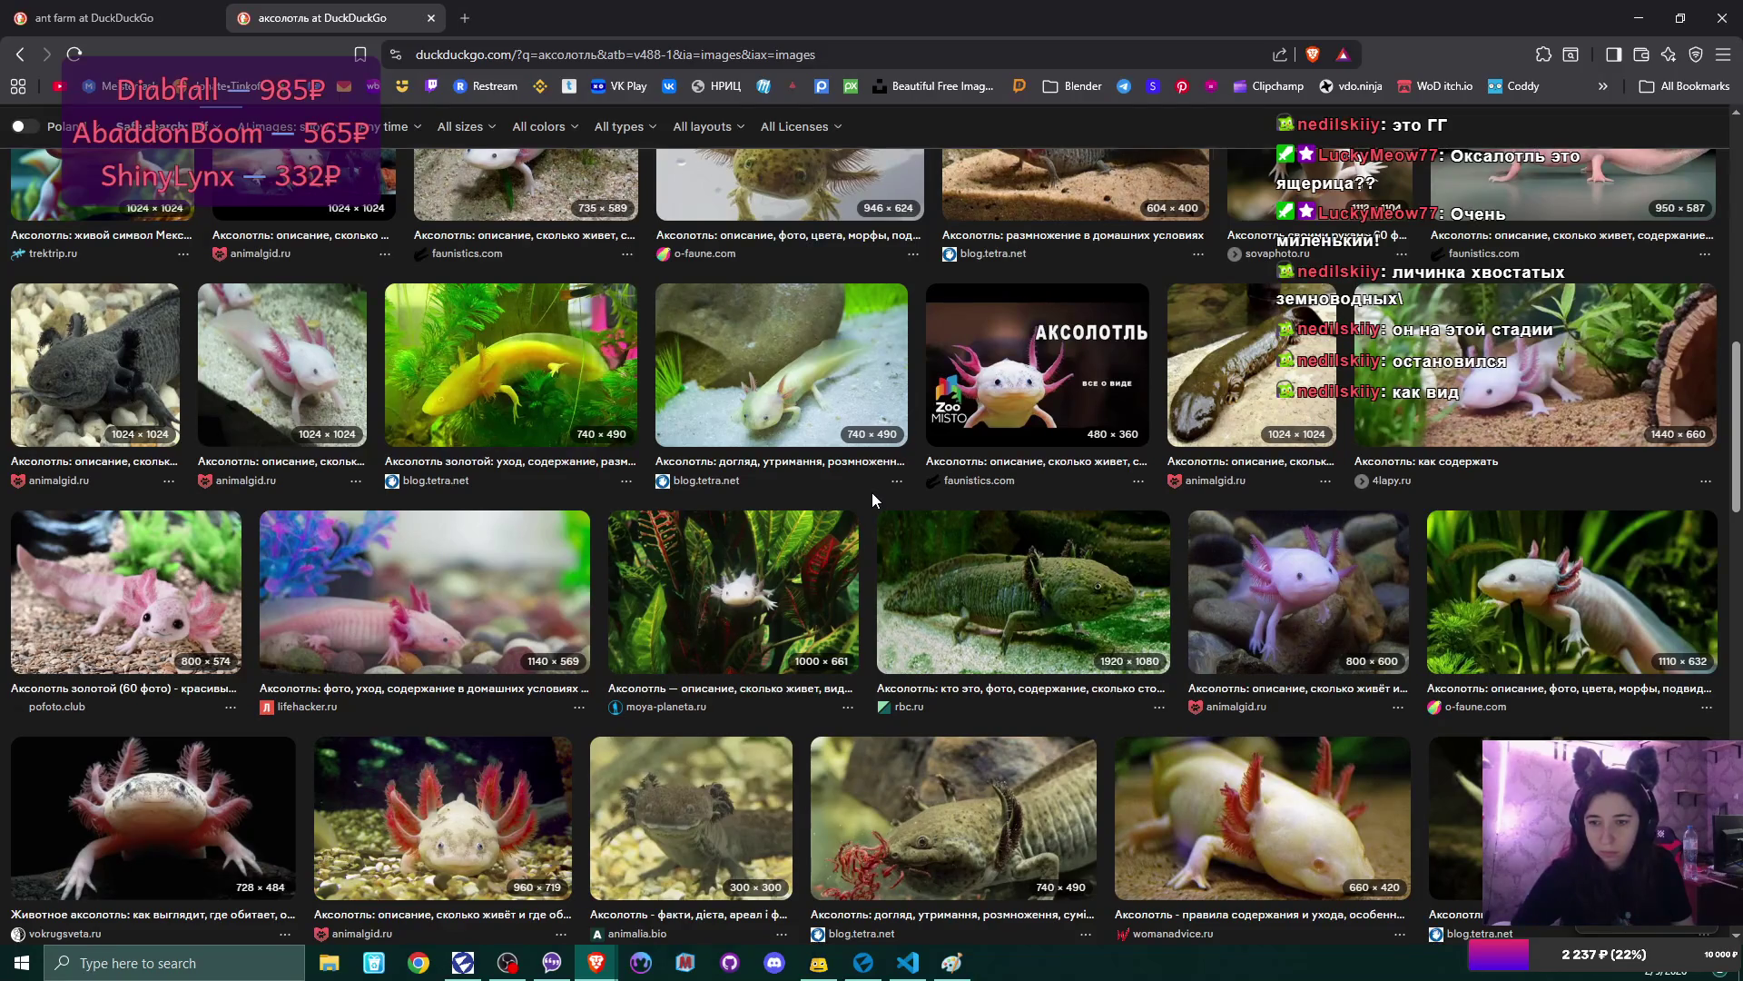
{"action": "scroll", "coordinate": [873, 498], "scroll_direction": "down", "scroll_amount": 1}
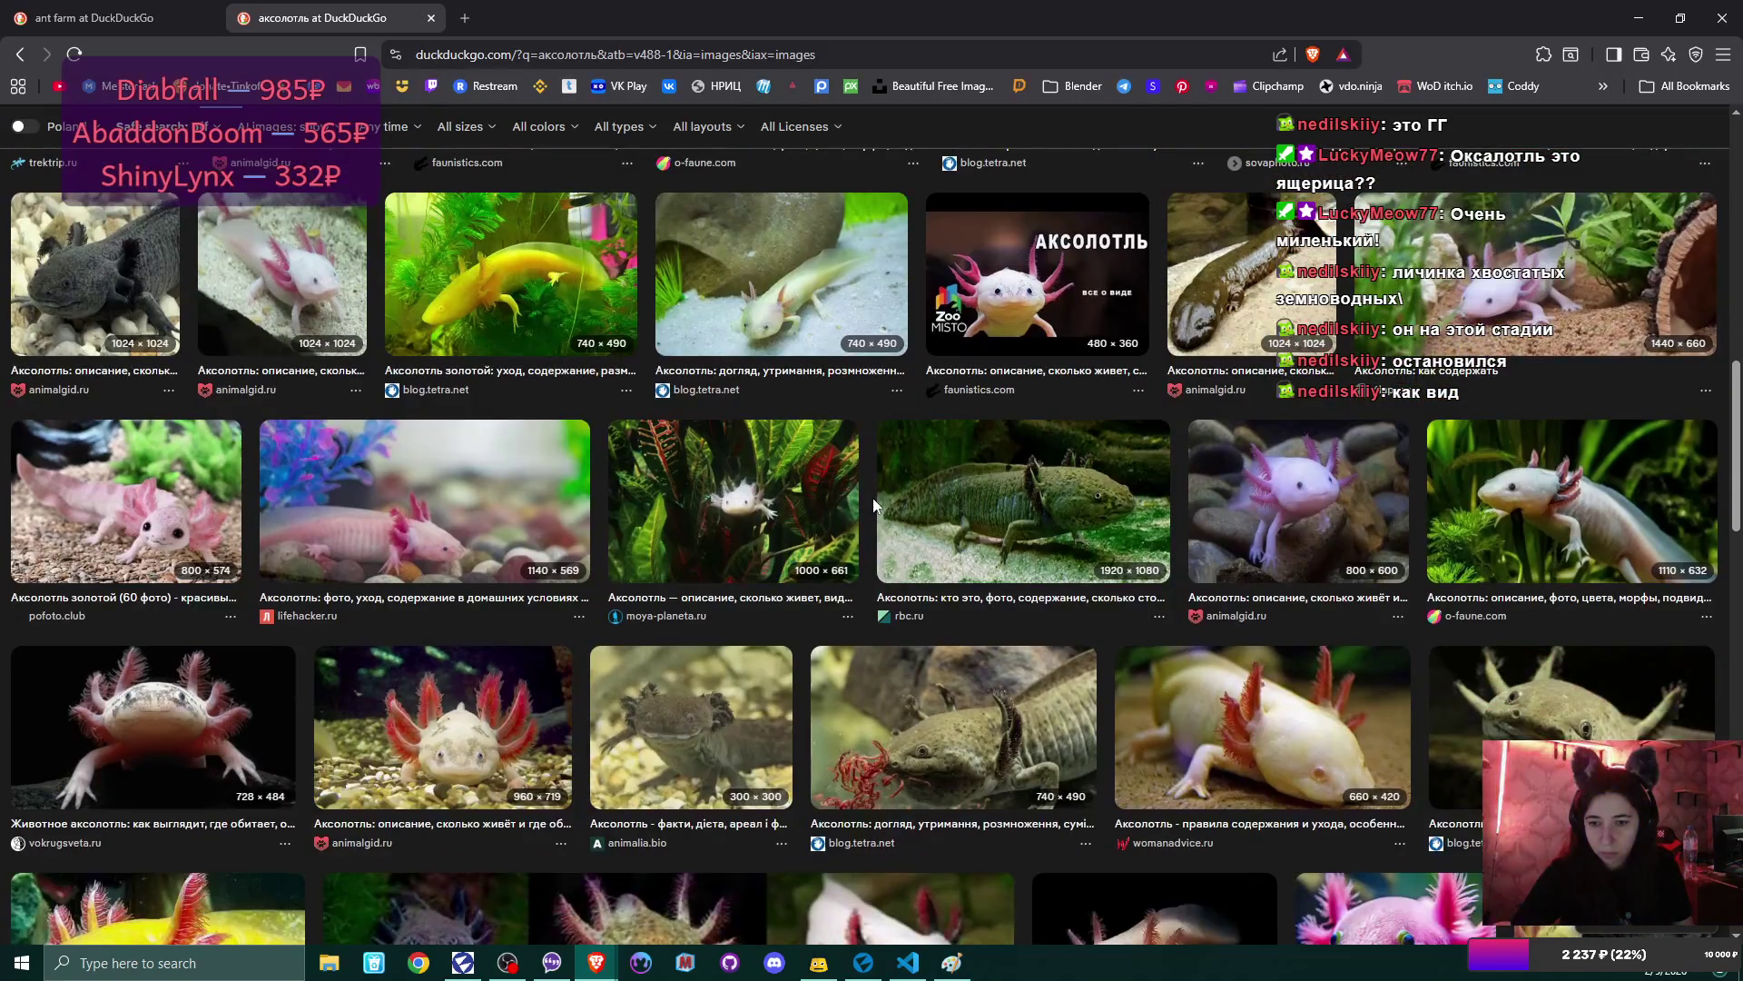
{"action": "scroll", "coordinate": [874, 498], "scroll_direction": "down", "scroll_amount": 4}
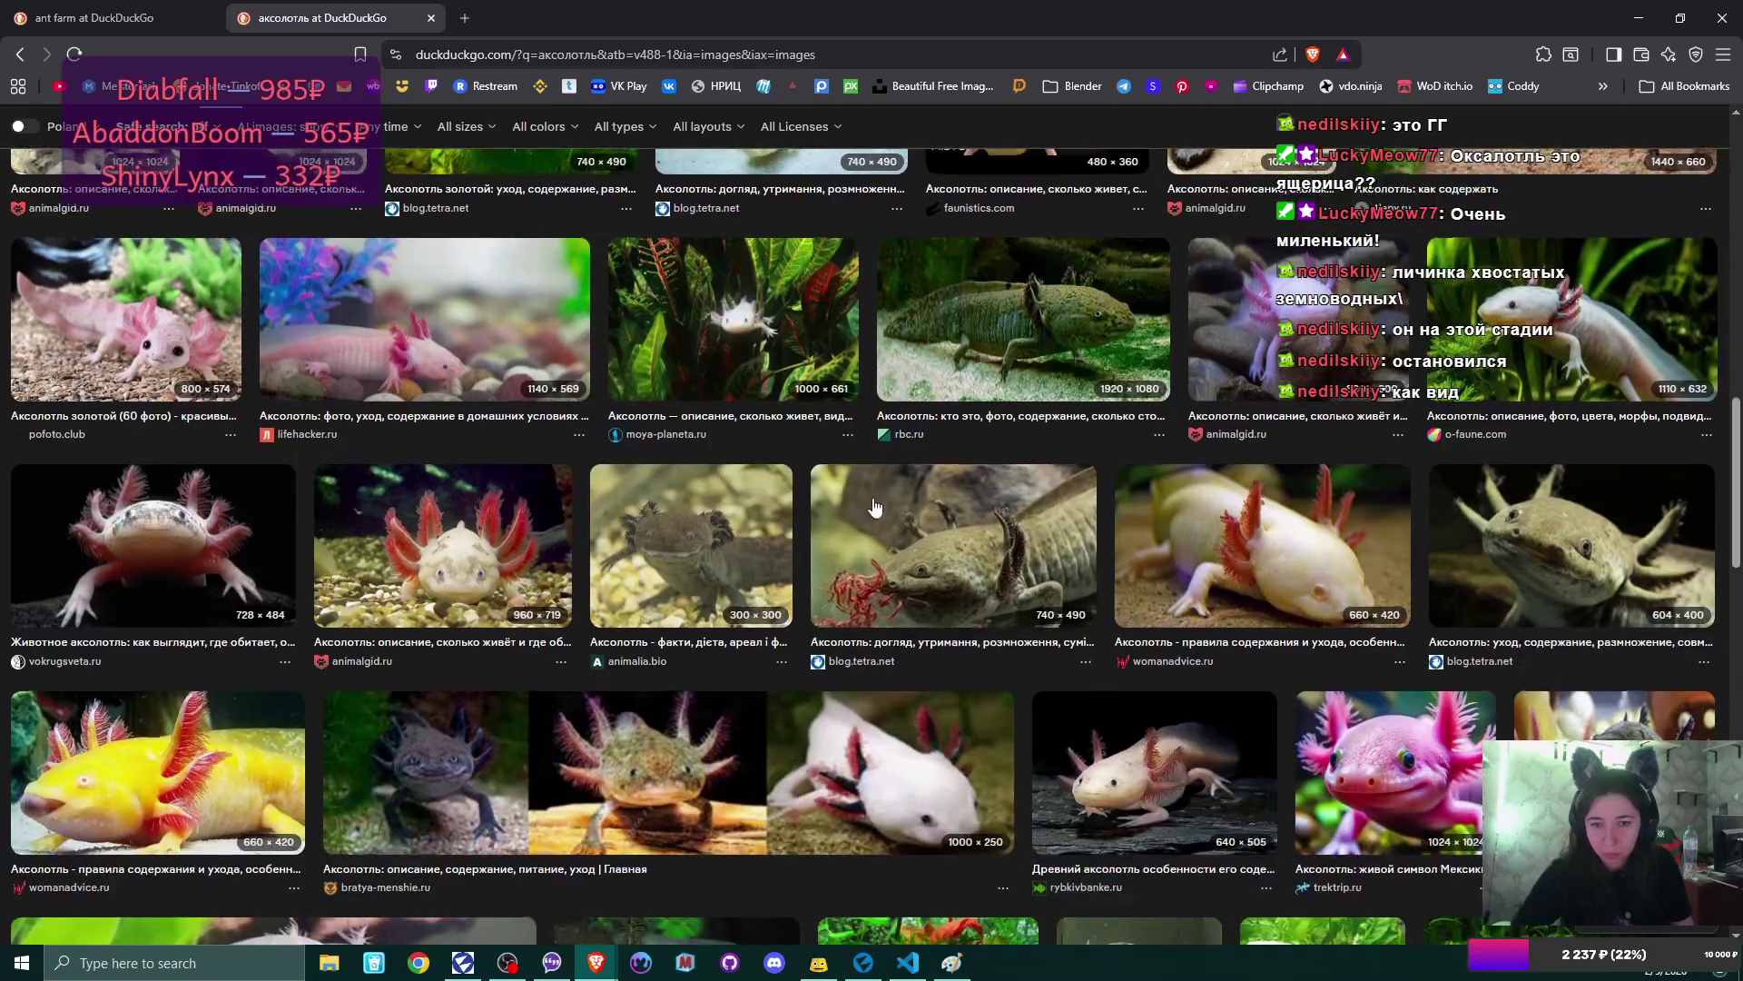
{"action": "scroll", "coordinate": [875, 505], "scroll_direction": "down", "scroll_amount": 2}
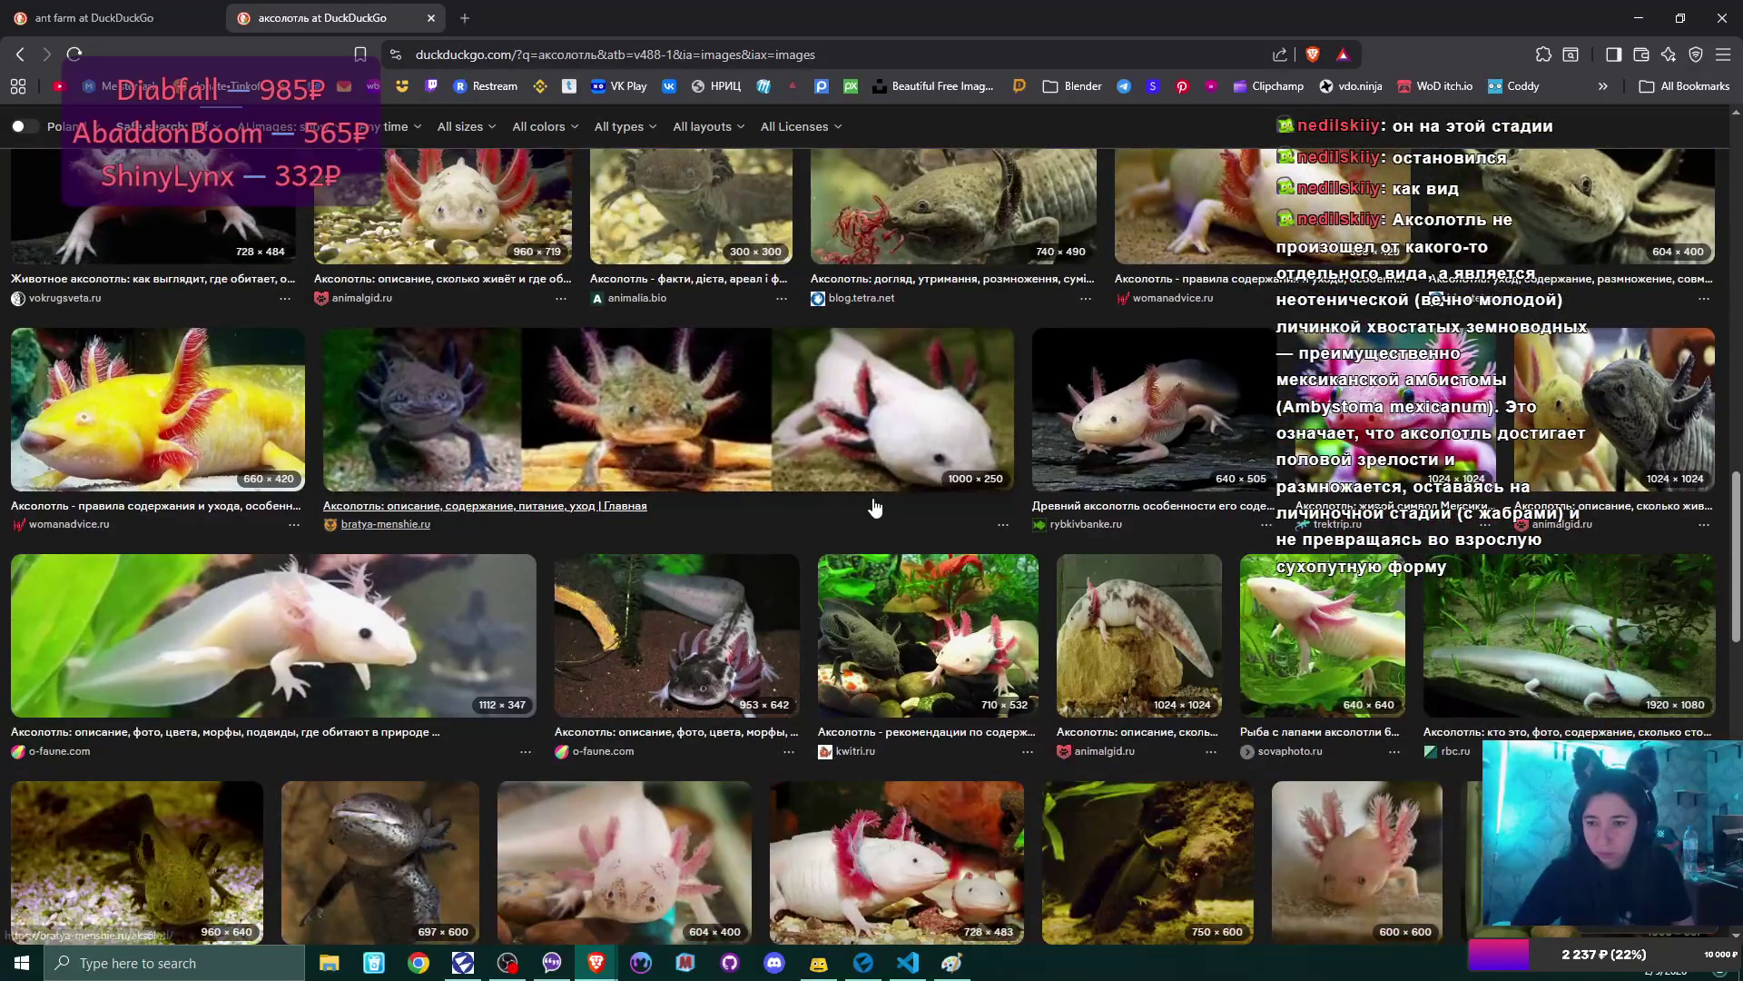
{"action": "scroll", "coordinate": [874, 505], "scroll_direction": "down", "scroll_amount": 2}
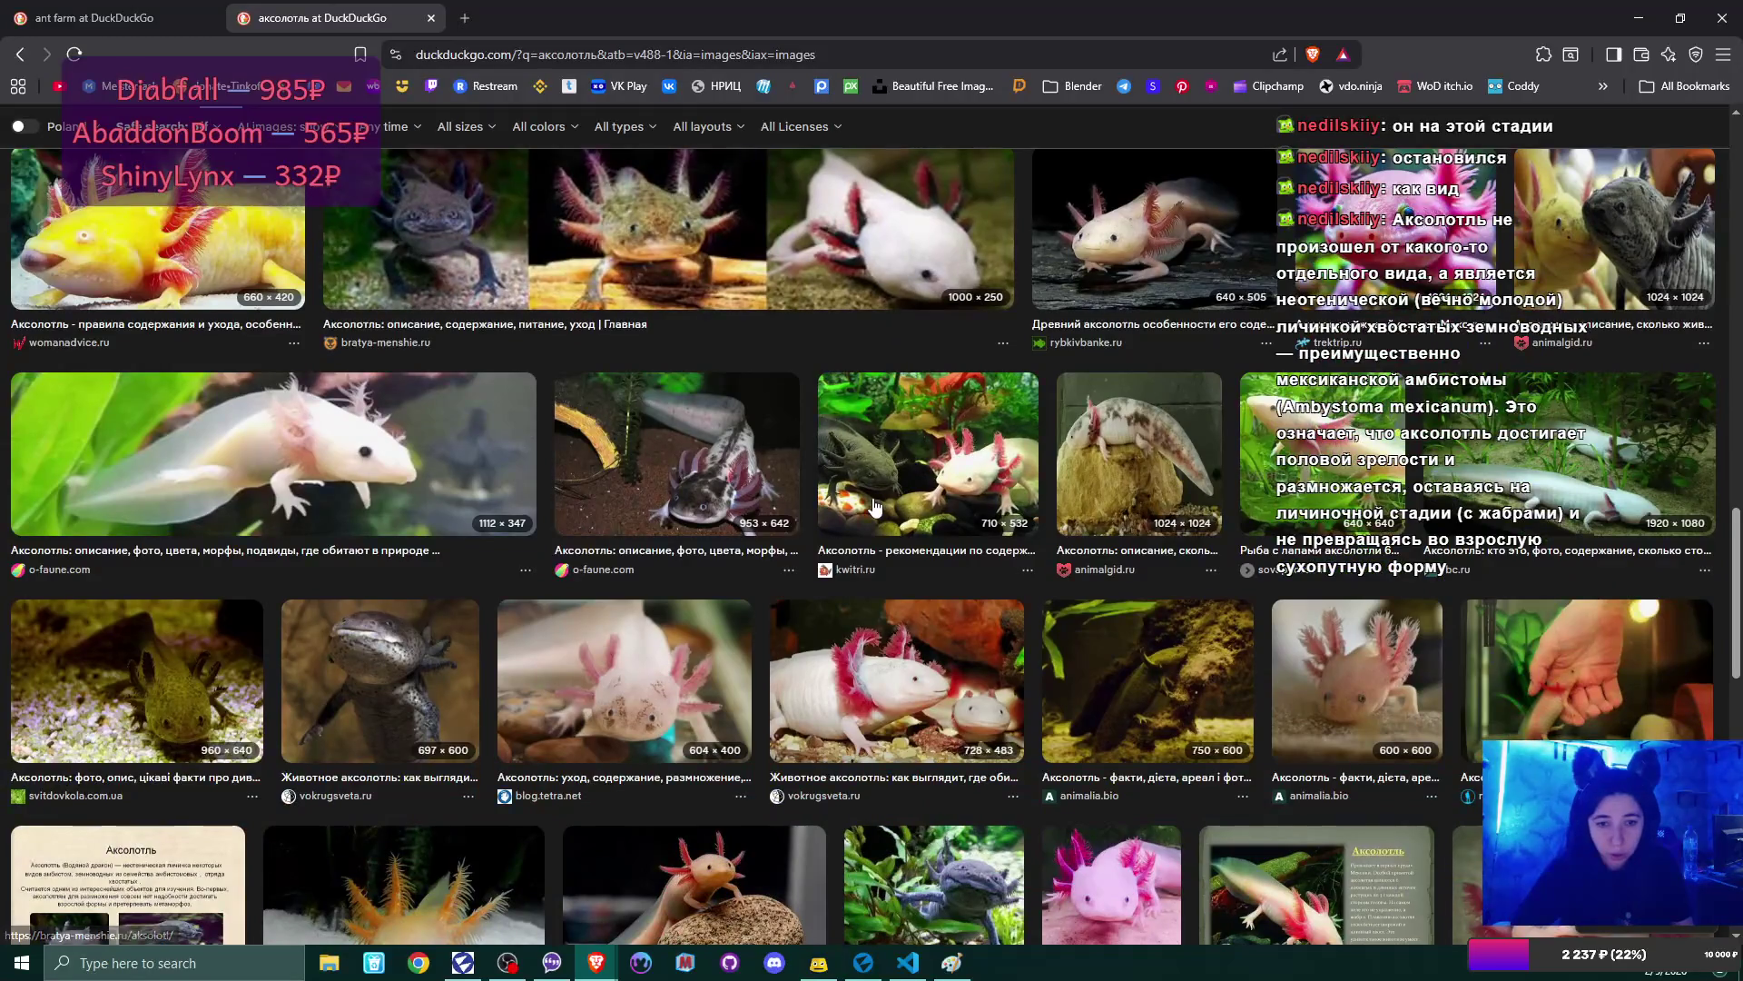
{"action": "scroll", "coordinate": [874, 504], "scroll_direction": "down", "scroll_amount": 2}
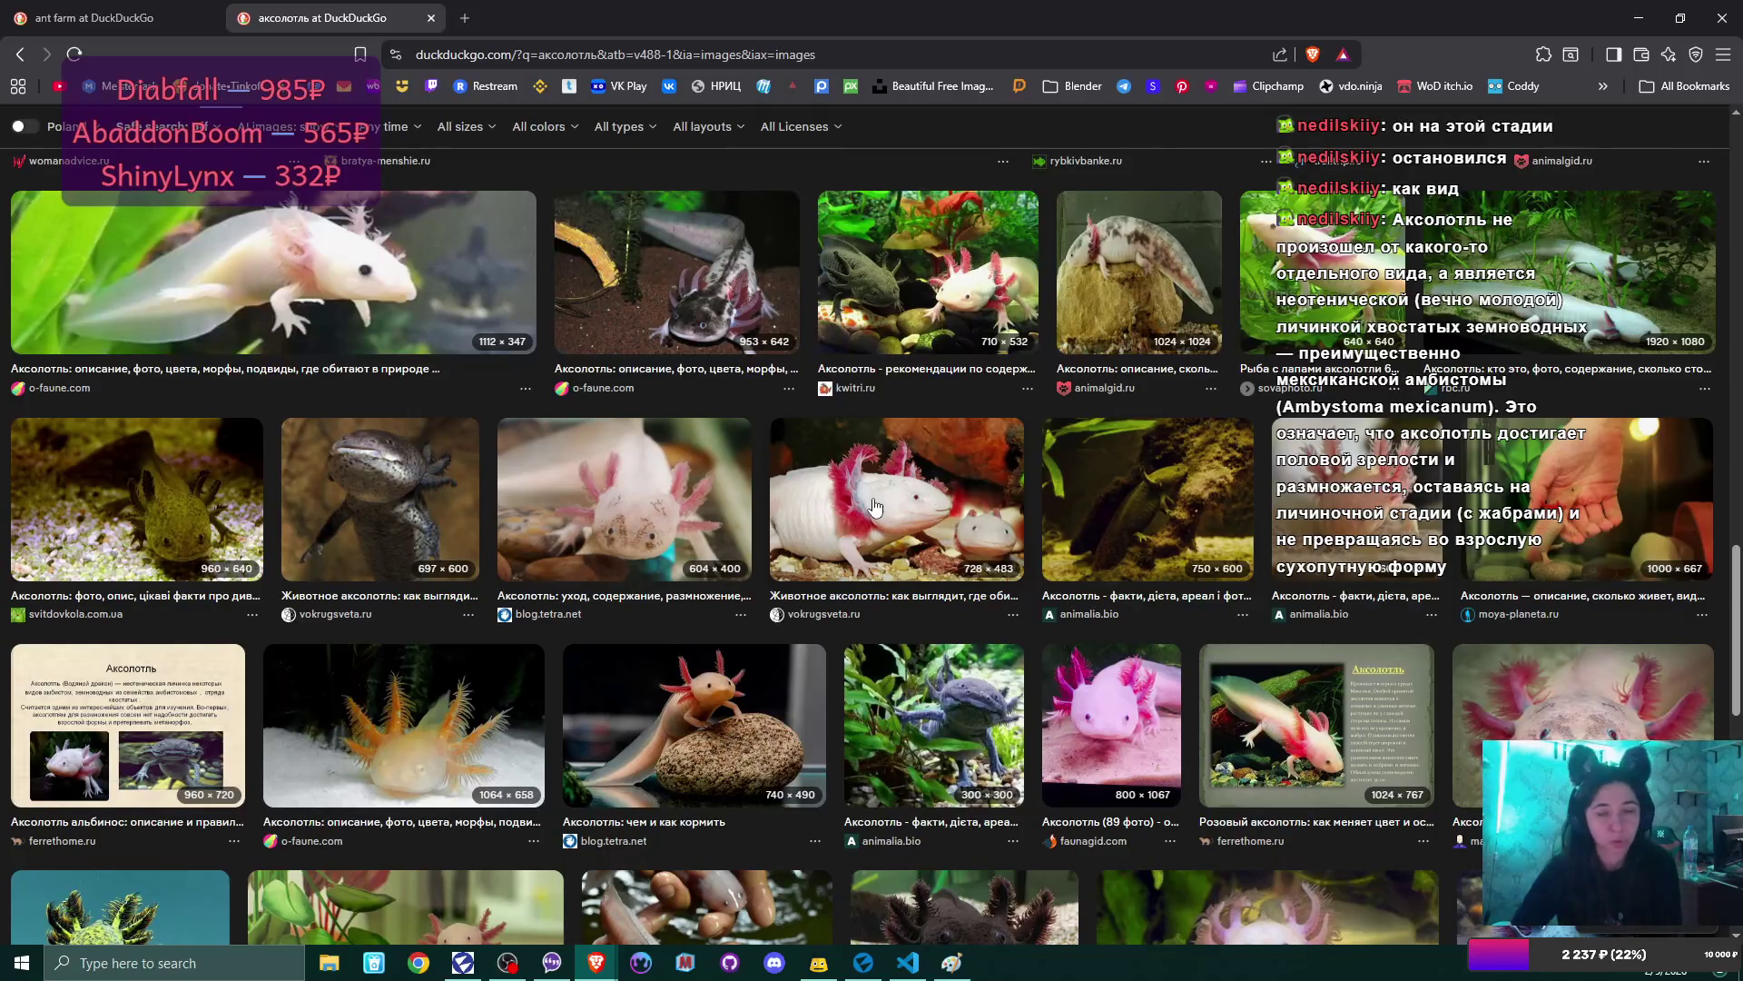
{"action": "scroll", "coordinate": [875, 506], "scroll_direction": "down", "scroll_amount": 2}
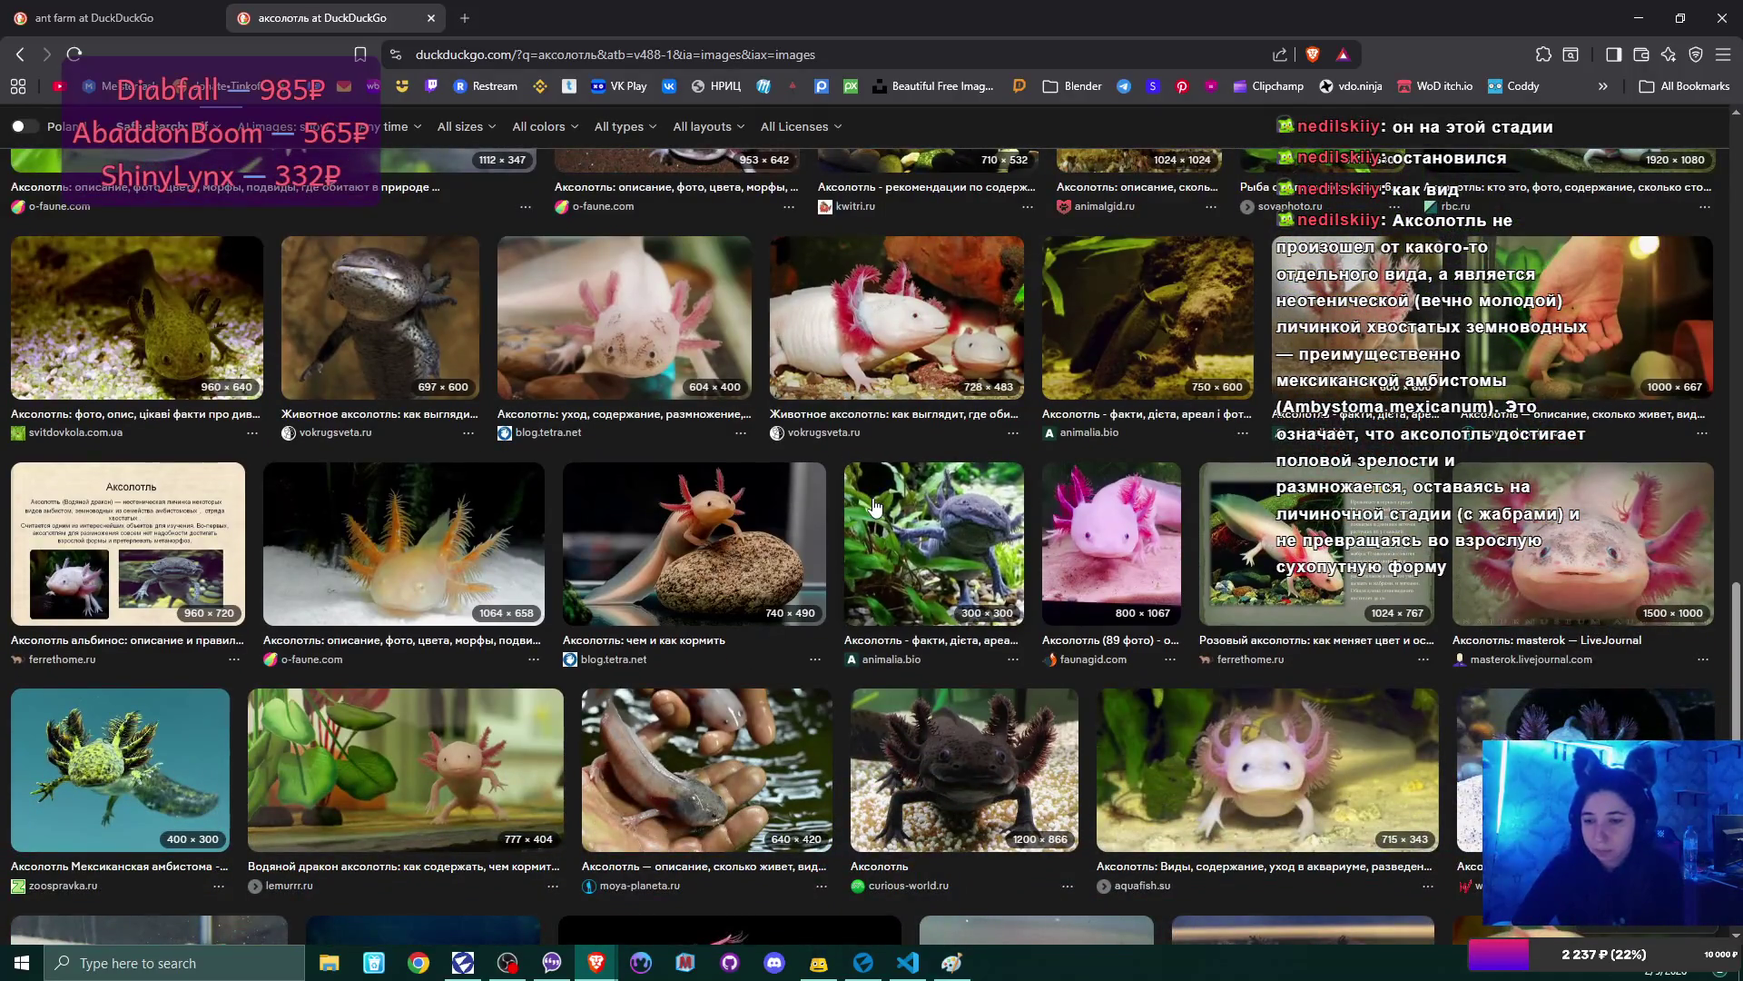
{"action": "scroll", "coordinate": [875, 506], "scroll_direction": "down", "scroll_amount": 4}
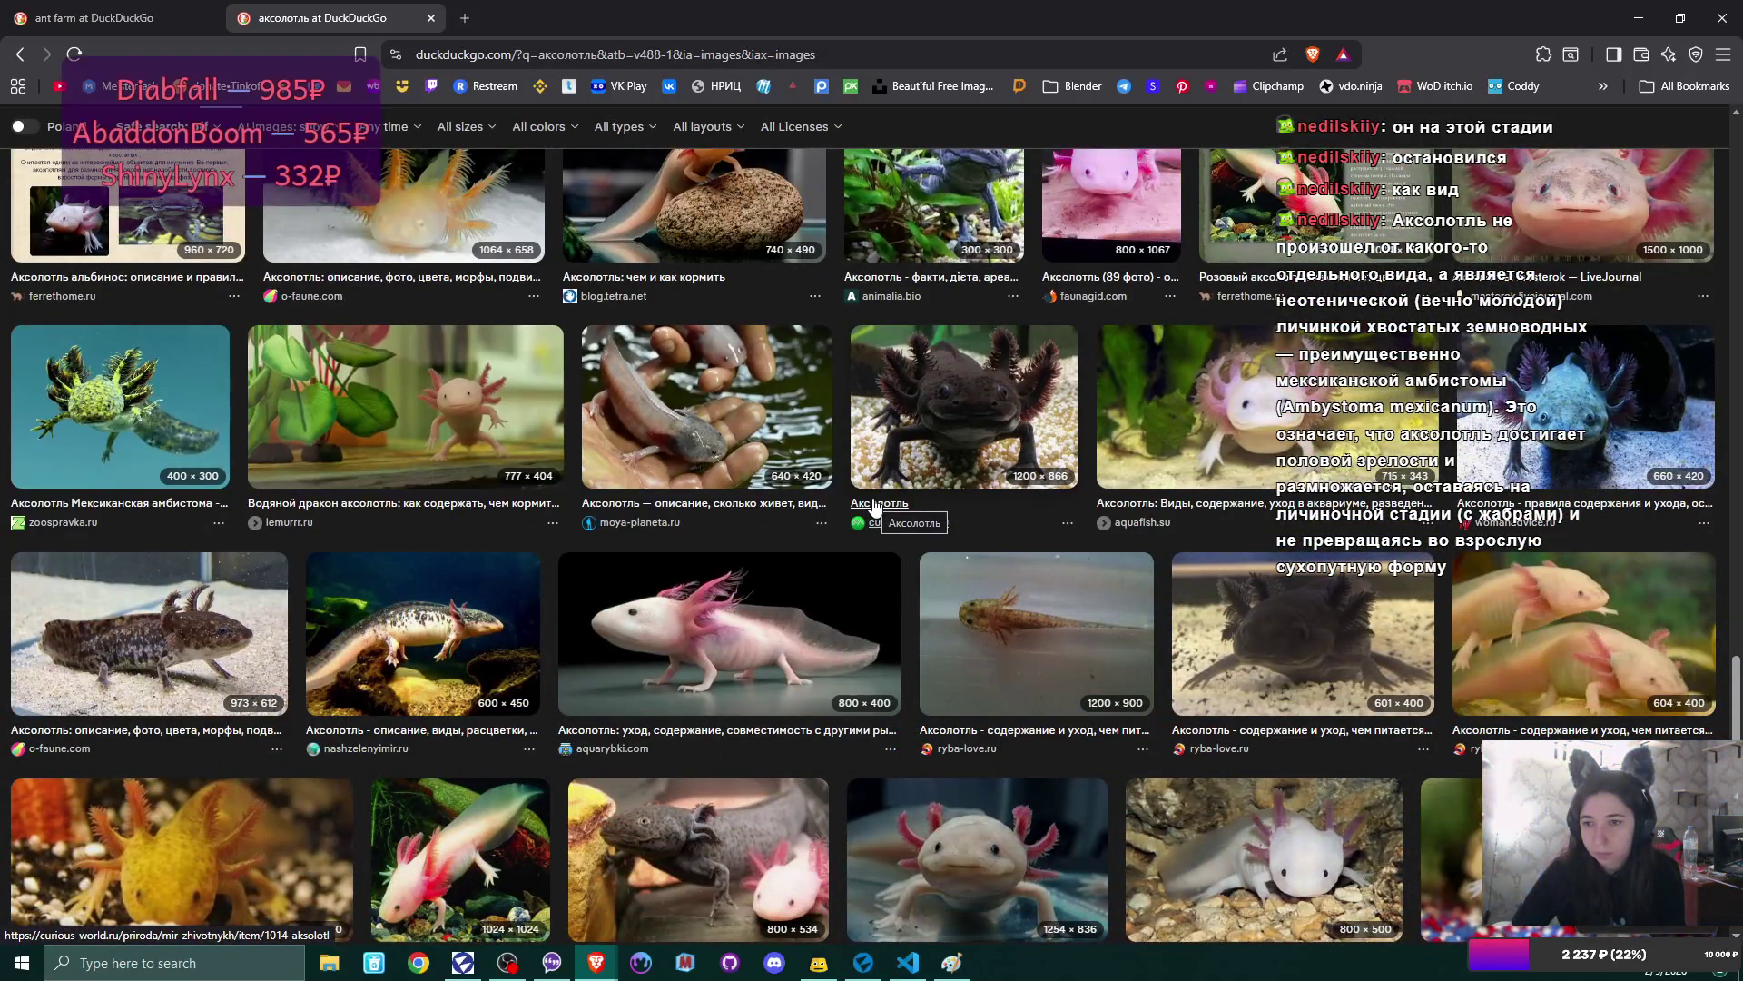
{"action": "scroll", "coordinate": [875, 506], "scroll_direction": "down", "scroll_amount": 5}
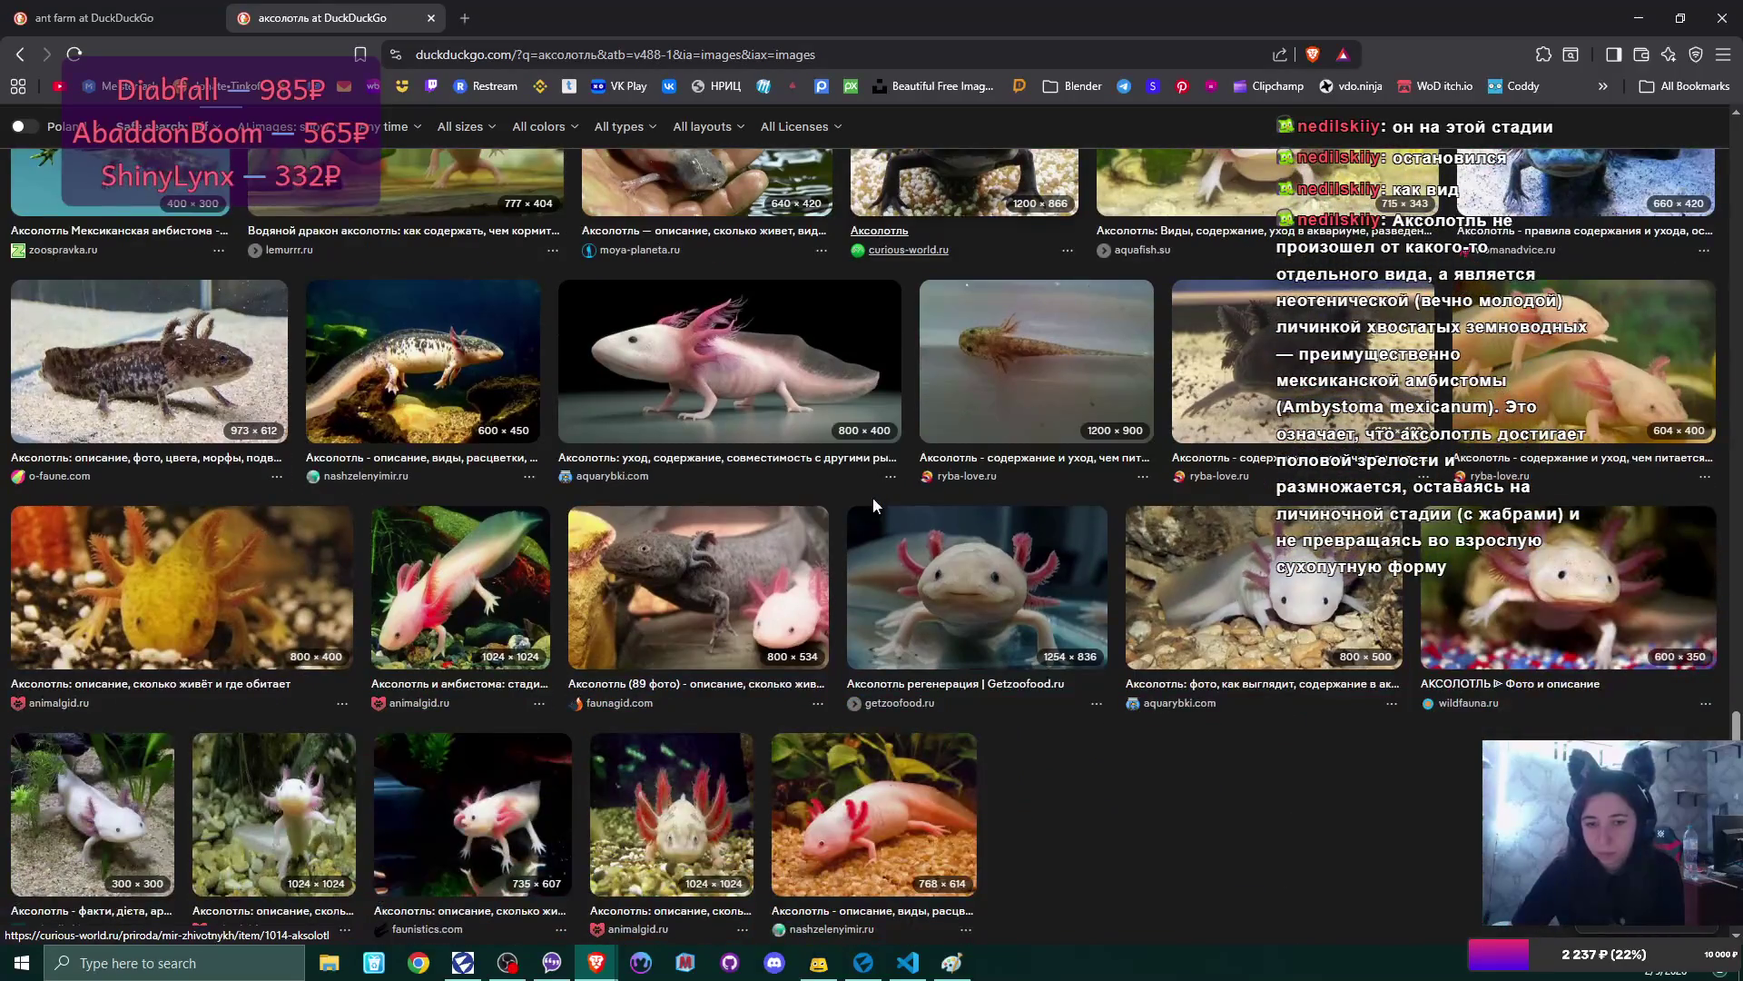
{"action": "scroll", "coordinate": [875, 506], "scroll_direction": "down", "scroll_amount": 3}
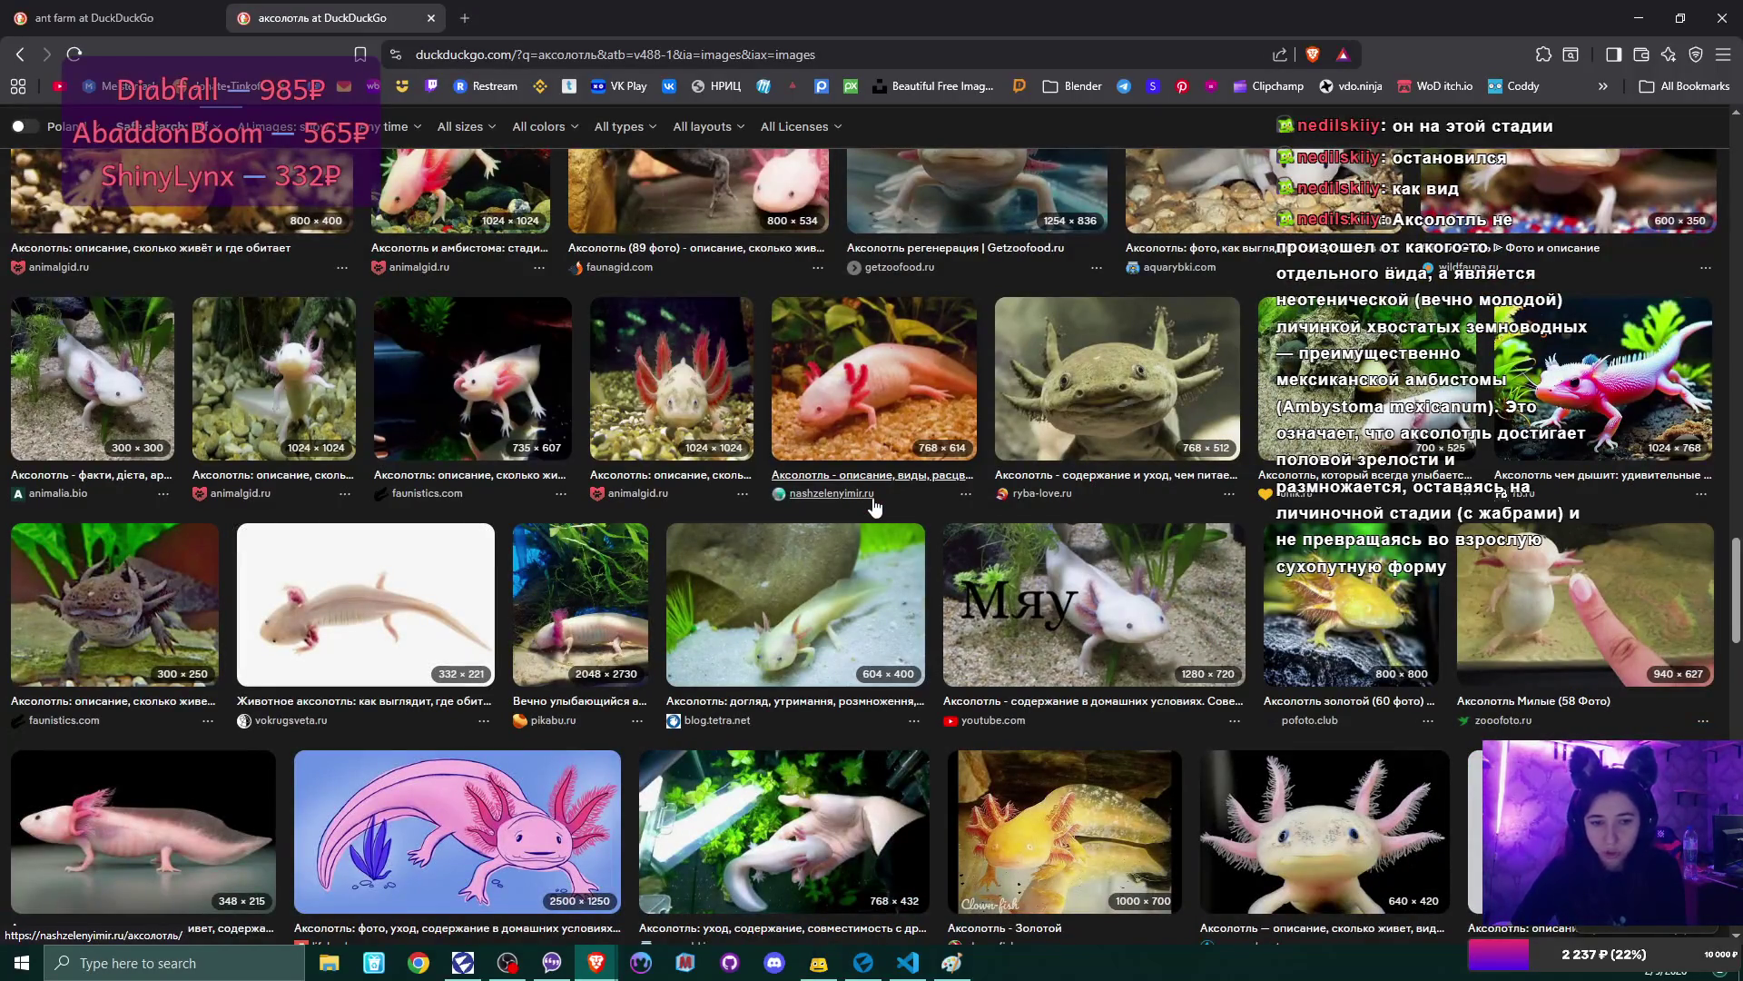
{"action": "scroll", "coordinate": [875, 506], "scroll_direction": "down", "scroll_amount": 2}
{"action": "scroll", "coordinate": [875, 506], "scroll_direction": "down", "scroll_amount": 1}
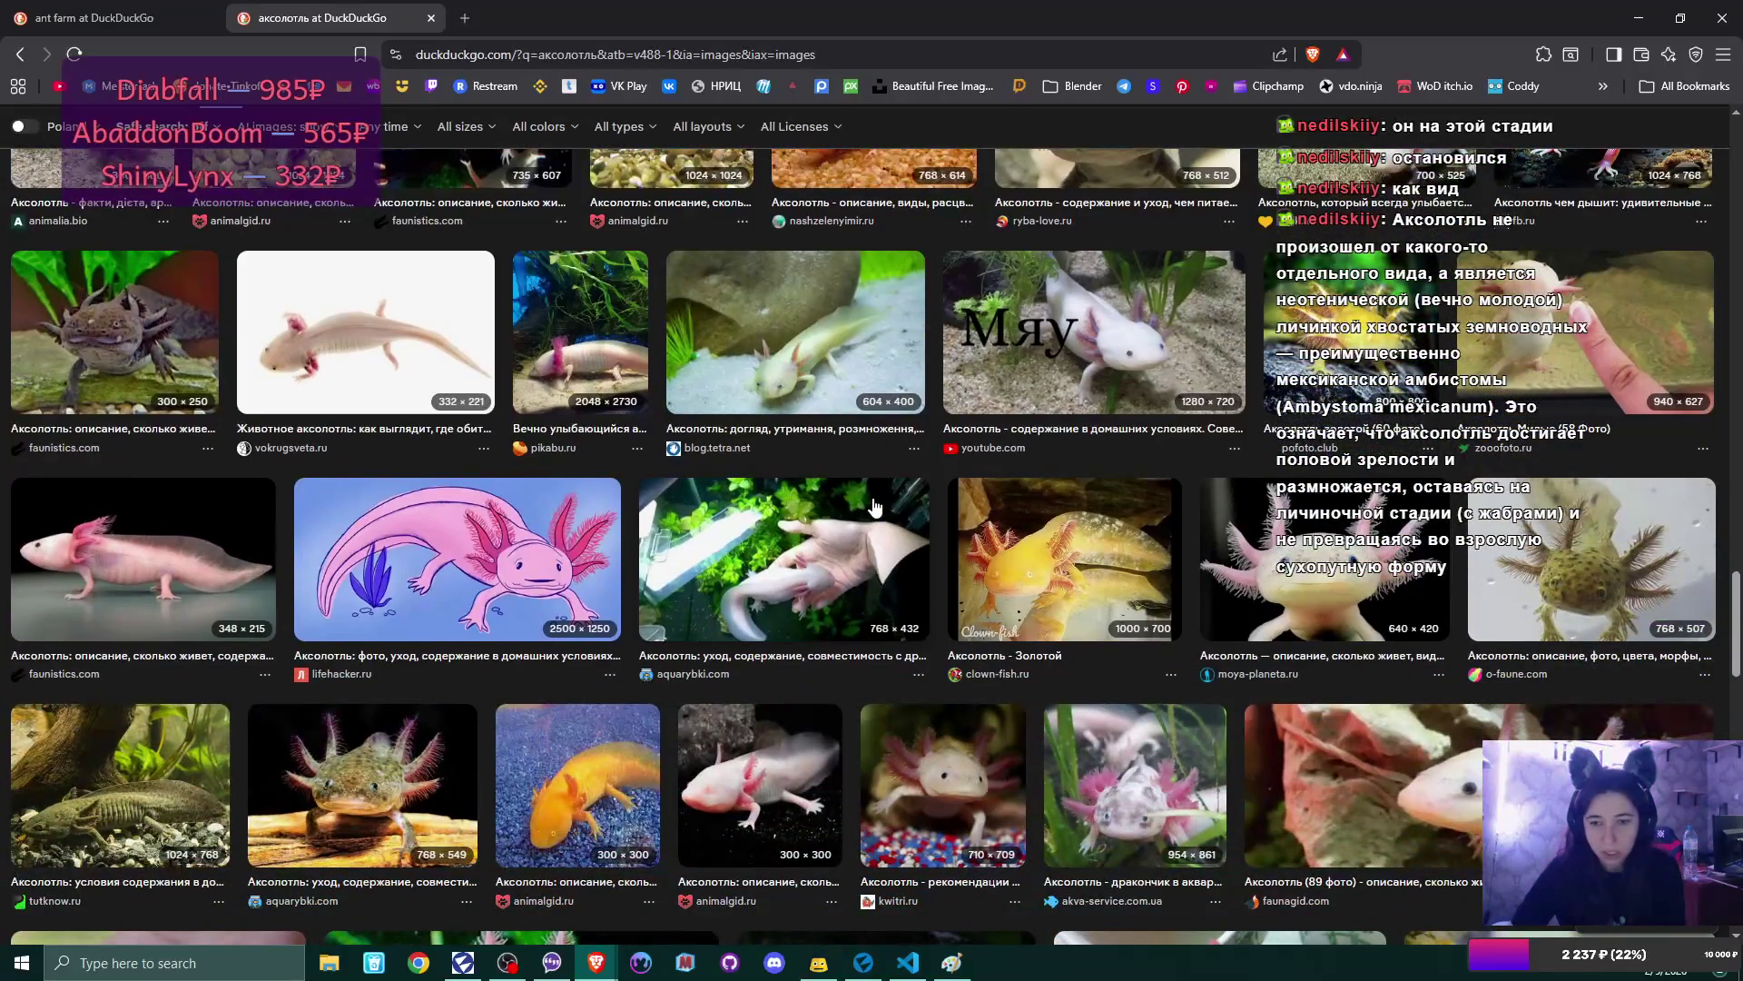
{"action": "scroll", "coordinate": [875, 506], "scroll_direction": "down", "scroll_amount": 1}
{"action": "scroll", "coordinate": [875, 505], "scroll_direction": "down", "scroll_amount": 2}
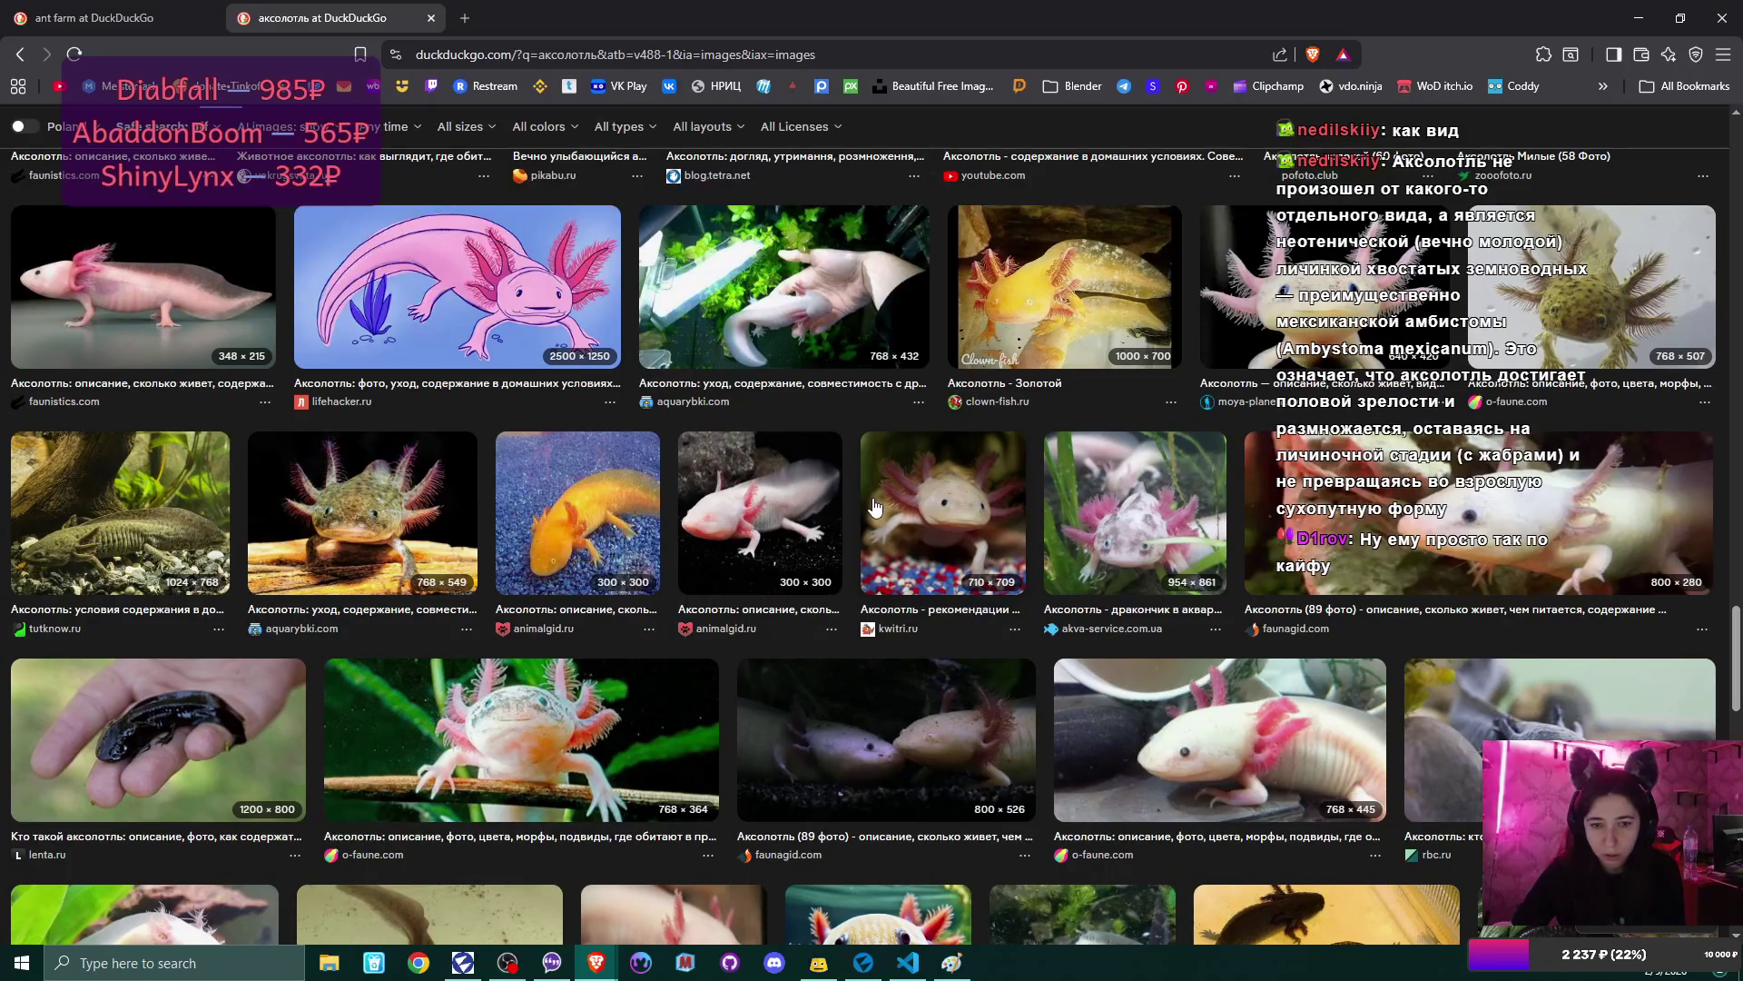
{"action": "scroll", "coordinate": [875, 505], "scroll_direction": "down", "scroll_amount": 1}
{"action": "scroll", "coordinate": [875, 506], "scroll_direction": "down", "scroll_amount": 4}
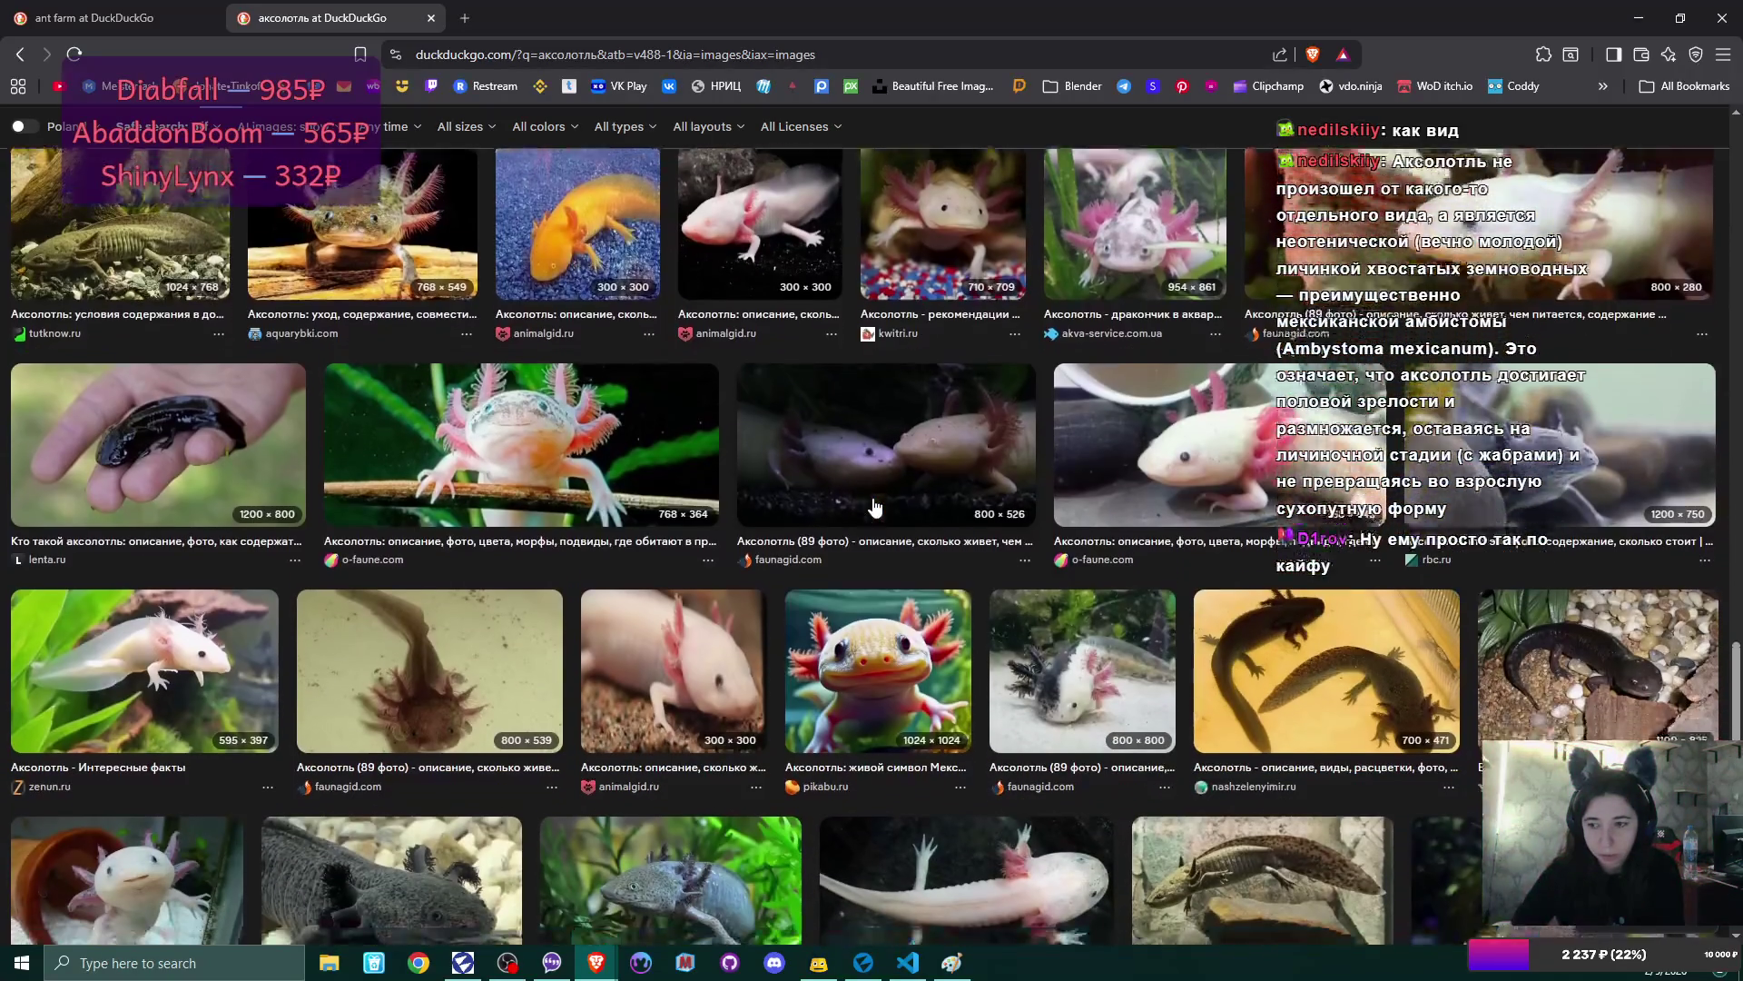
- Open the dark adult axolotl photo from ferrethome.ru and follow its article link
{"action": "scroll", "coordinate": [875, 506], "scroll_direction": "up", "scroll_amount": 2}
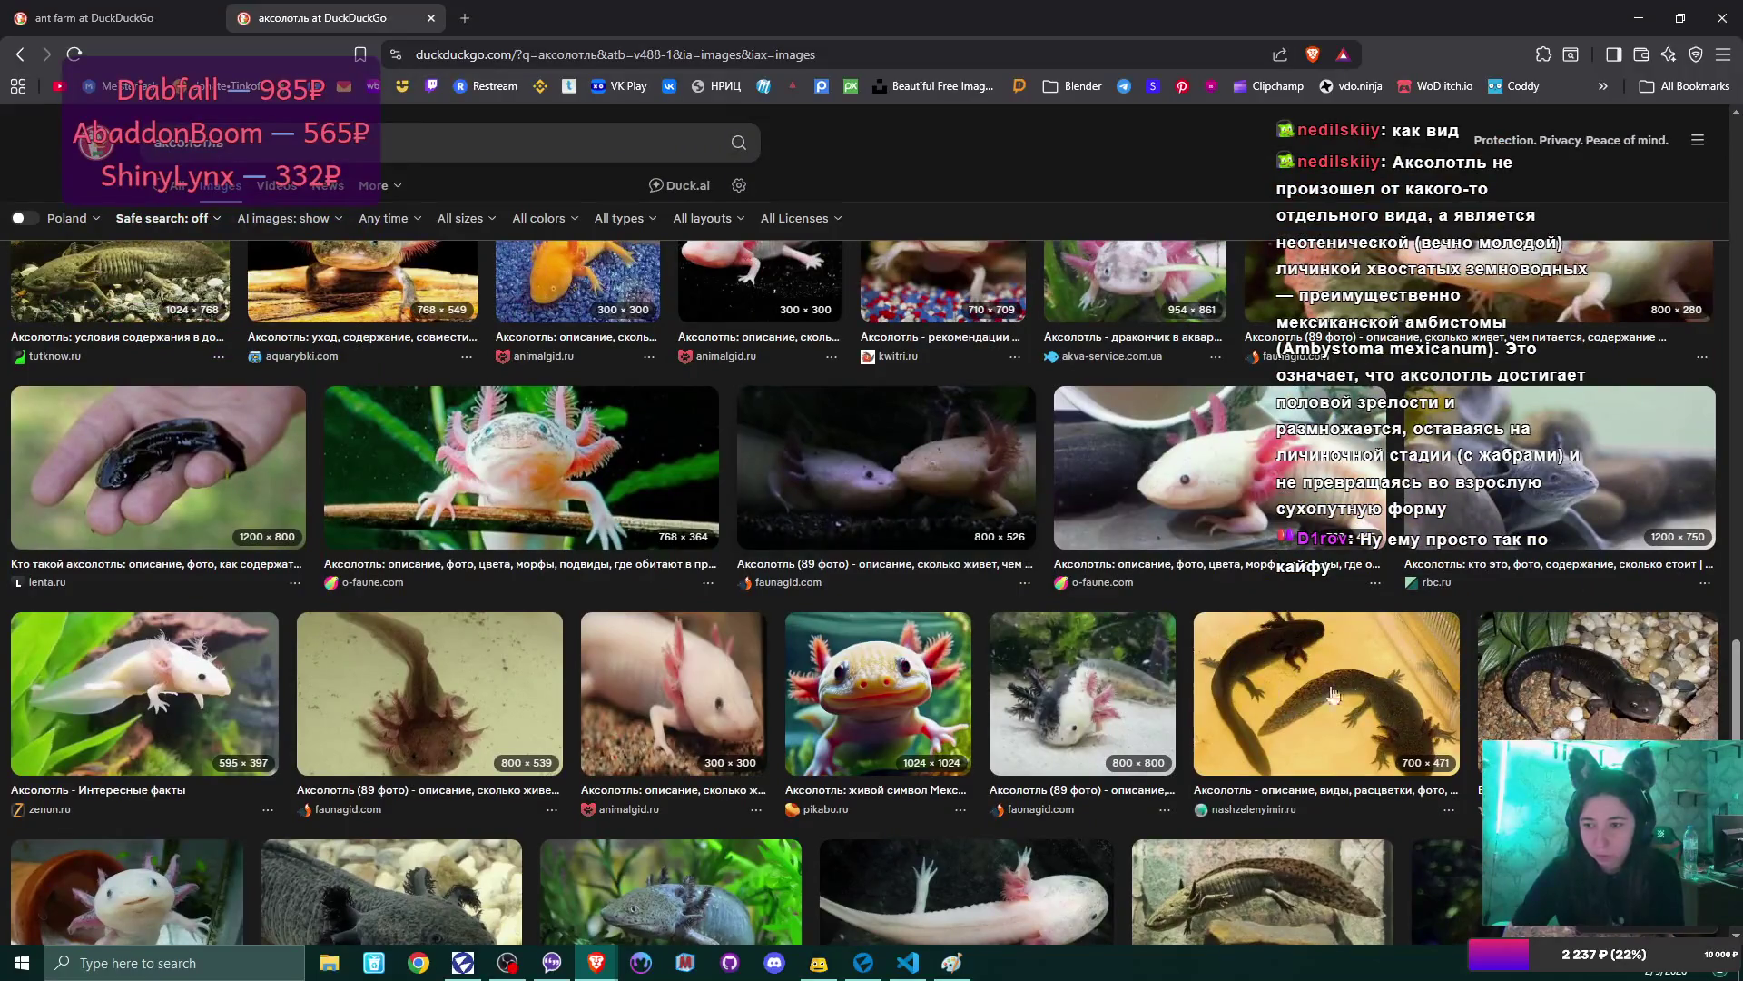
{"action": "left_click", "coordinate": [1650, 697]}
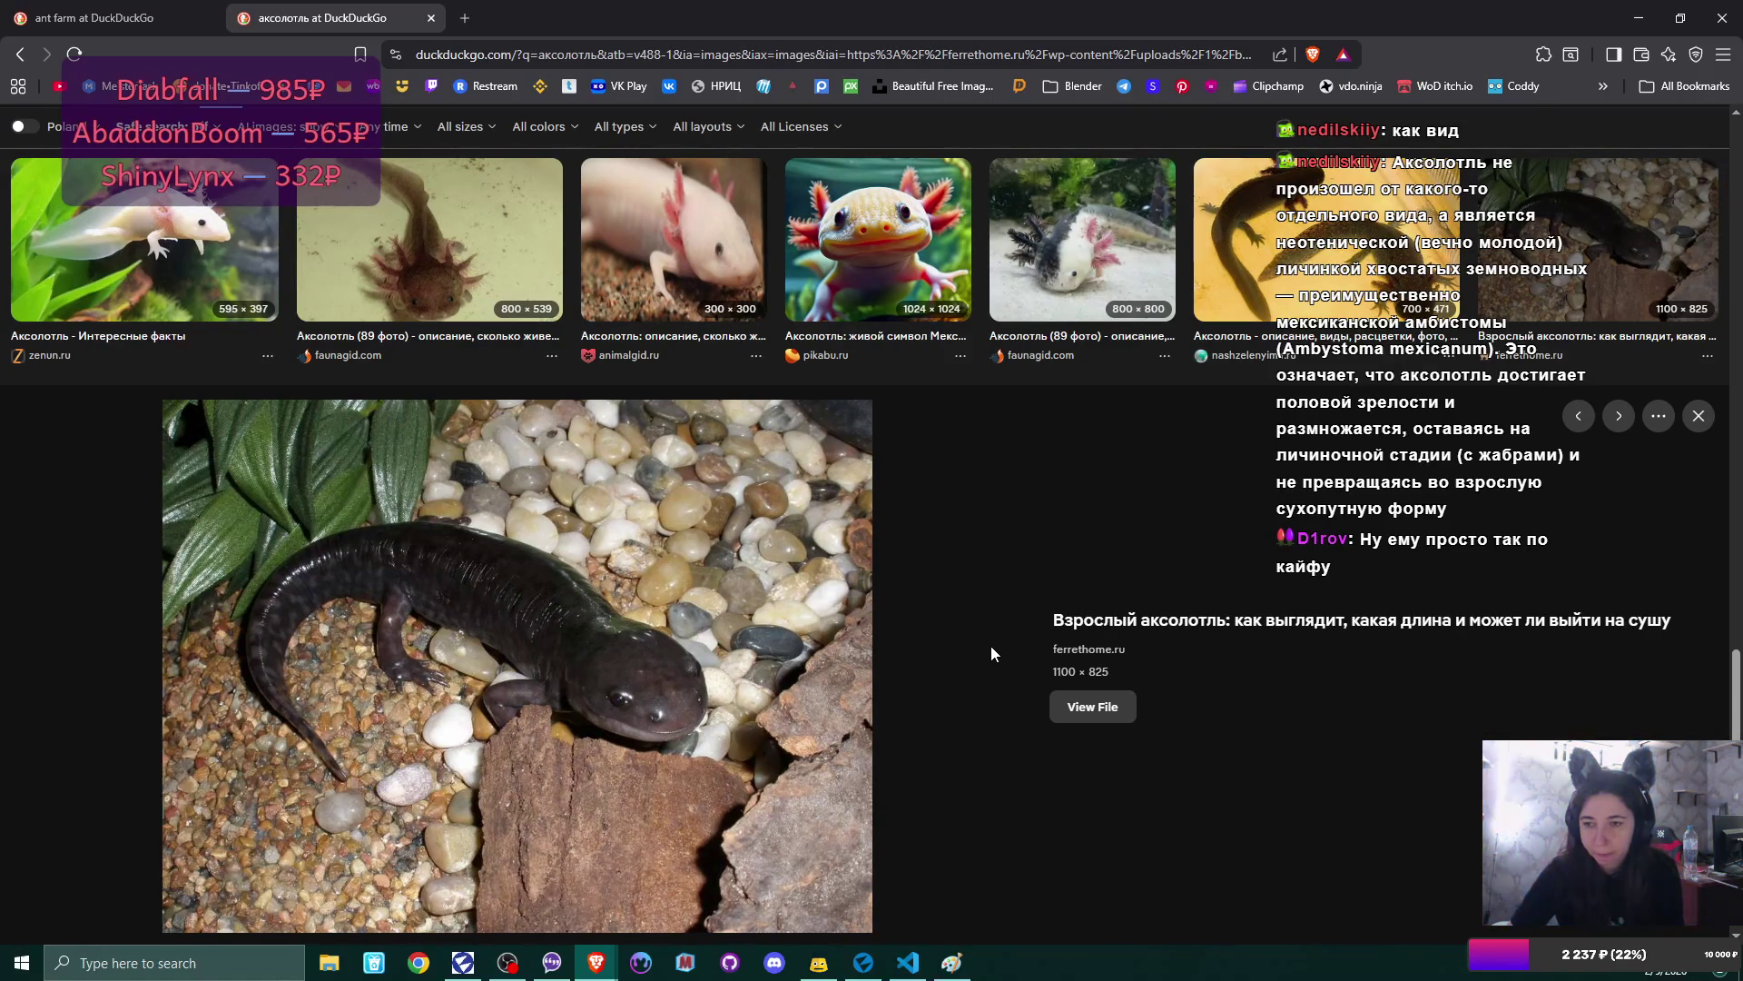
{"action": "left_click", "coordinate": [1262, 617]}
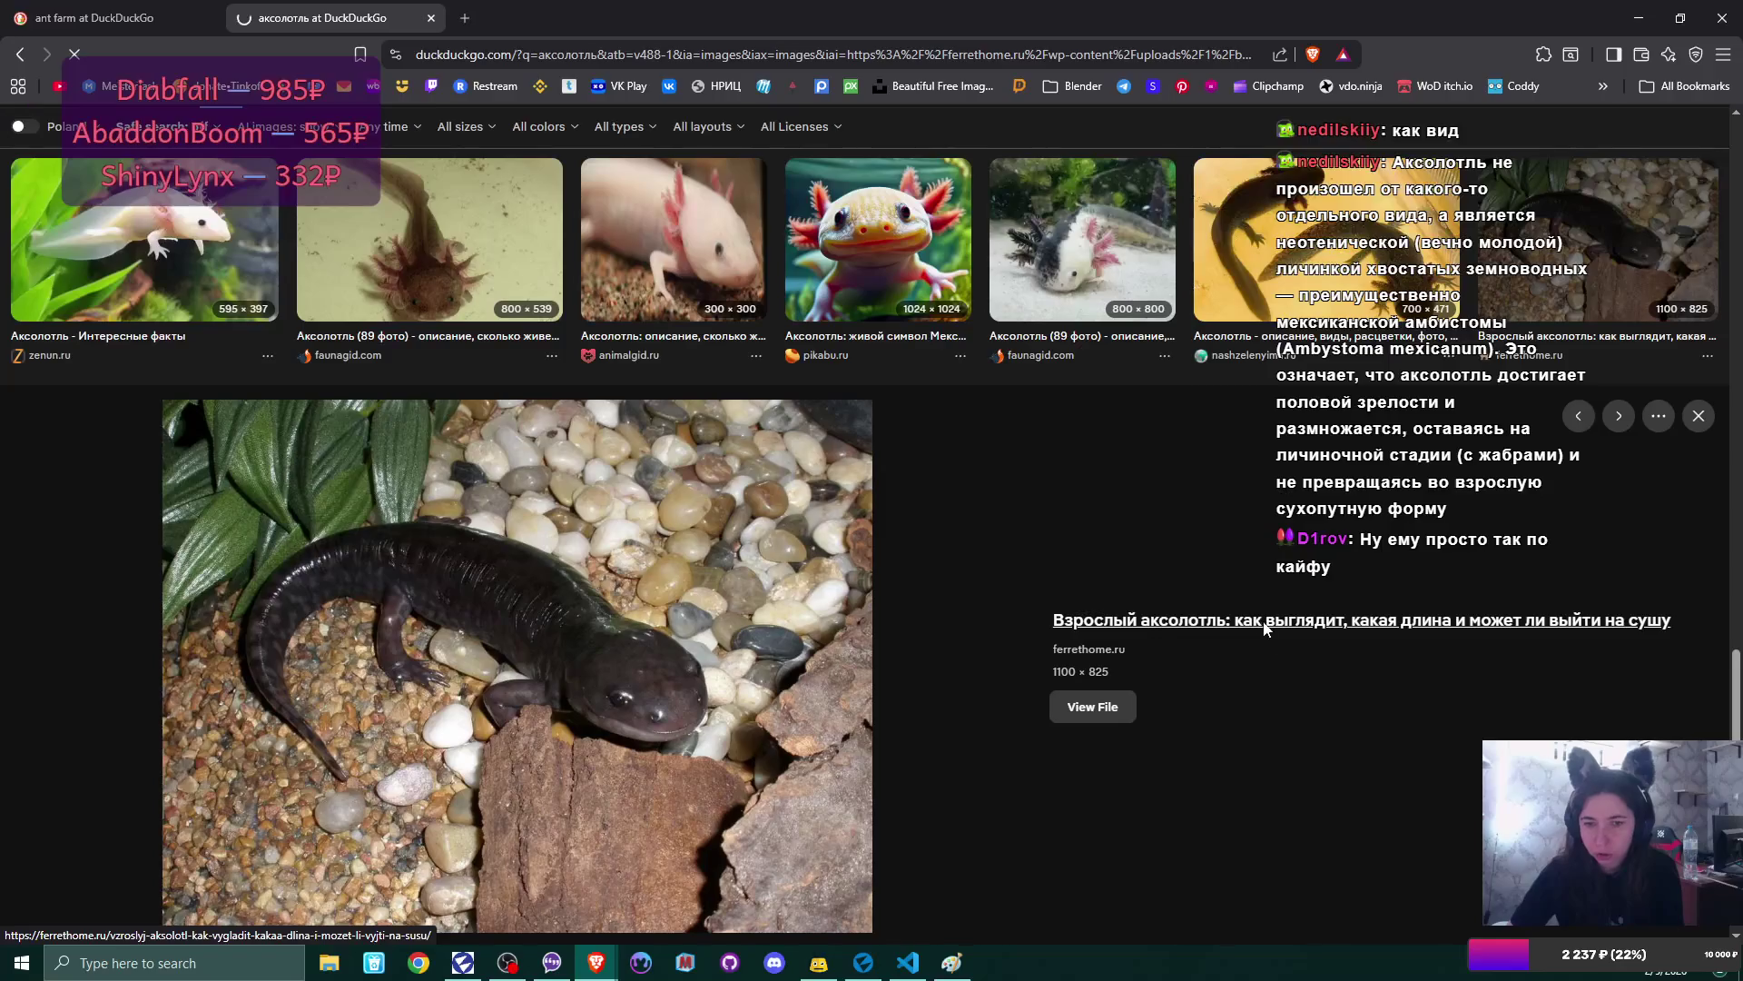
- Jump to section 4 of the adult axolotl article, on turning an axolotl into an ambystoma
{"action": "scroll", "coordinate": [813, 626], "scroll_direction": "down", "scroll_amount": 8}
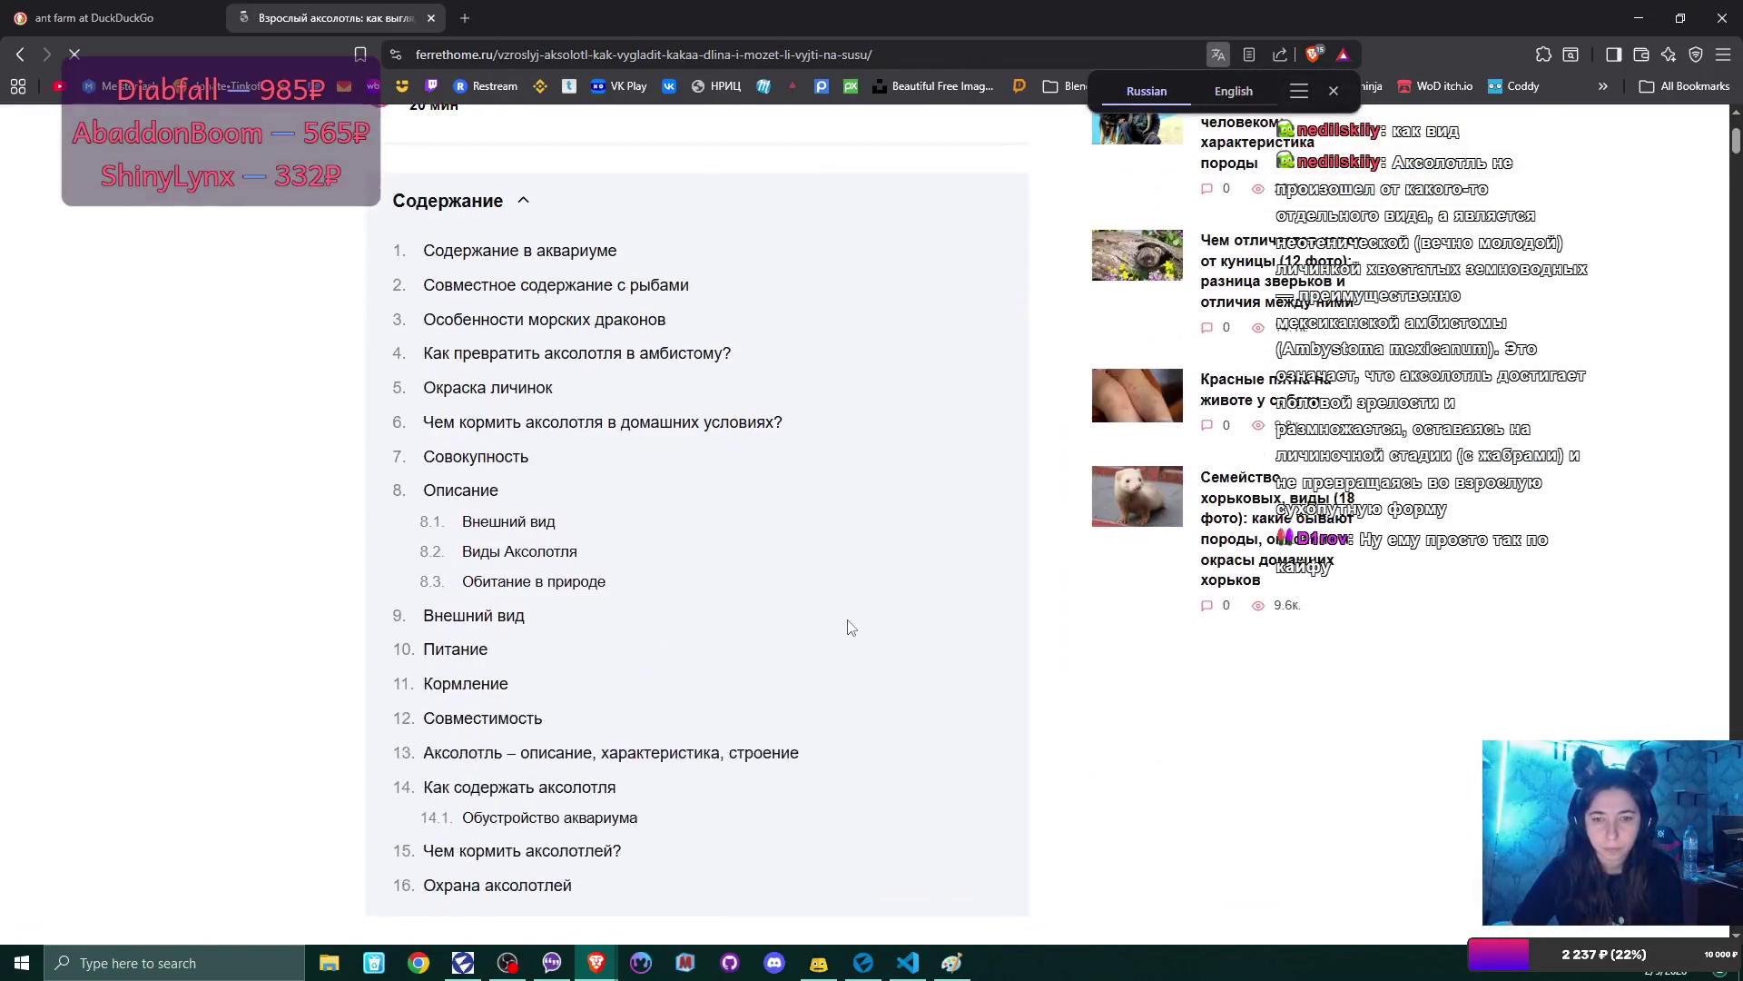
{"action": "scroll", "coordinate": [850, 627], "scroll_direction": "down", "scroll_amount": 5}
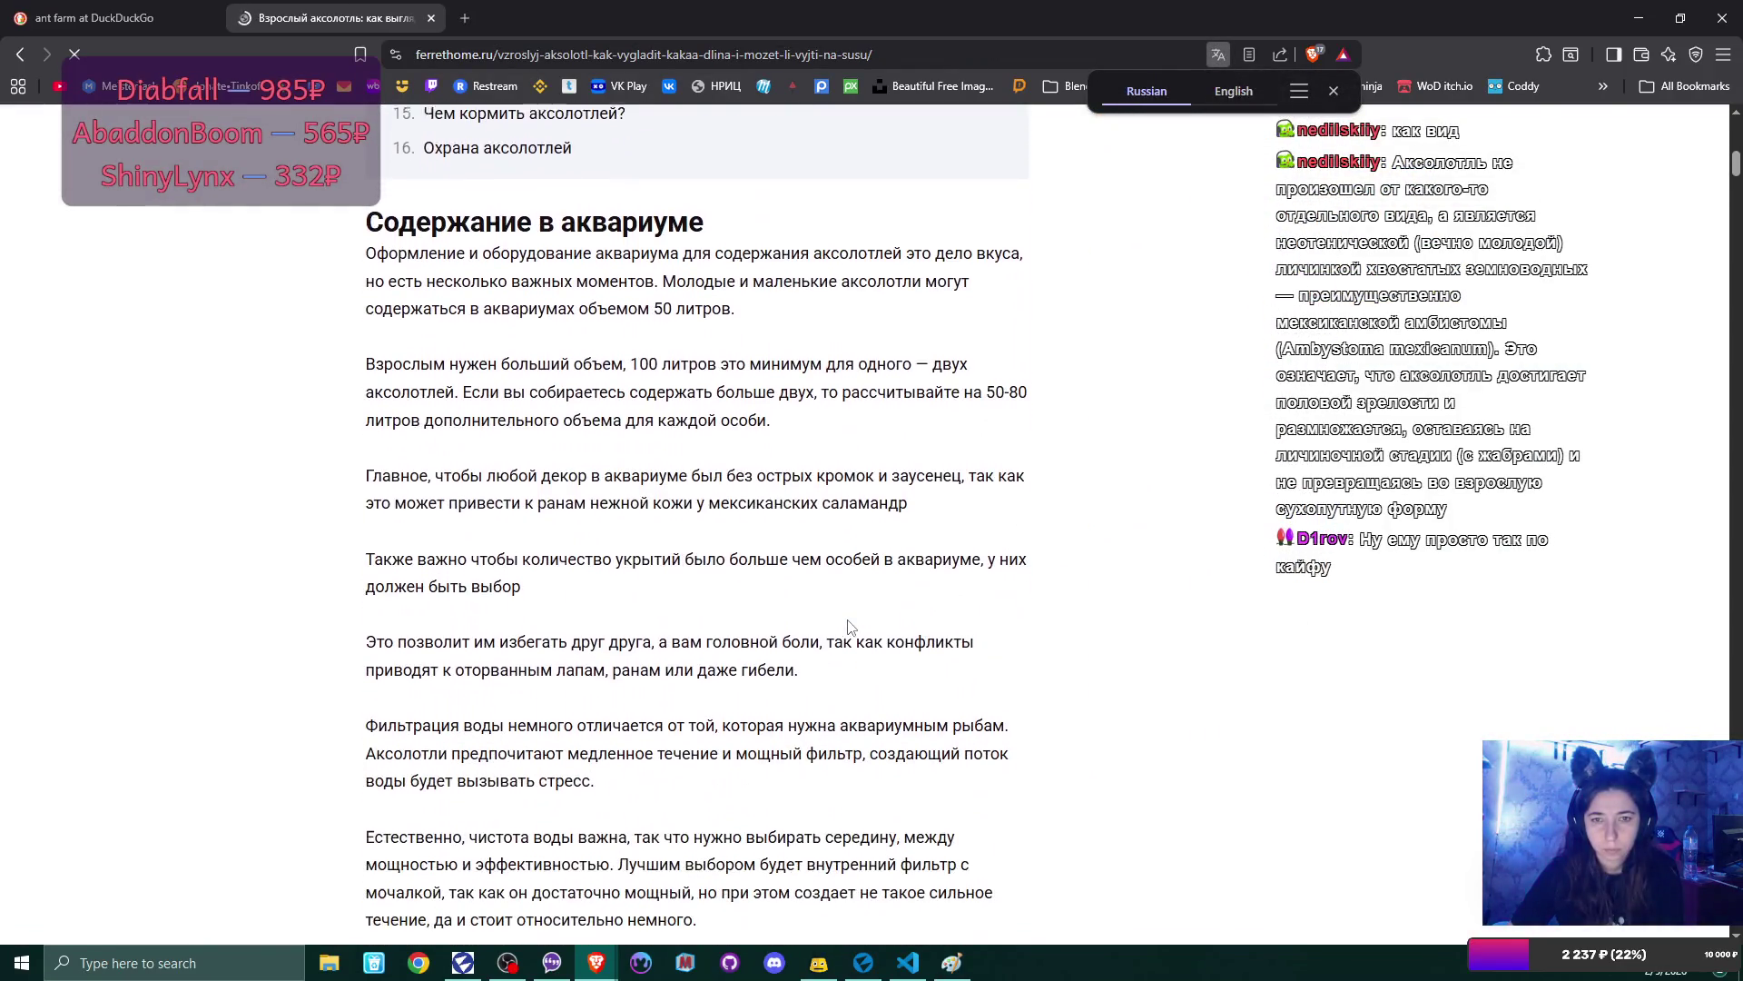
{"action": "scroll", "coordinate": [847, 627], "scroll_direction": "up", "scroll_amount": 8}
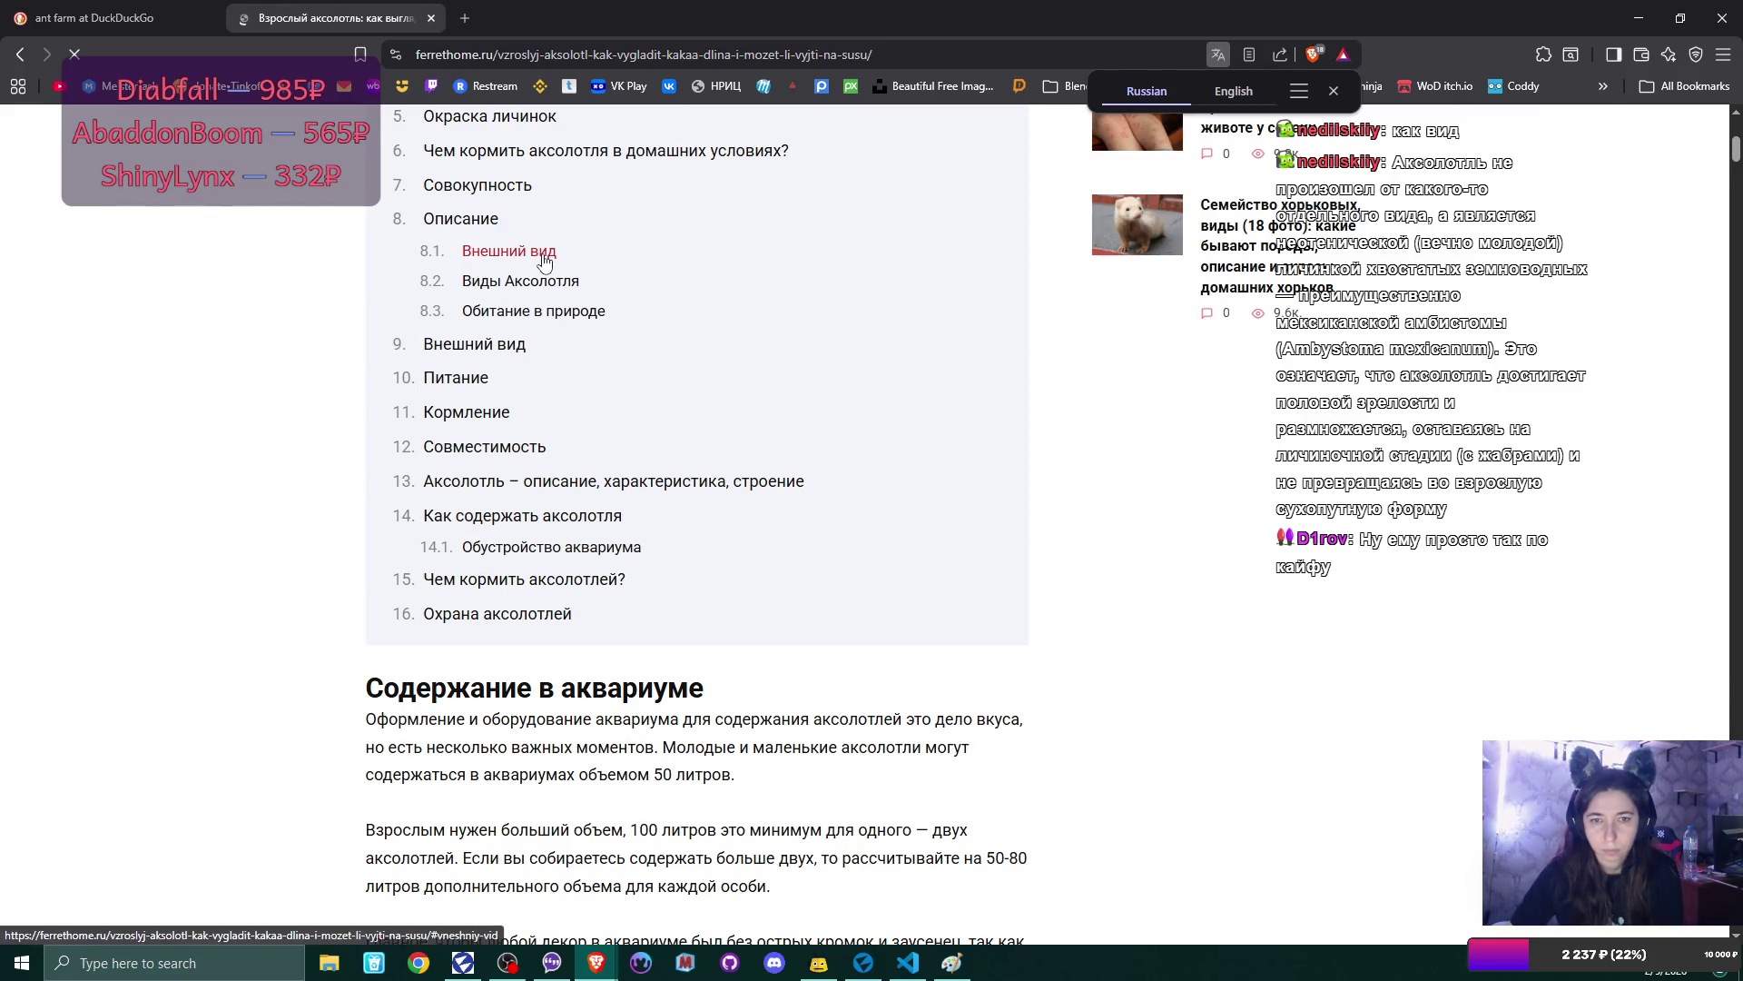
{"action": "scroll", "coordinate": [544, 262], "scroll_direction": "up", "scroll_amount": 1}
{"action": "scroll", "coordinate": [543, 263], "scroll_direction": "up", "scroll_amount": 1}
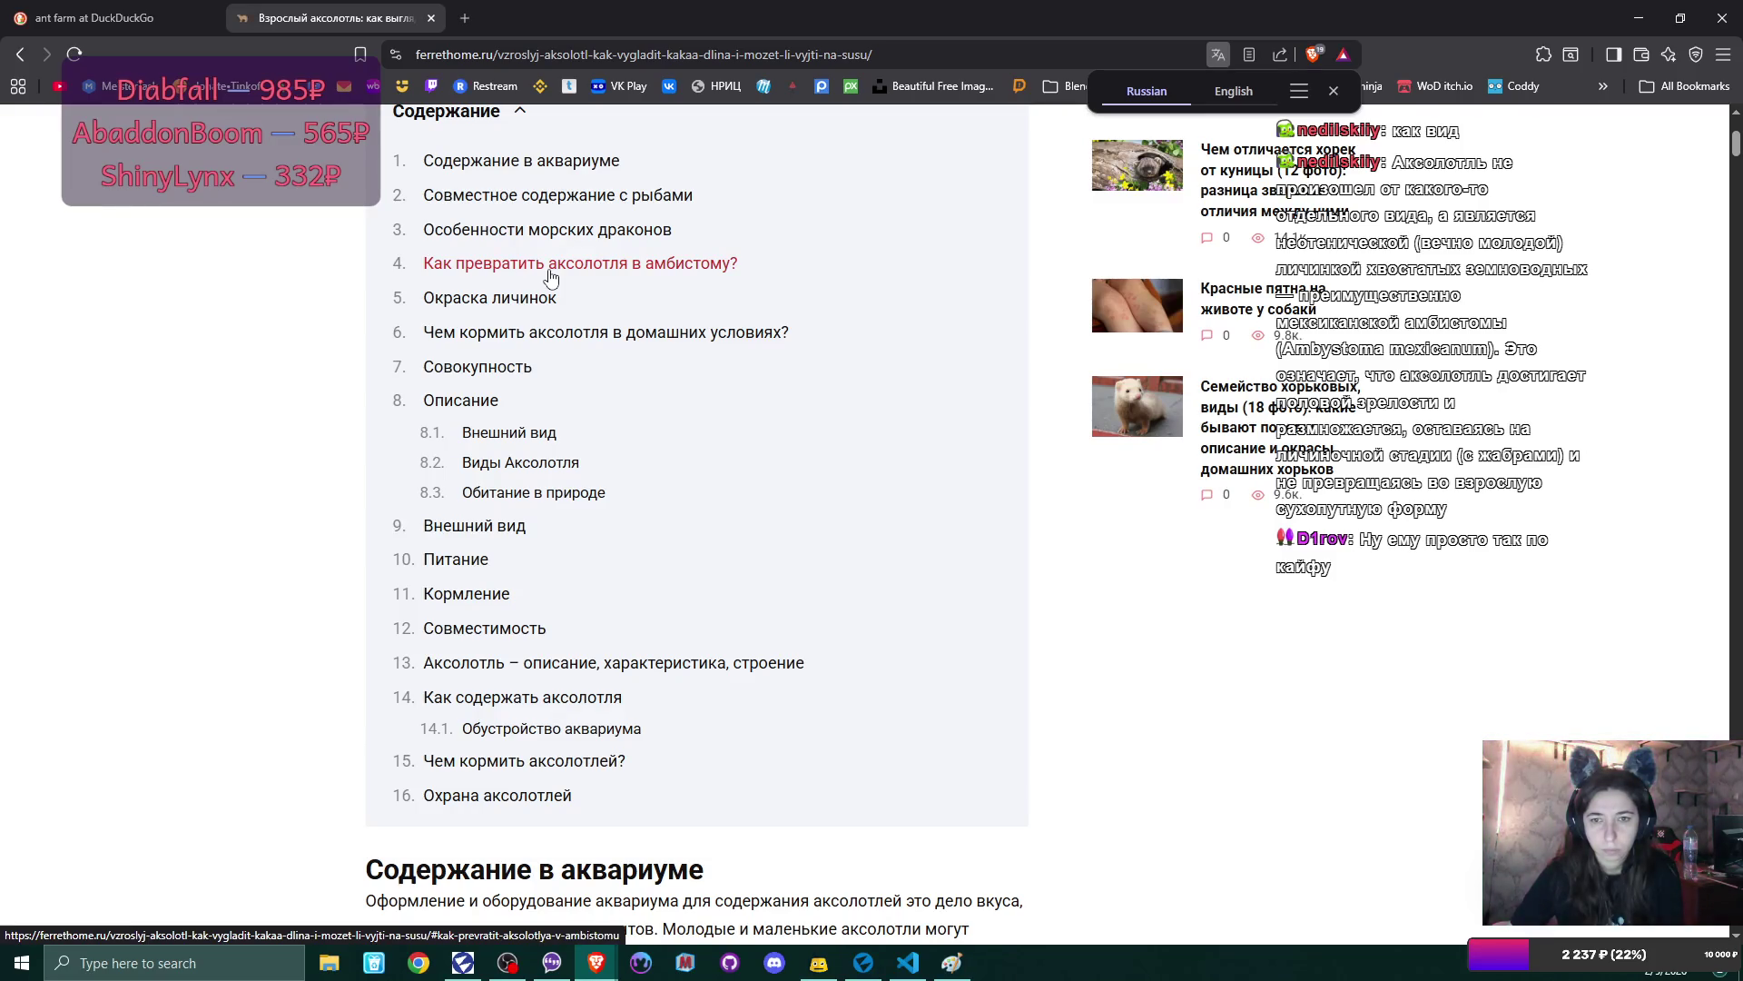
{"action": "left_click", "coordinate": [548, 268]}
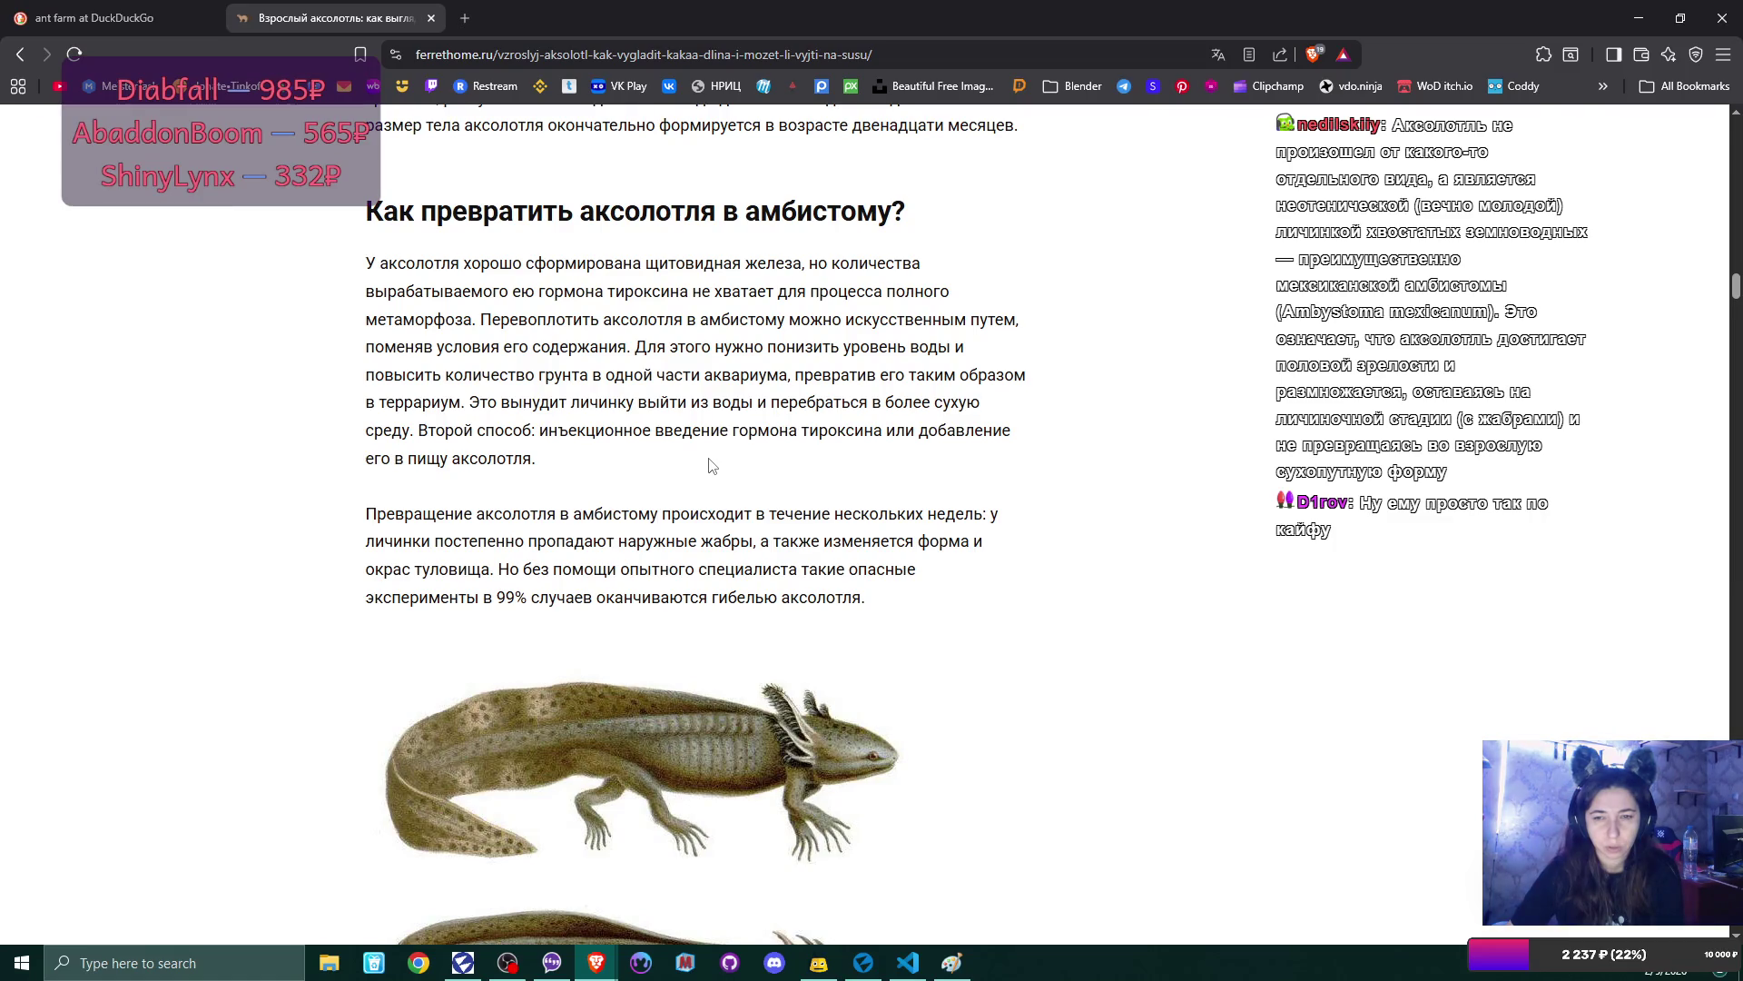
- Scroll through the transformation illustrations down to the 'Окраска личинок' section
{"action": "scroll", "coordinate": [712, 465], "scroll_direction": "down", "scroll_amount": 2}
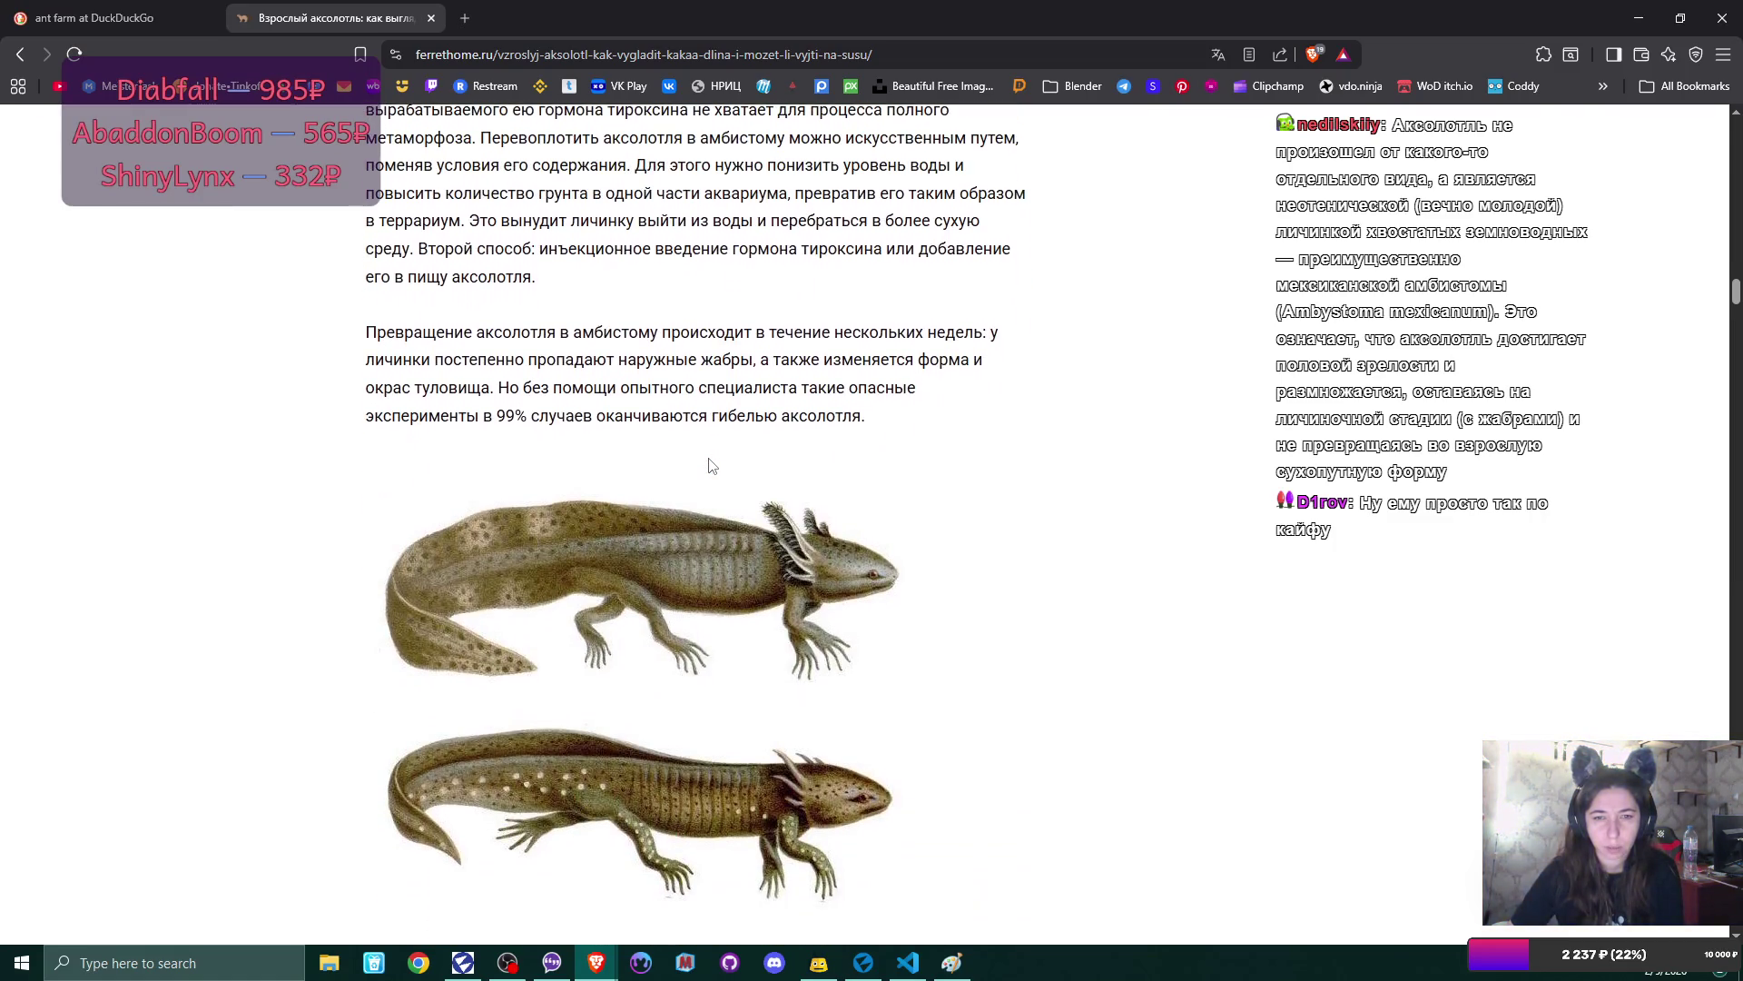
{"action": "scroll", "coordinate": [711, 466], "scroll_direction": "down", "scroll_amount": 1}
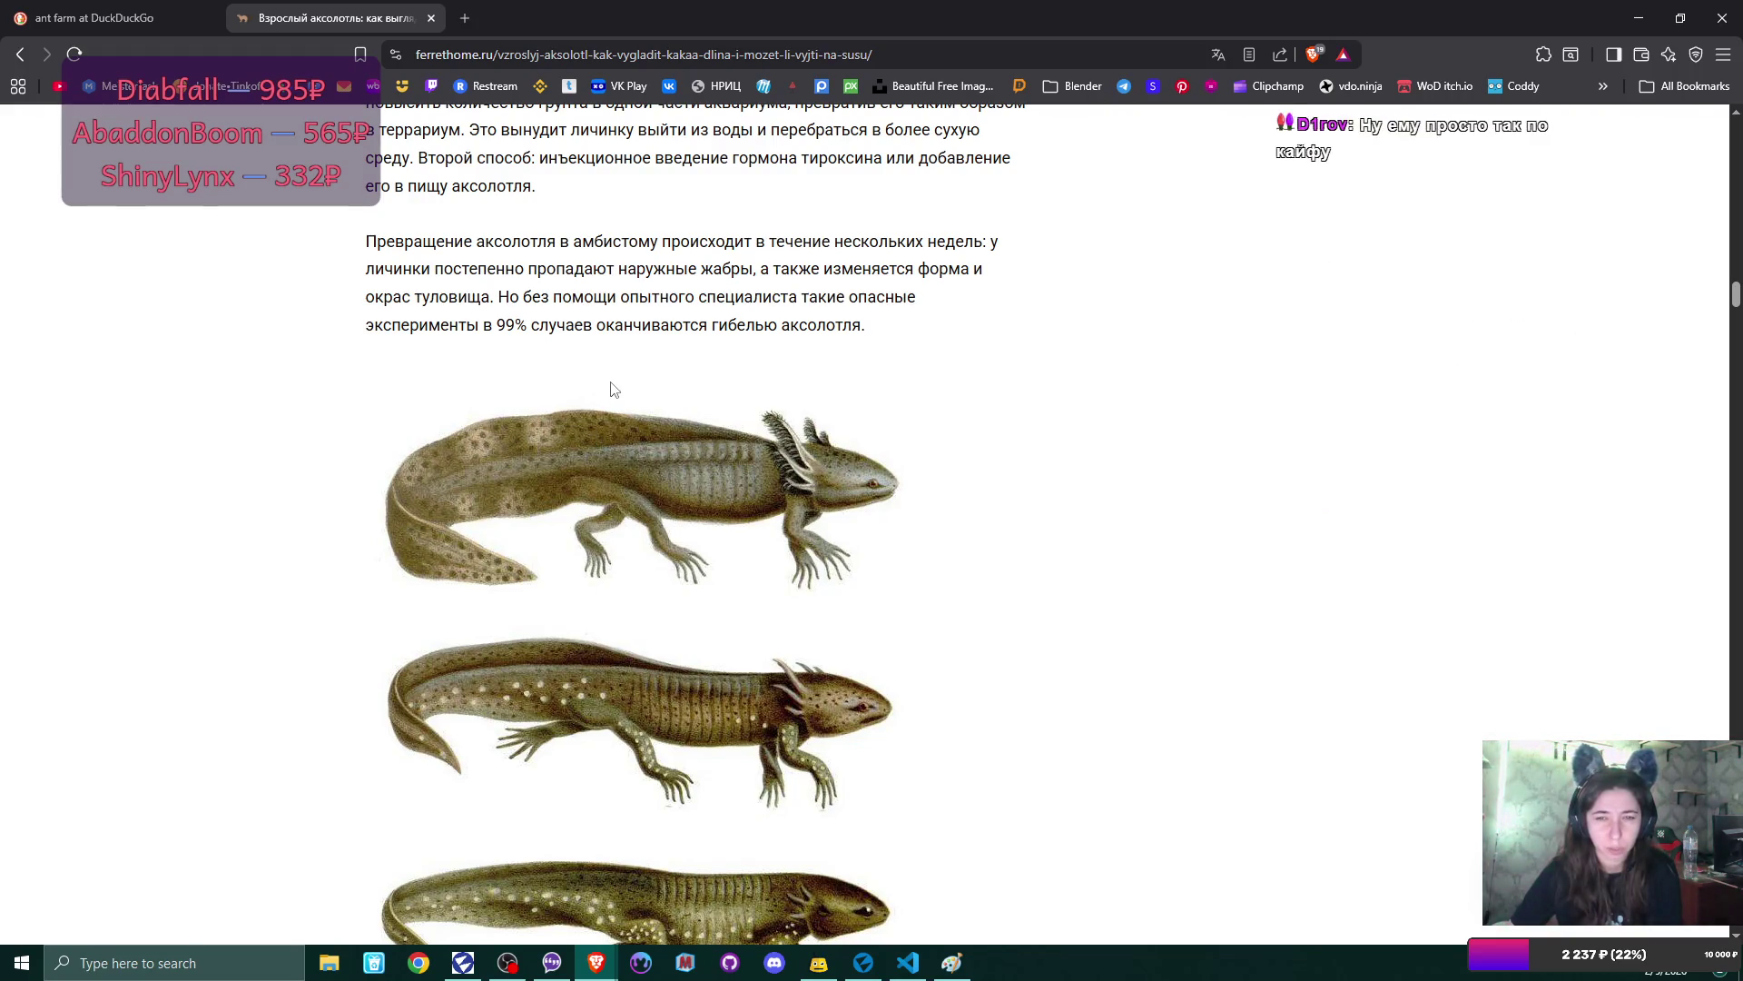
{"action": "scroll", "coordinate": [676, 357], "scroll_direction": "down", "scroll_amount": 3}
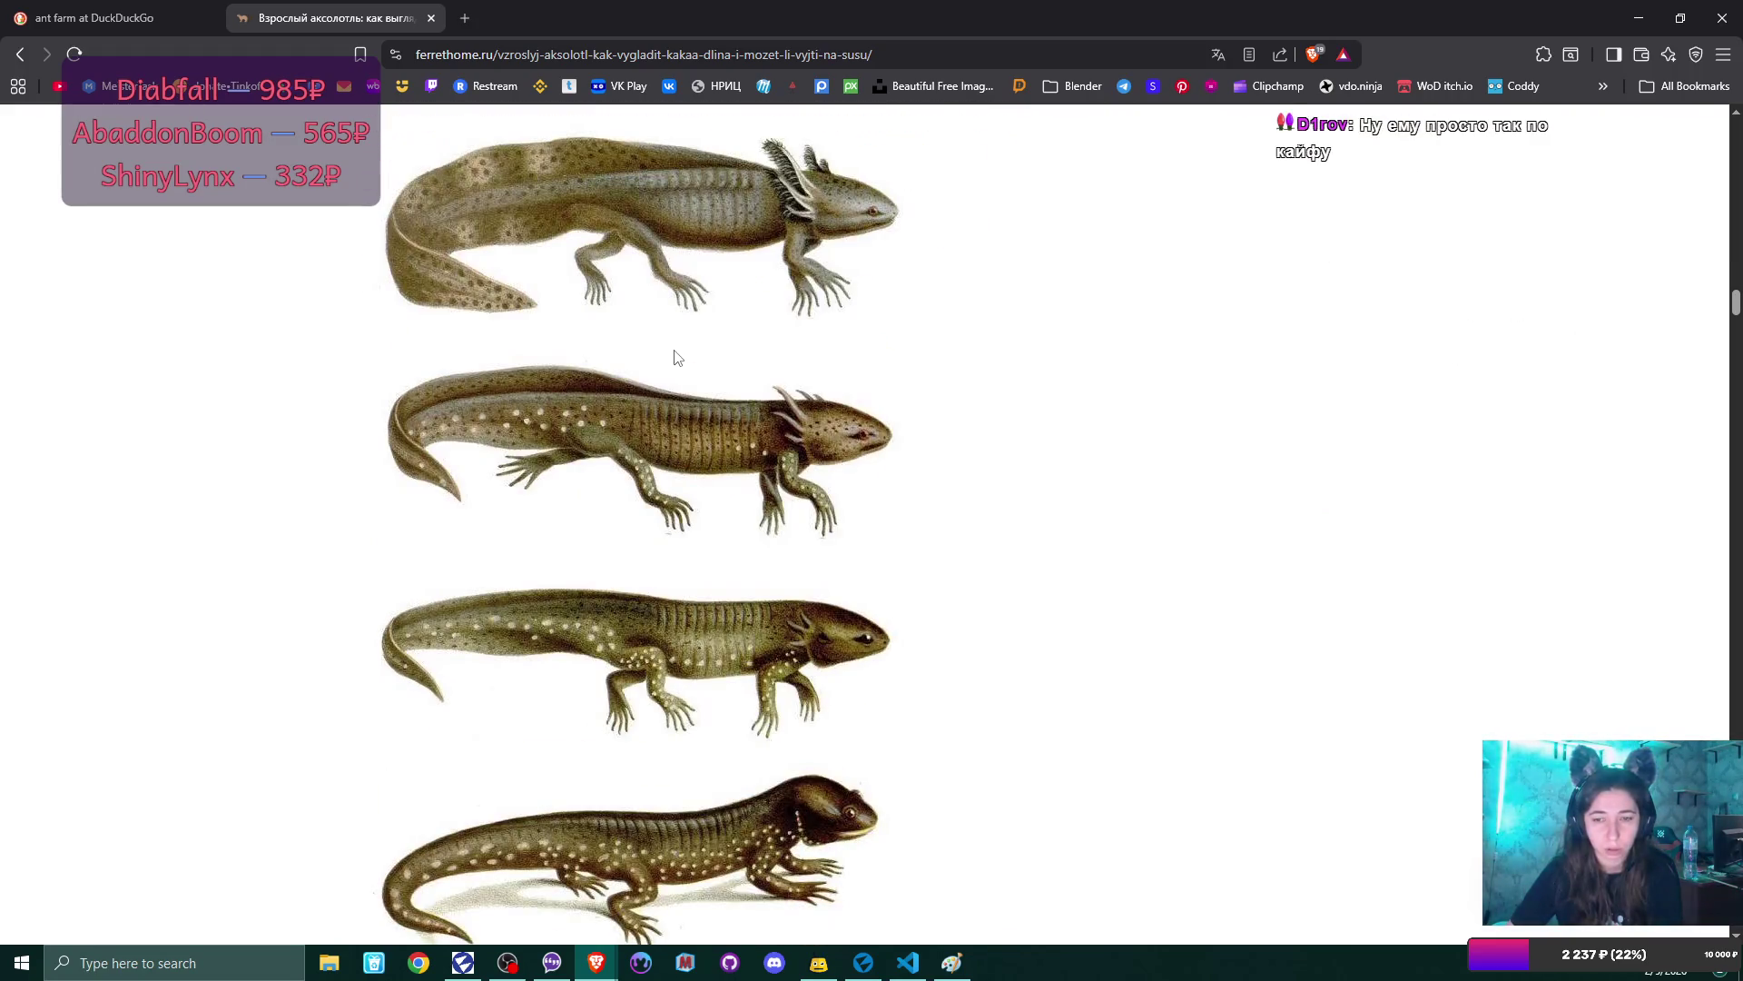
{"action": "scroll", "coordinate": [674, 350], "scroll_direction": "down", "scroll_amount": 3}
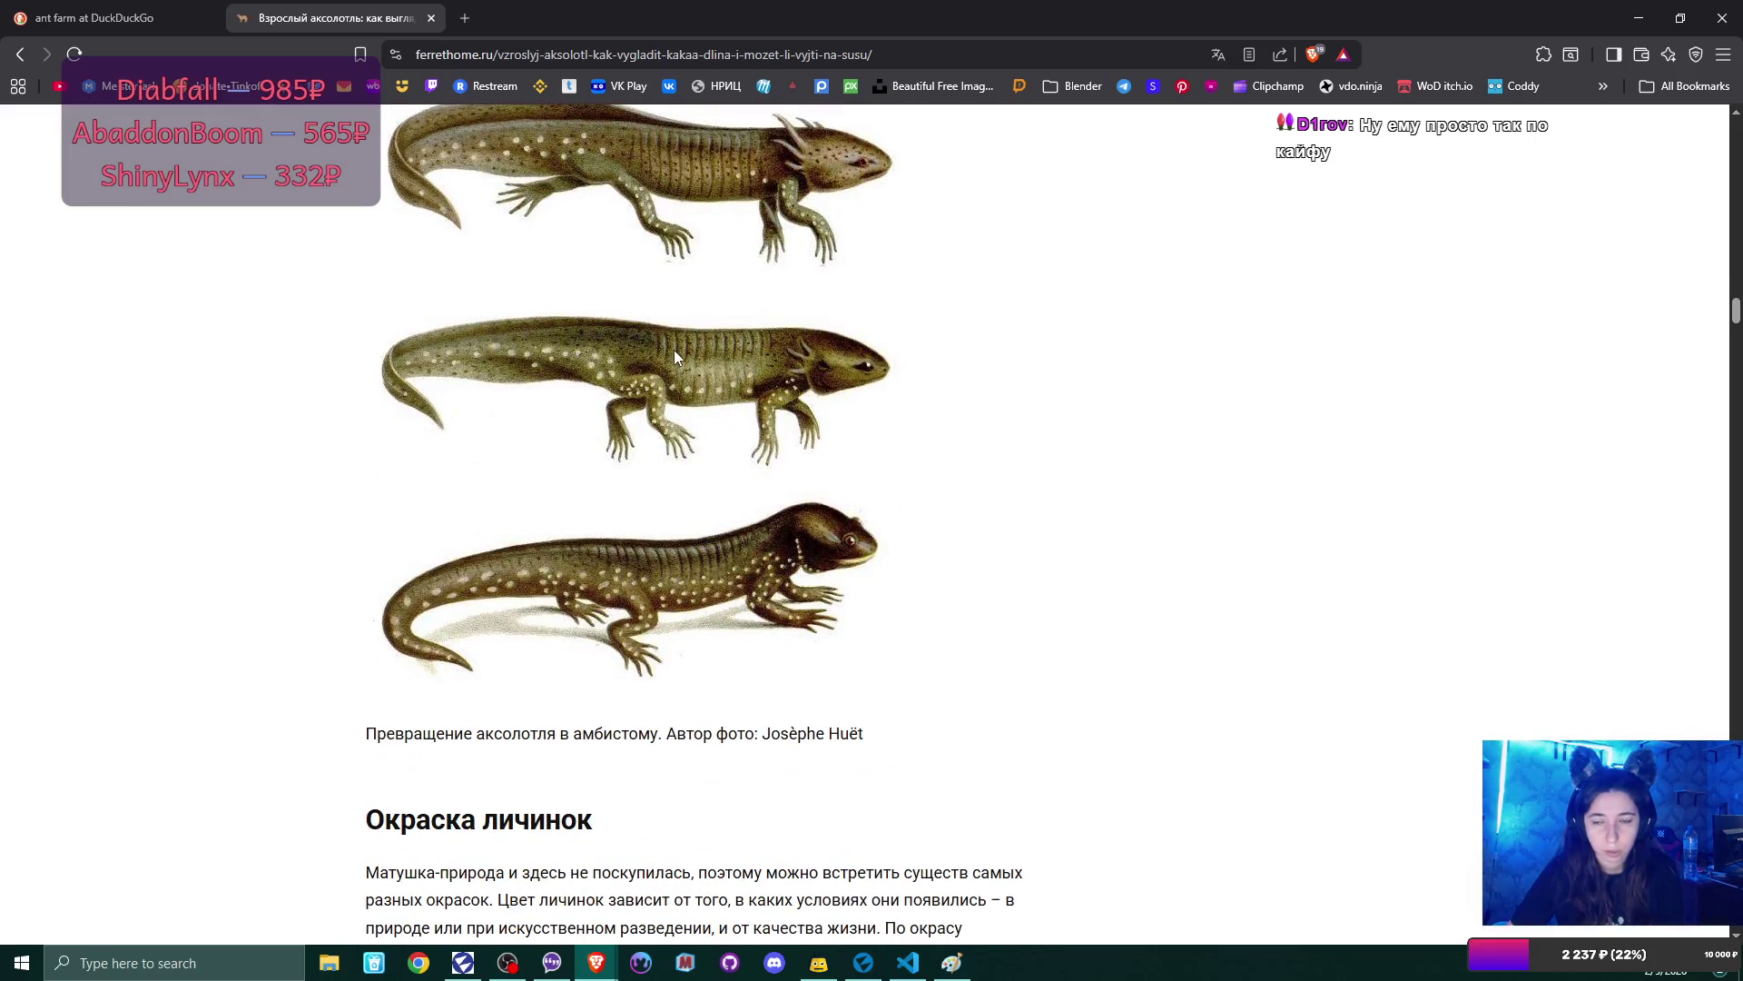
- Close the article, image-search 'studio flat', preview the Small Taipei Studio Apartment photo, then return to Flax
{"action": "key", "text": "ctrl+w"}
{"action": "type", "text": "blestudio"}
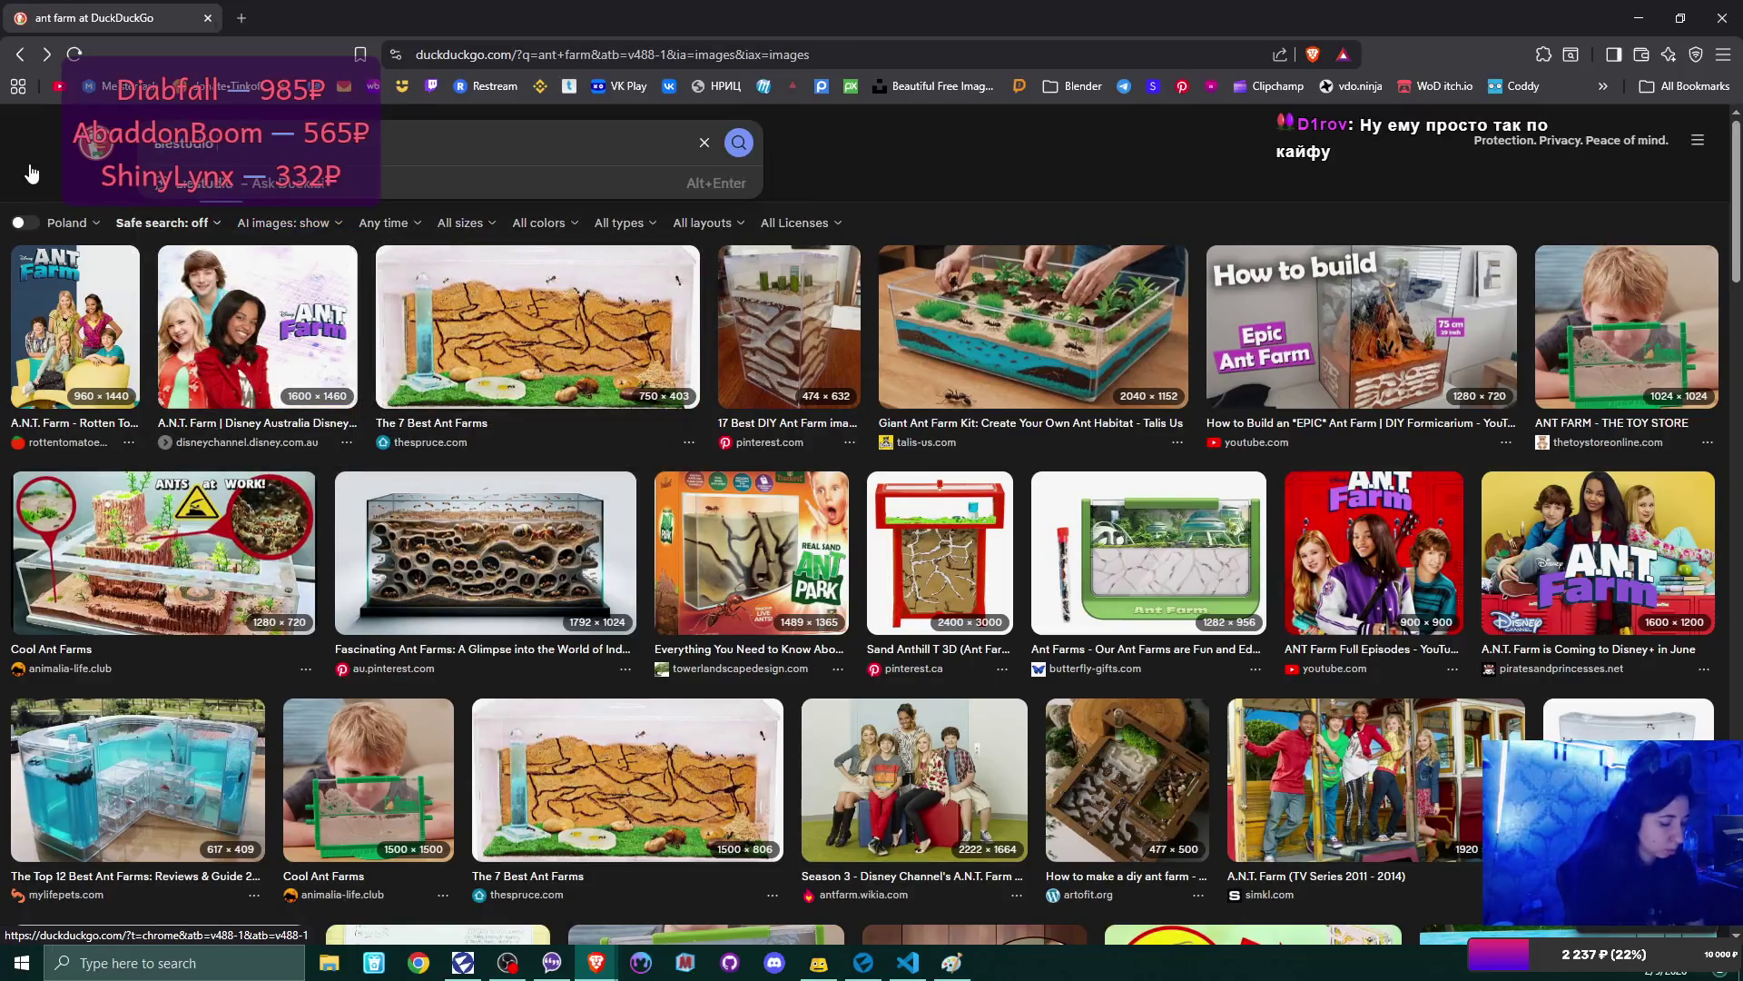
{"action": "type", "text": " fiat"}
{"action": "key", "text": "Return"}
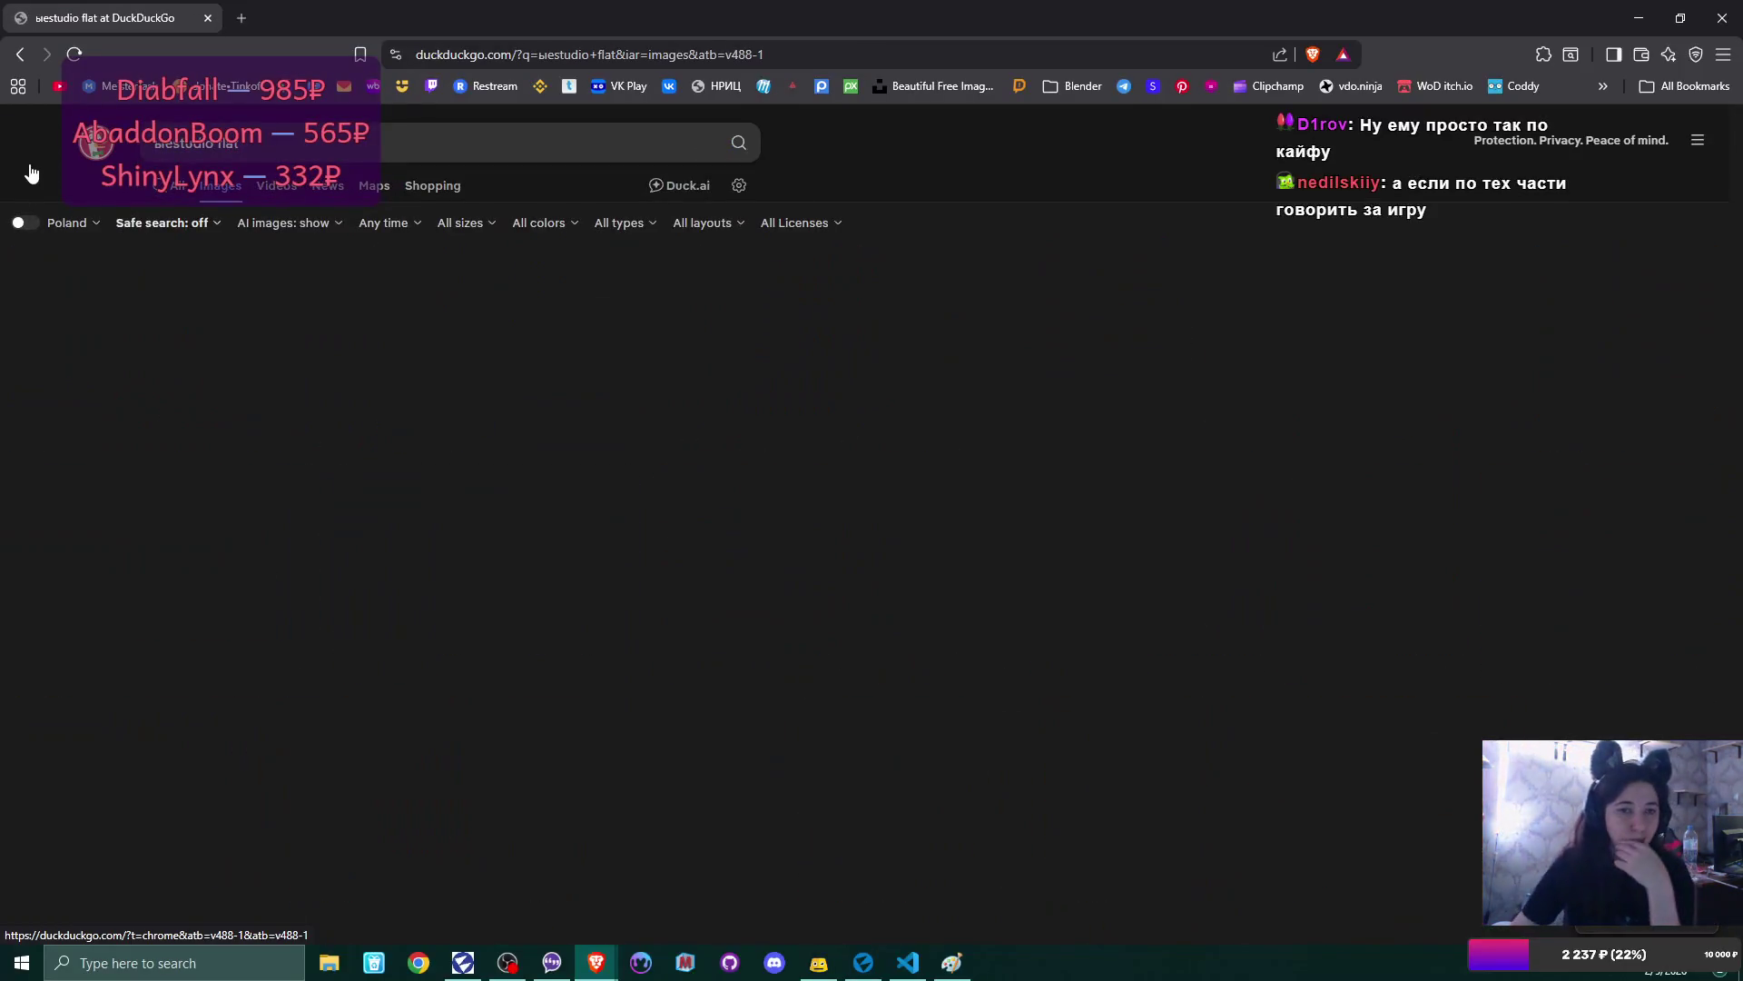
{"action": "key", "text": "Home"}
{"action": "key", "text": "Delete"}
{"action": "key", "text": "Delete"}
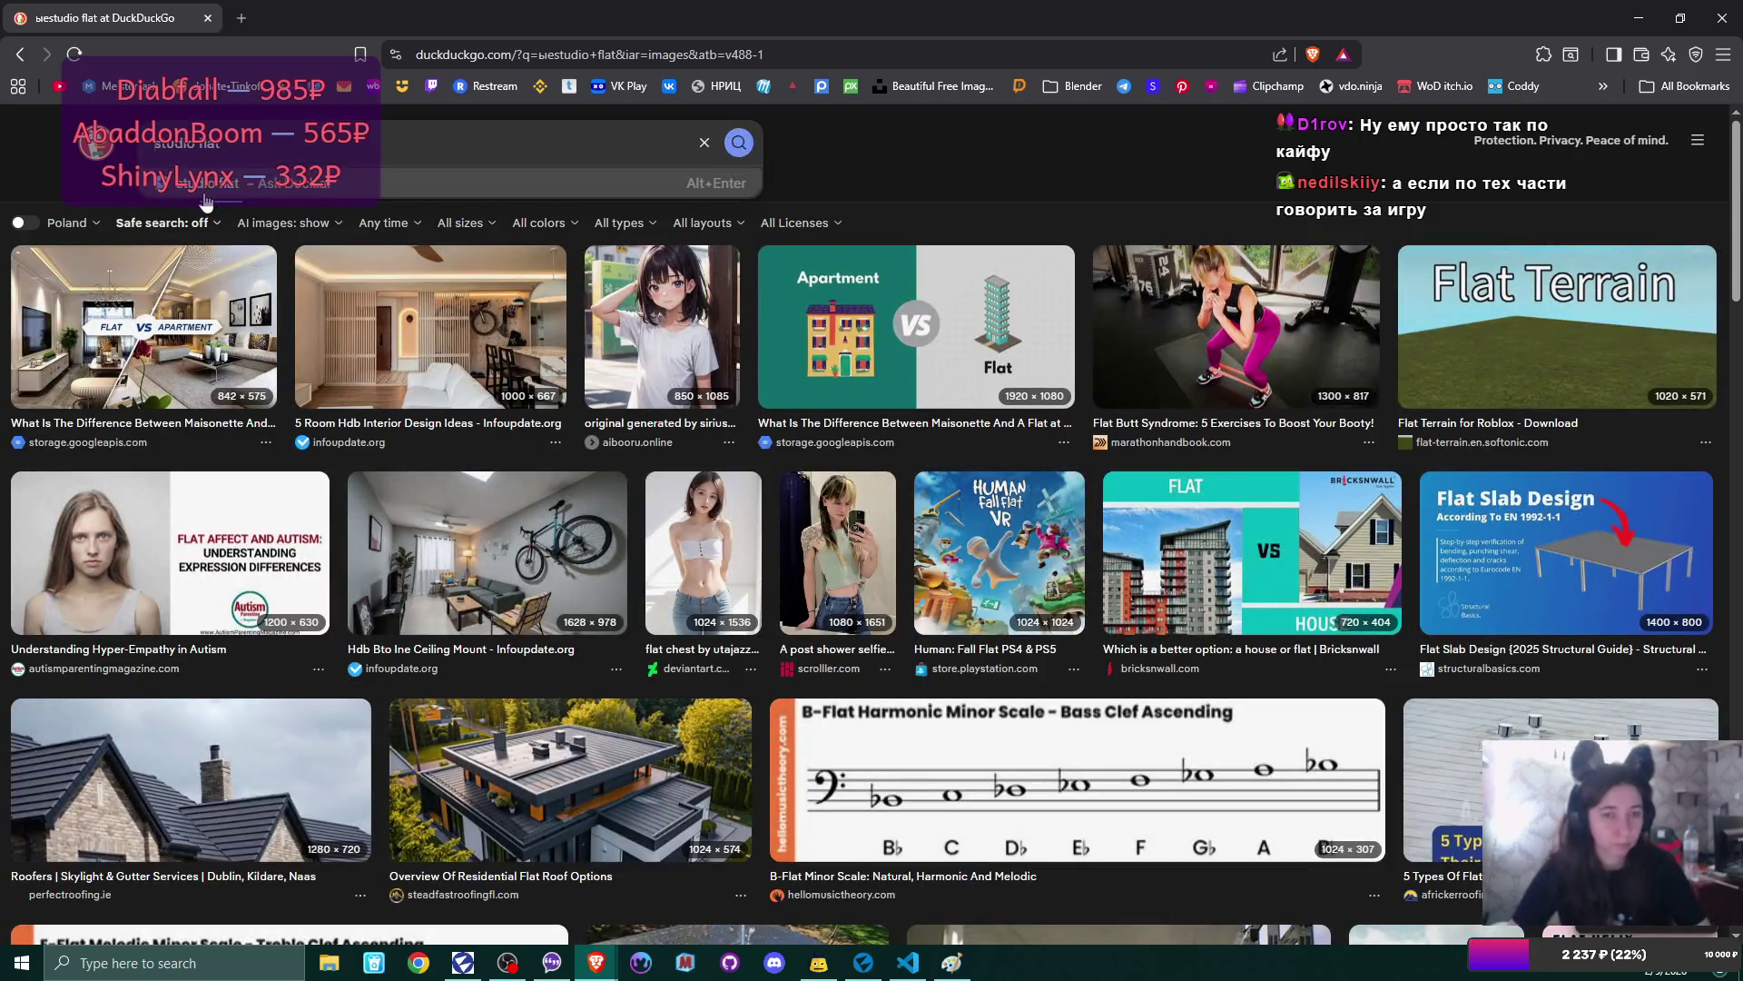
{"action": "key", "text": "Return"}
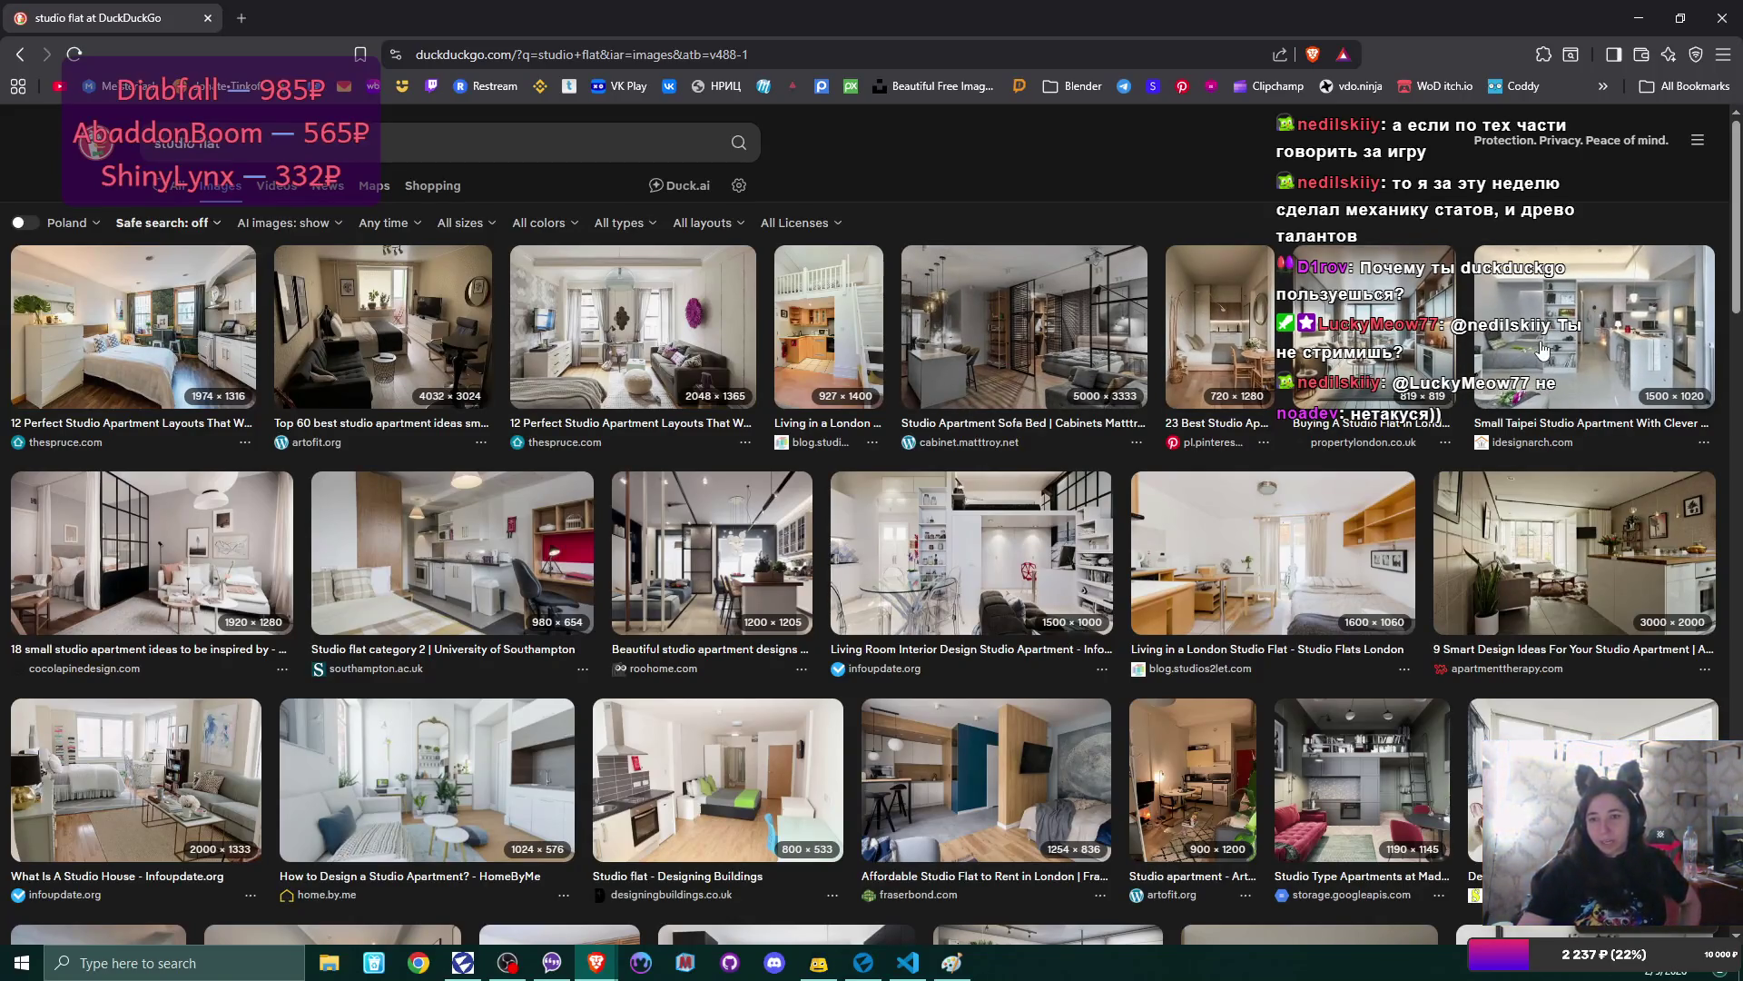
{"action": "left_click", "coordinate": [1600, 338]}
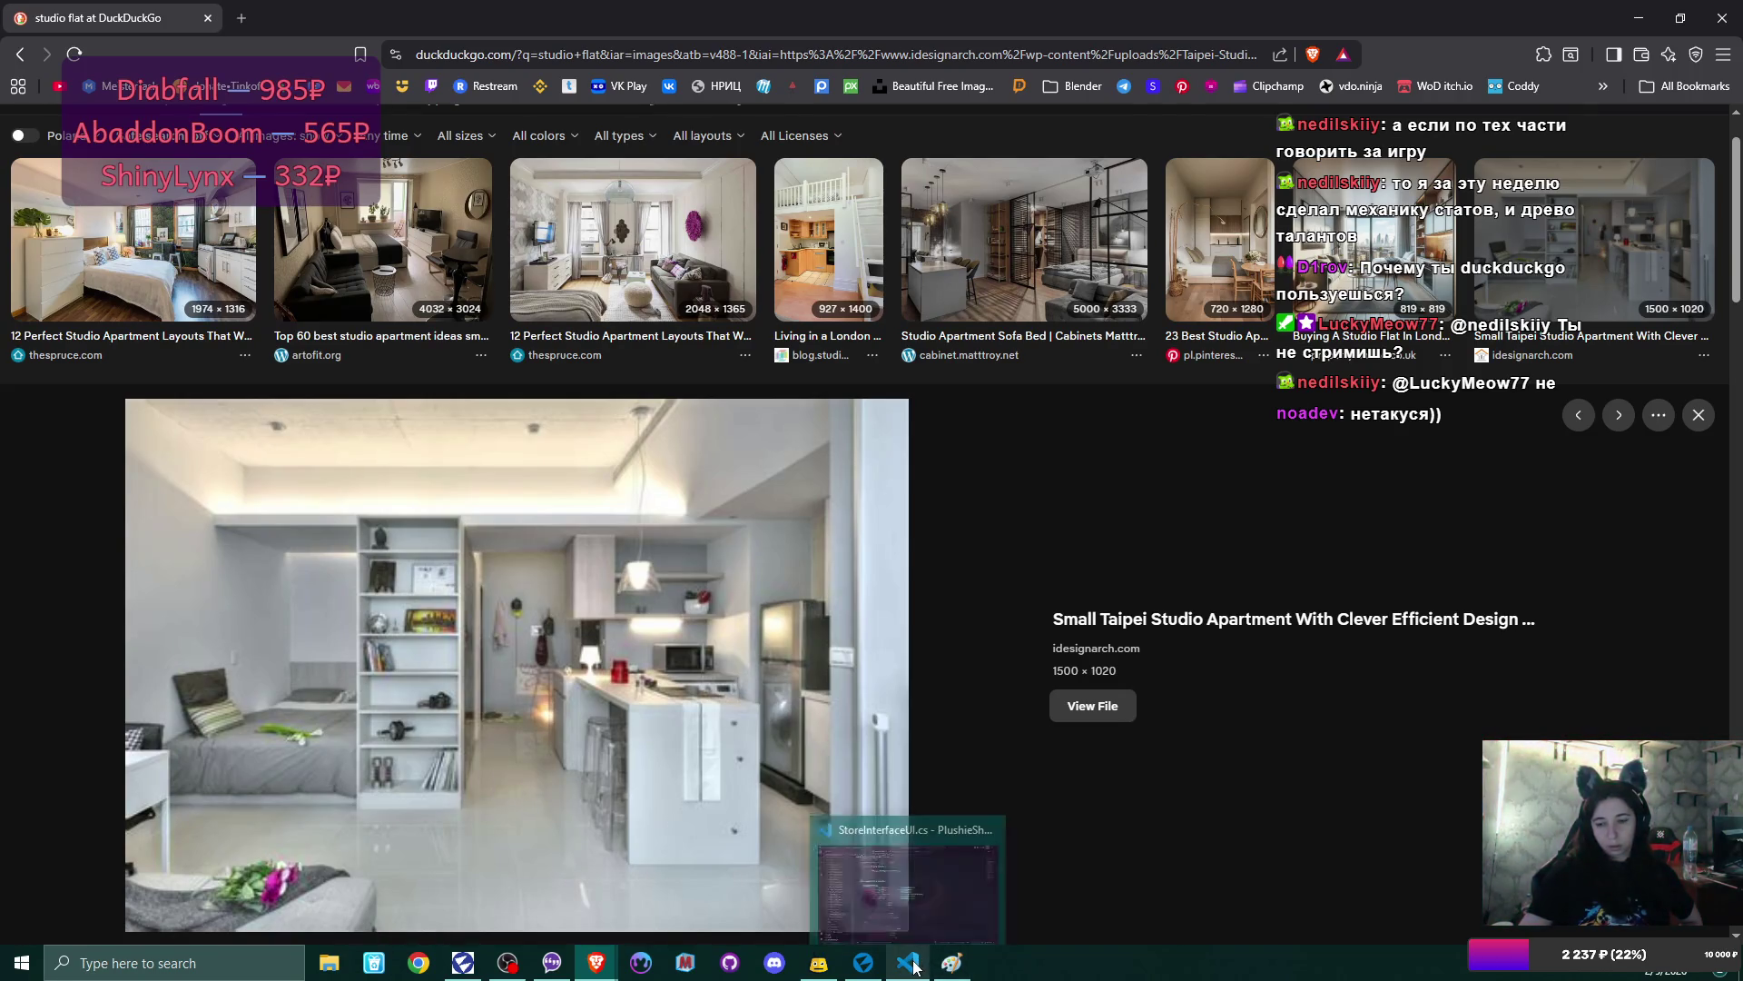
{"action": "left_click", "coordinate": [864, 962]}
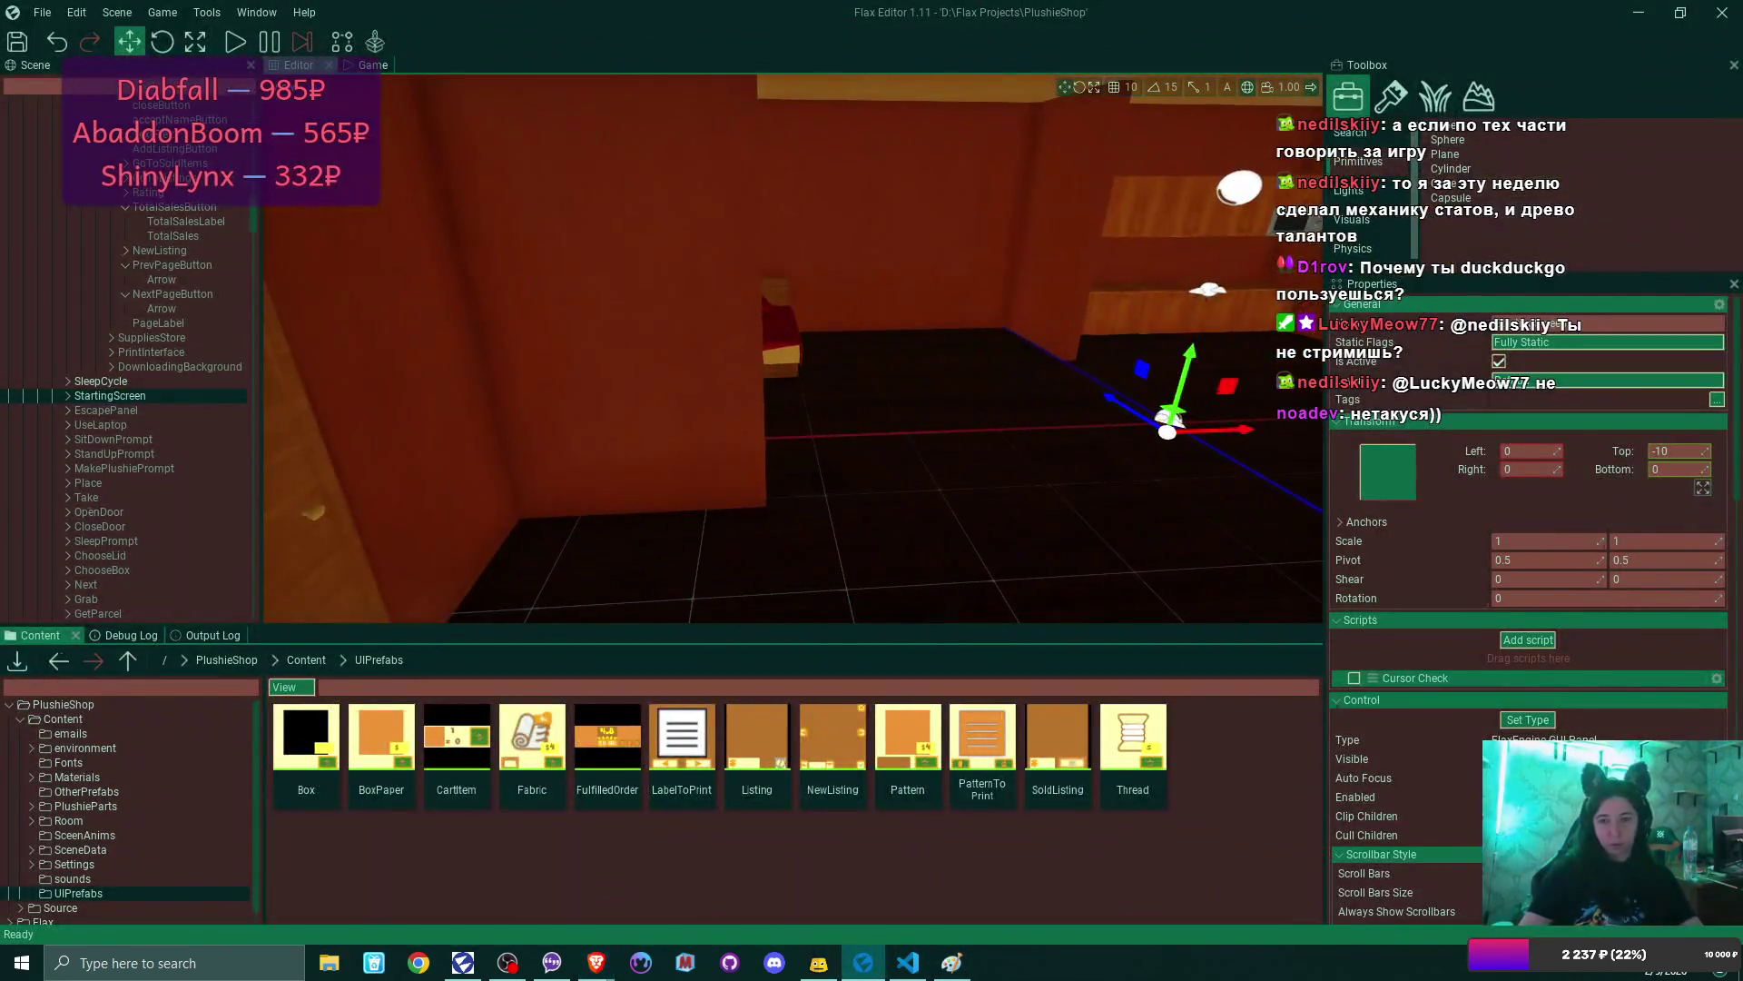
{"action": "key", "text": "s"}
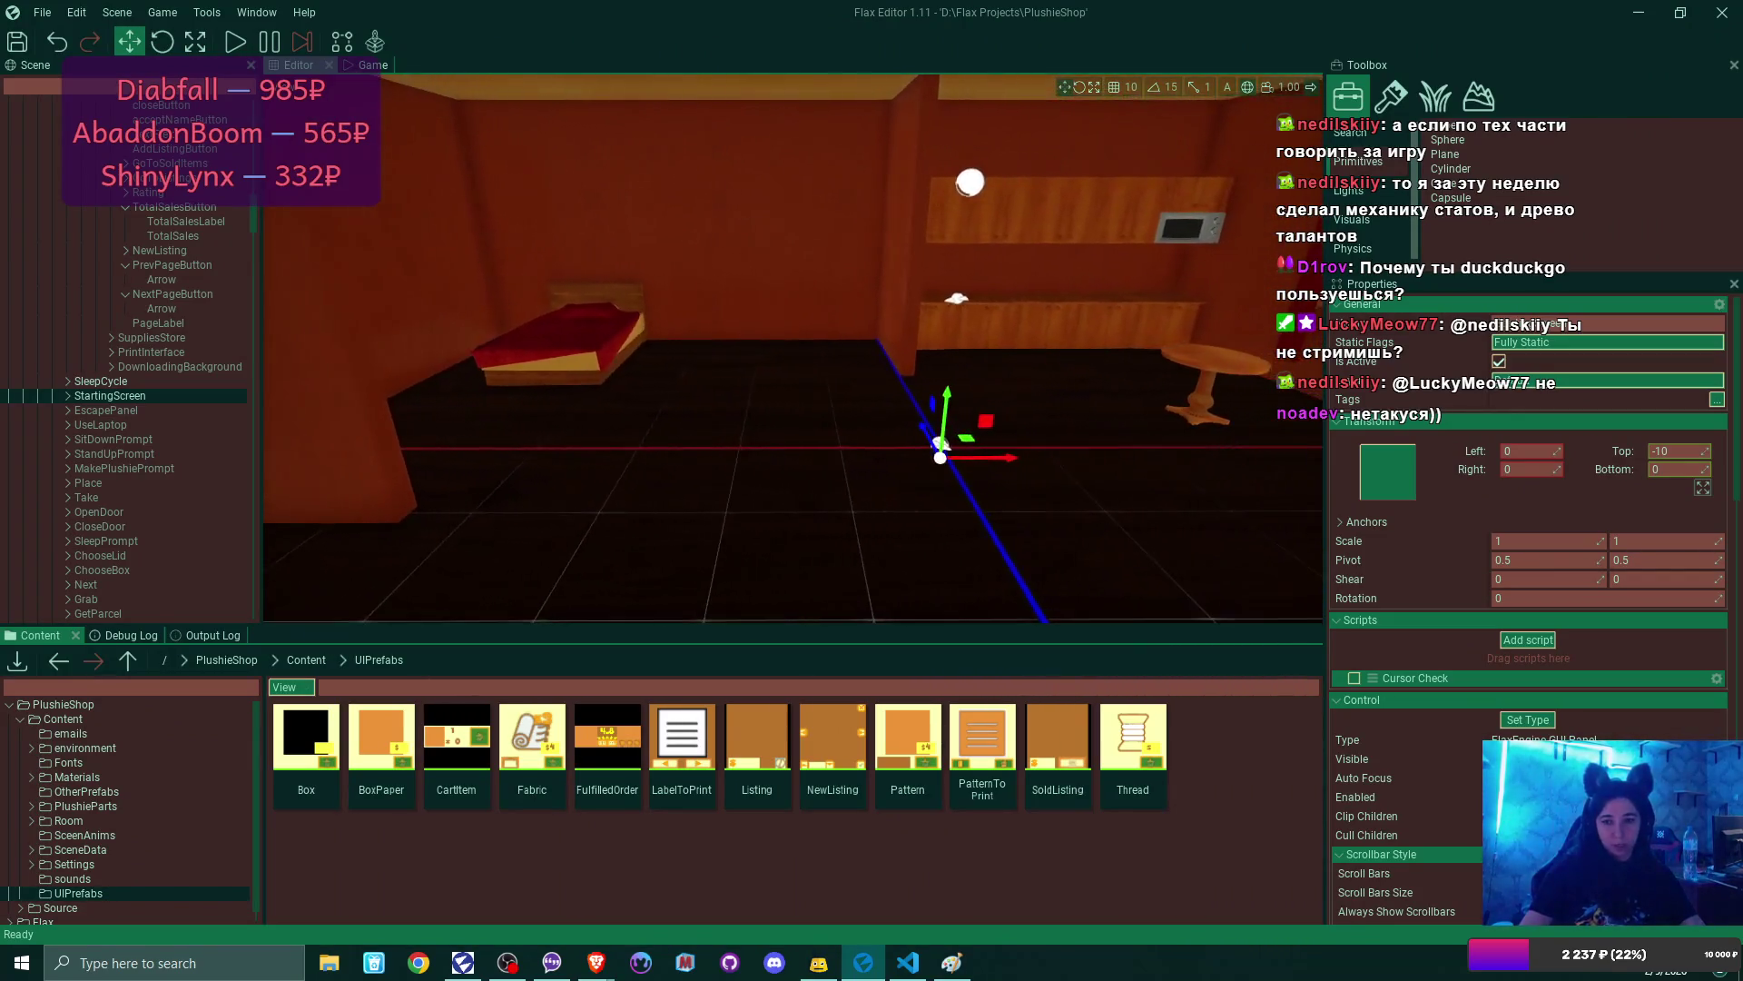
{"action": "key", "text": "w"}
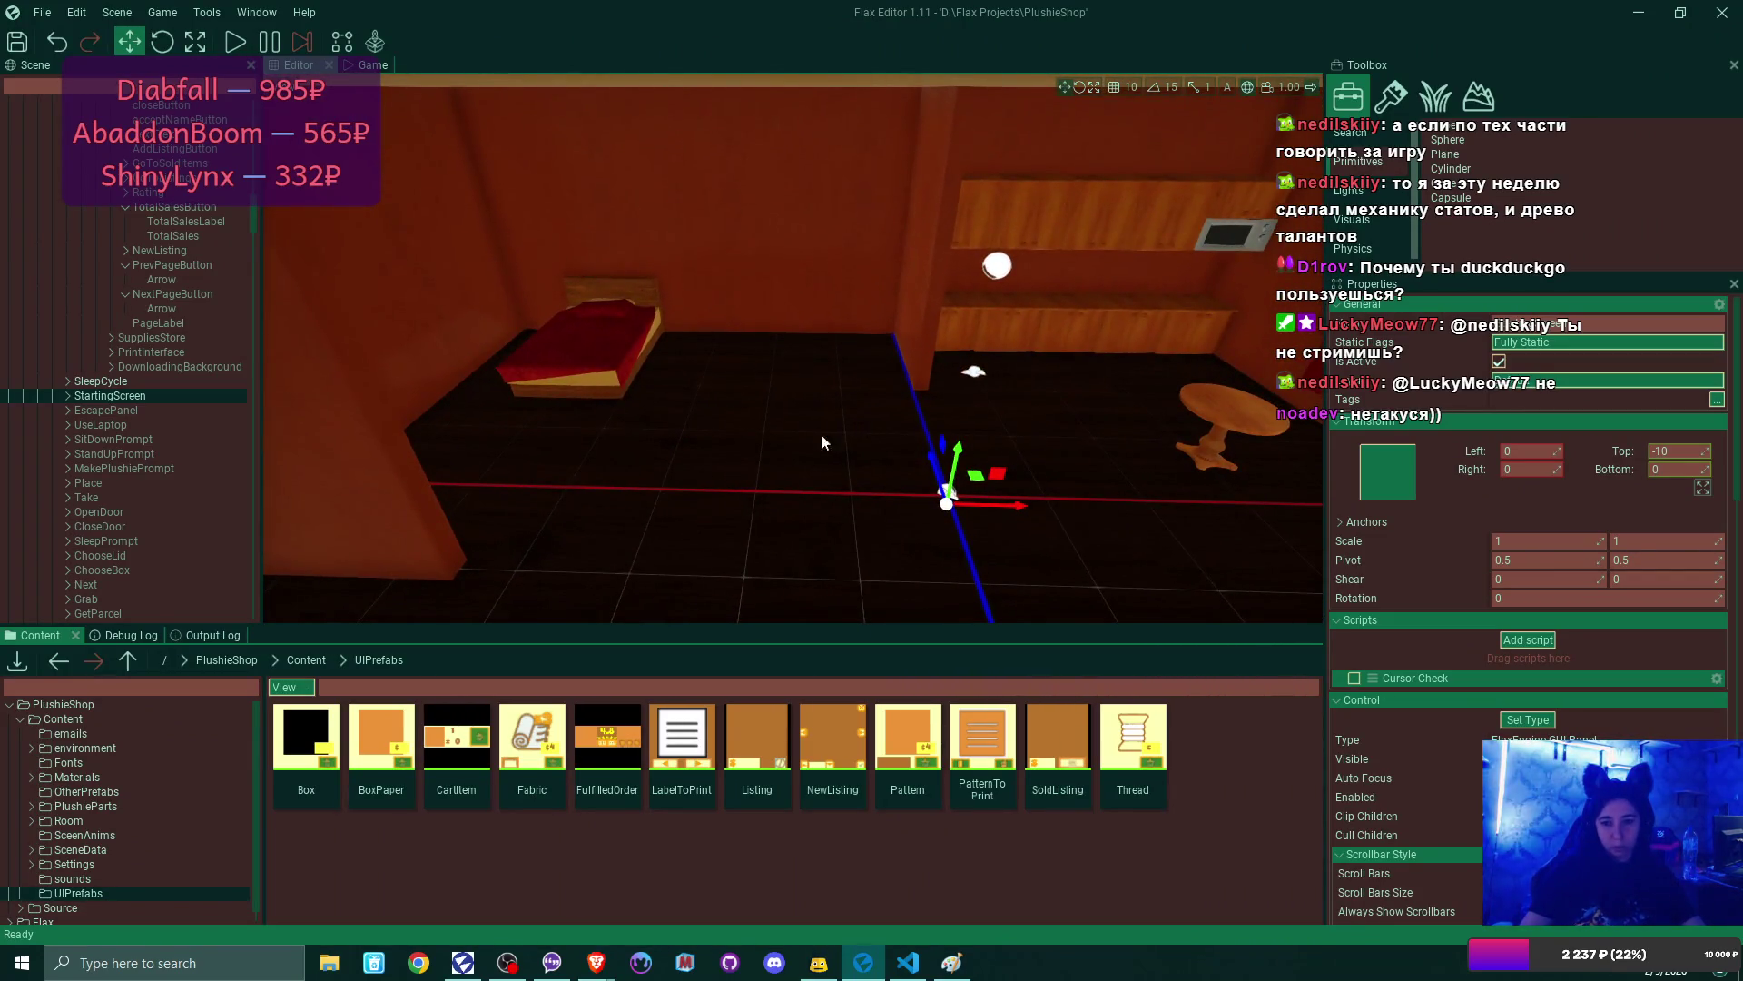
{"action": "key", "text": "w"}
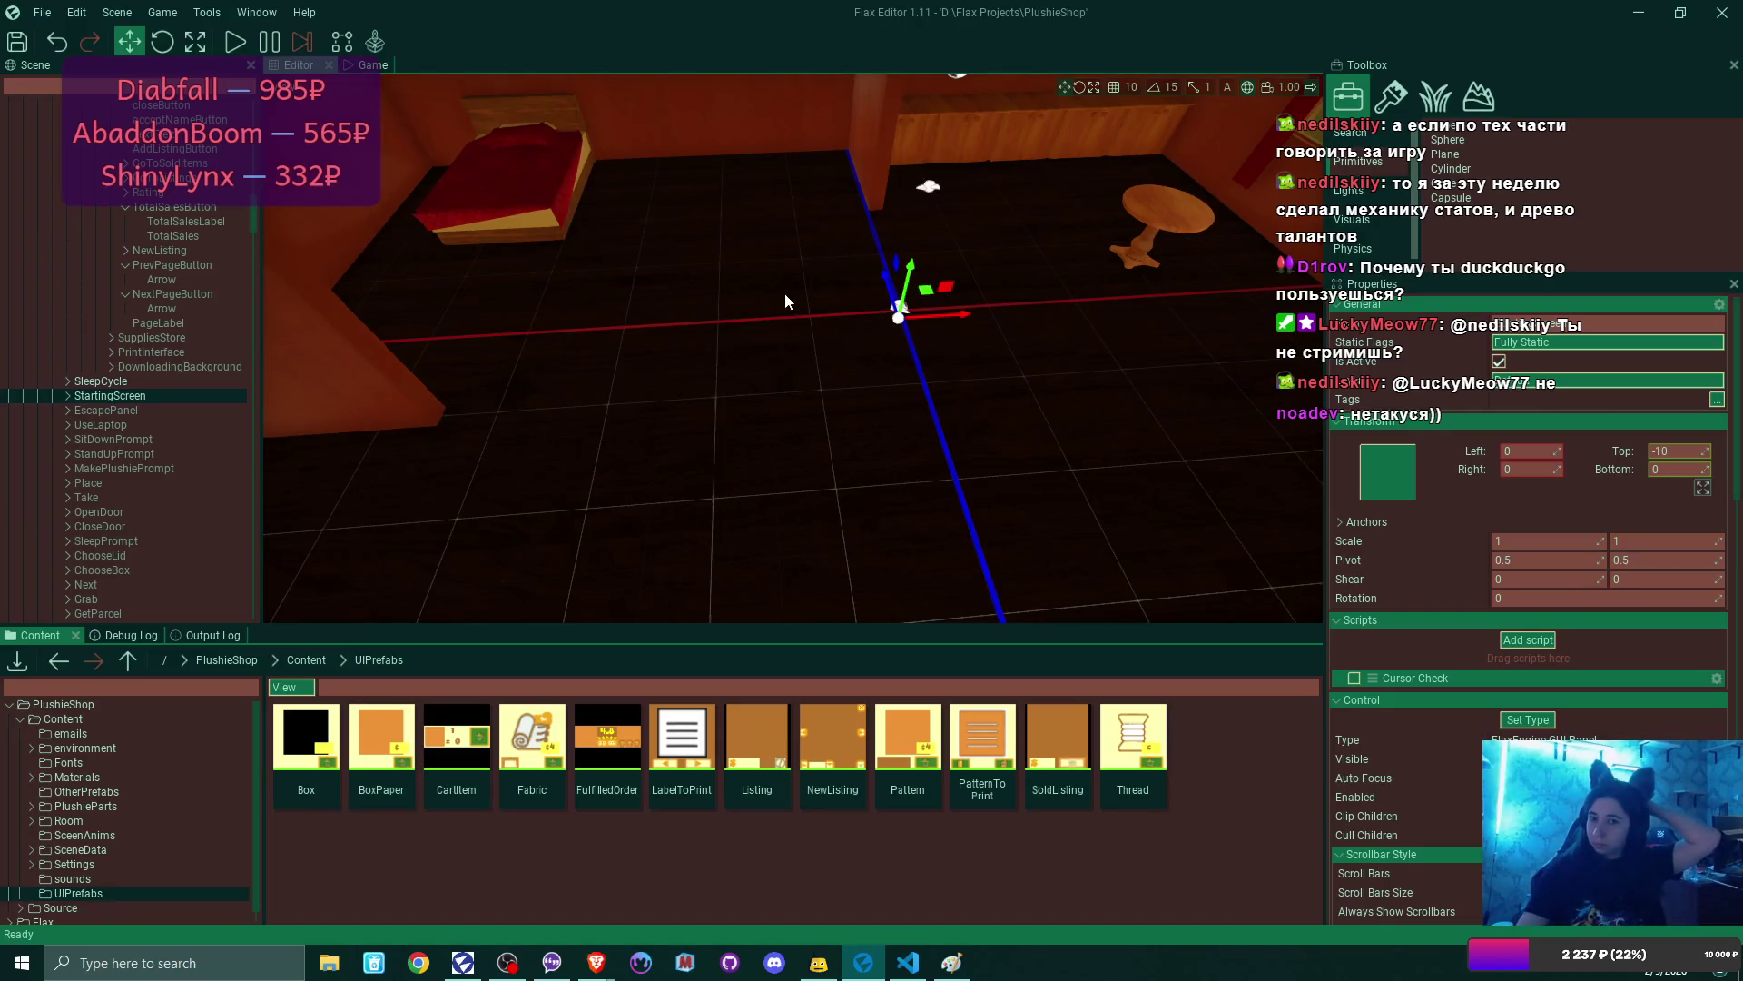
{"action": "key", "text": "s"}
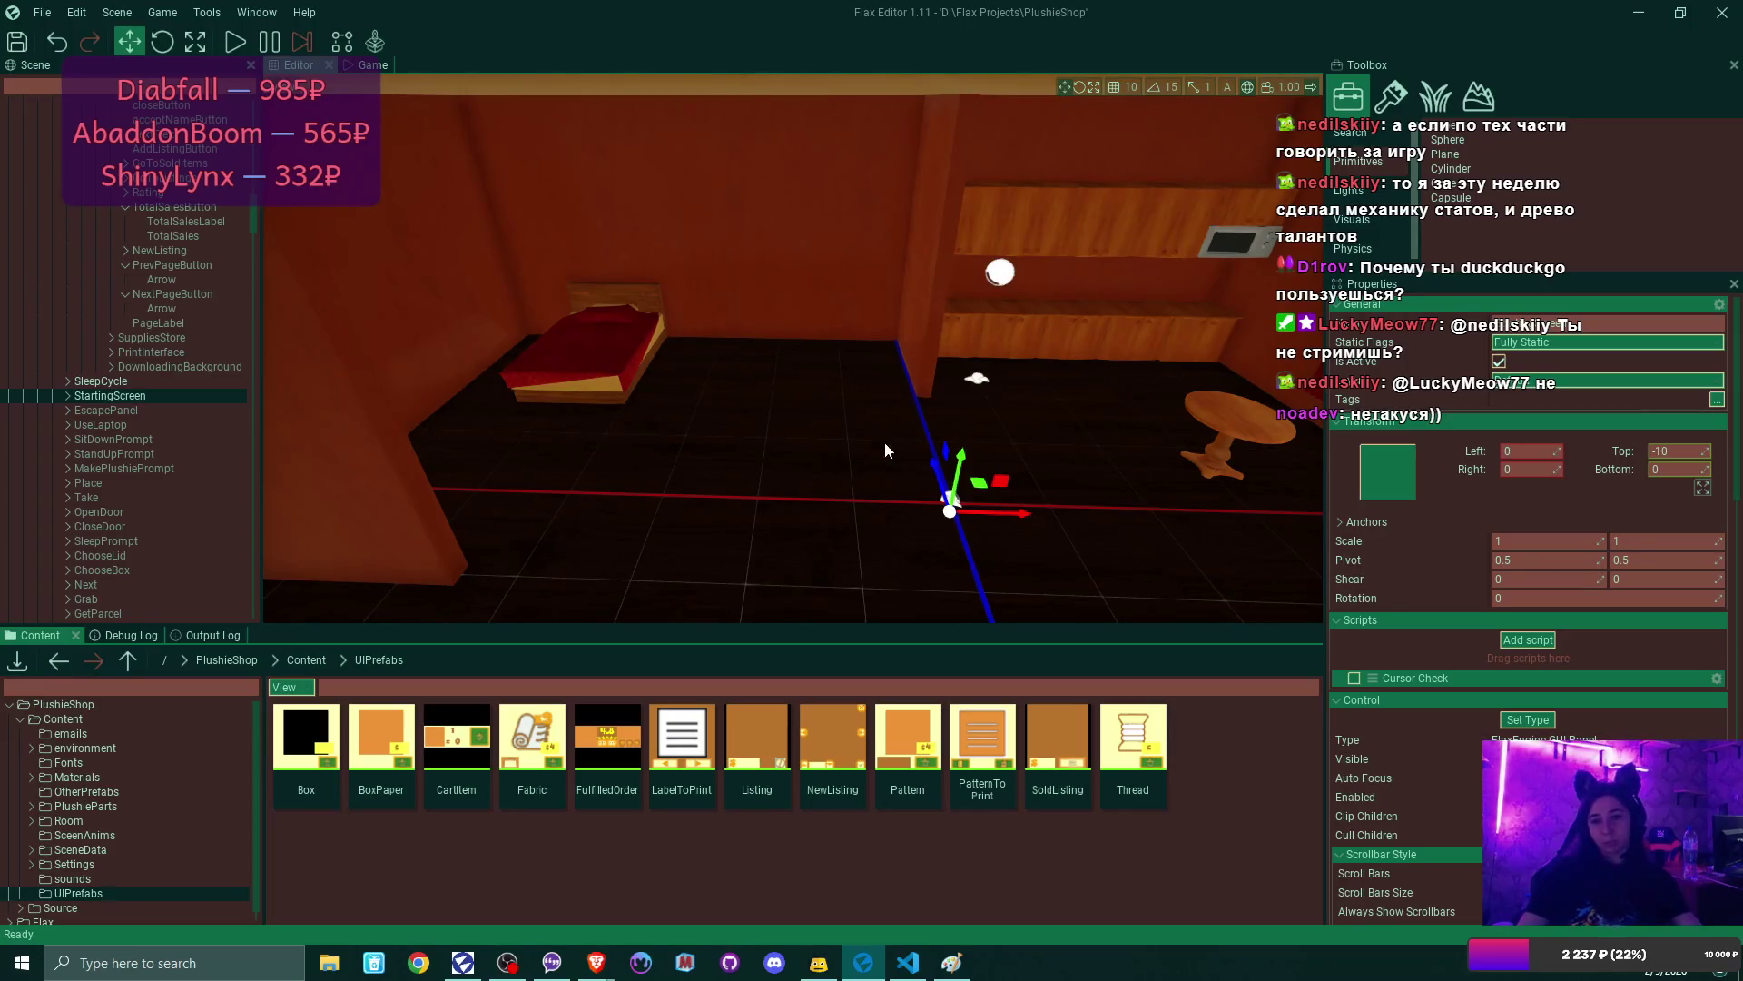
{"action": "key", "text": "s"}
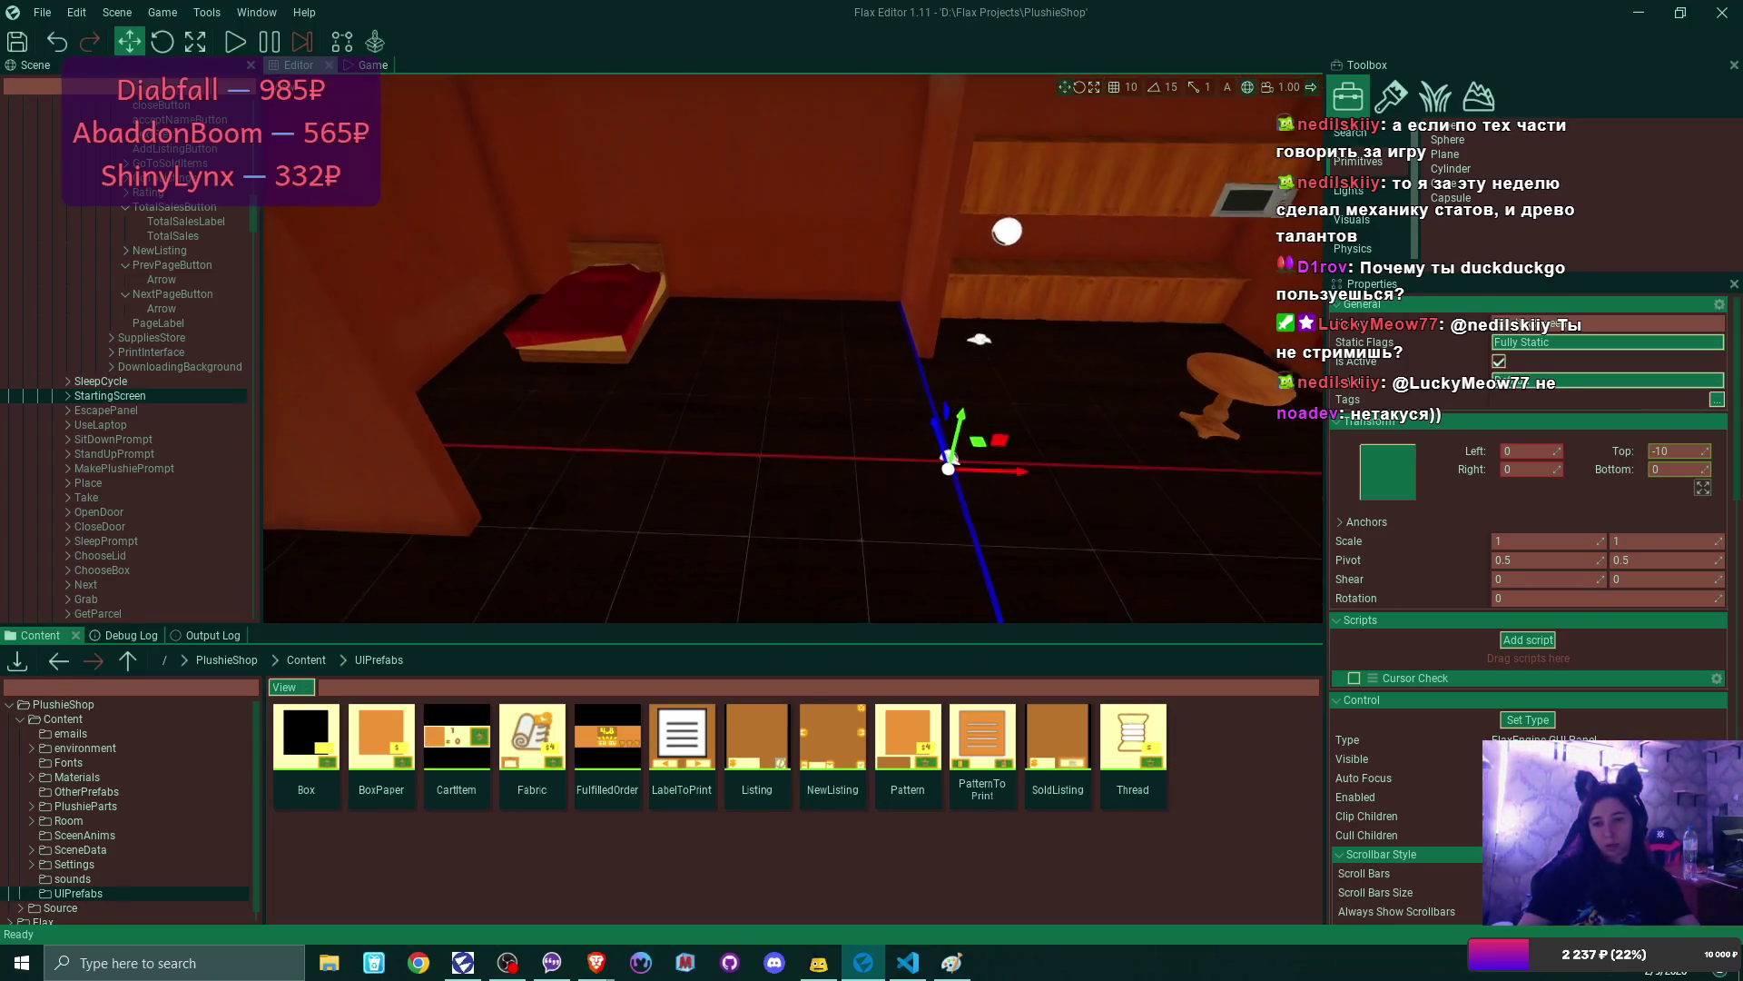
{"action": "key", "text": "s"}
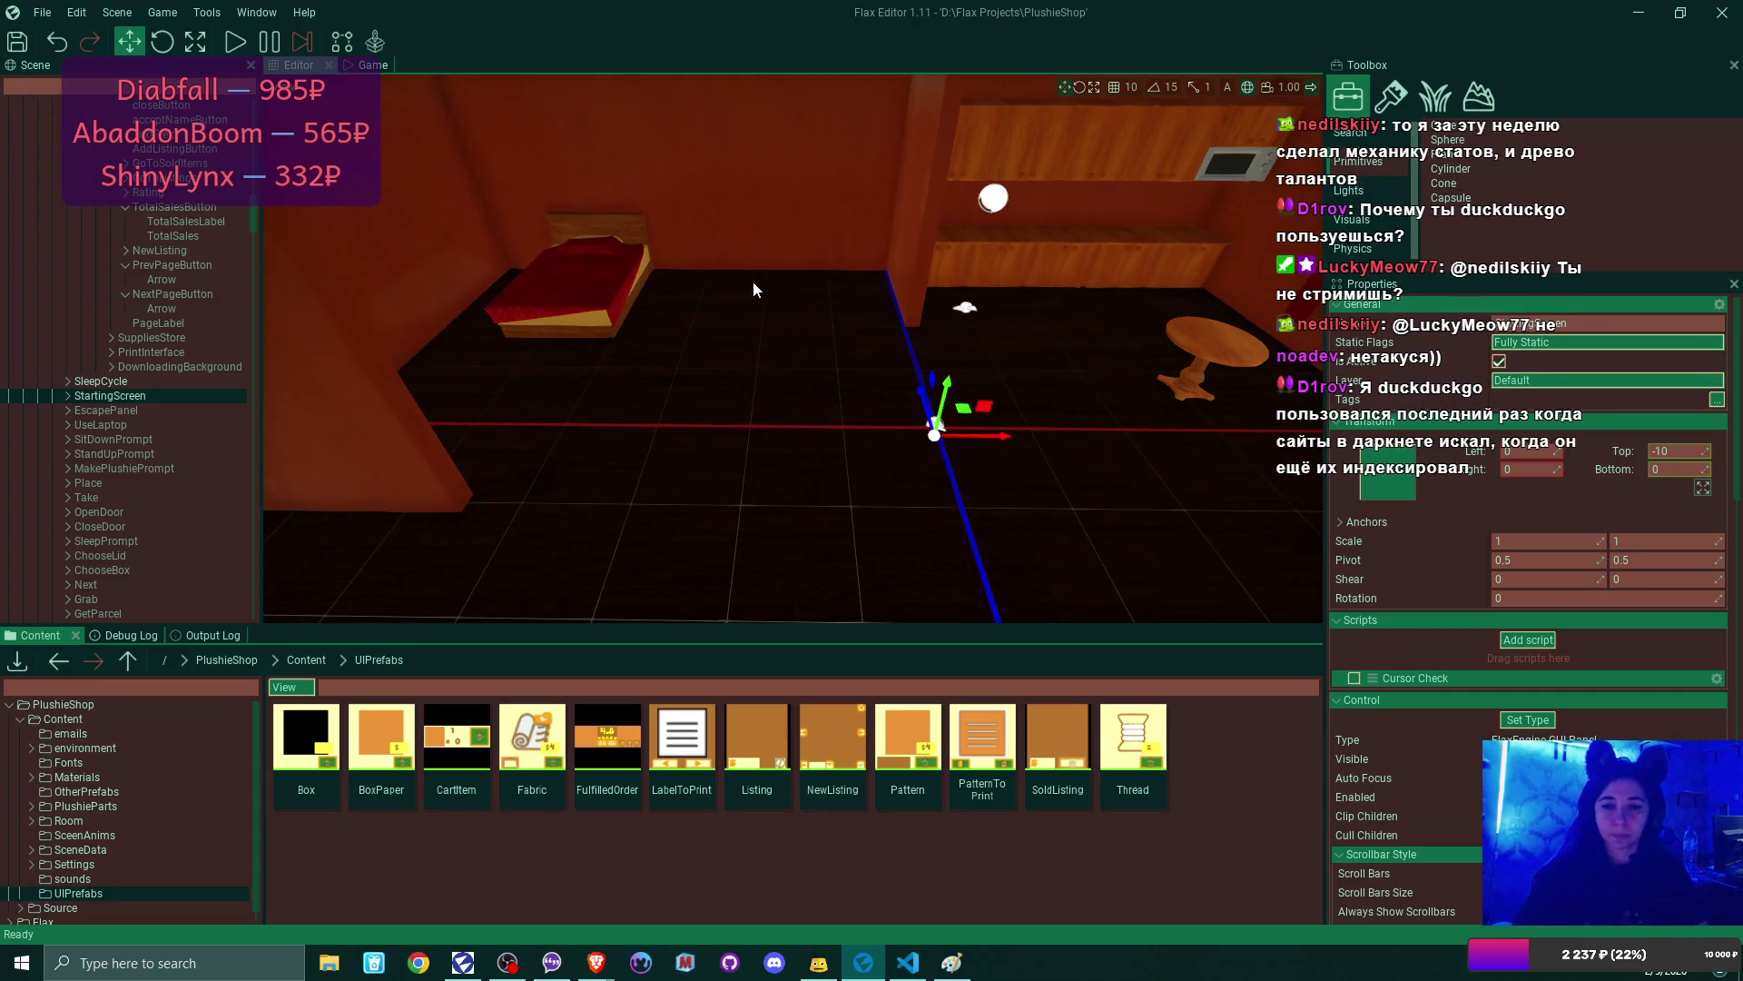
{"action": "left_click_drag", "start_coordinate": [753, 290], "coordinate": [705, 461]}
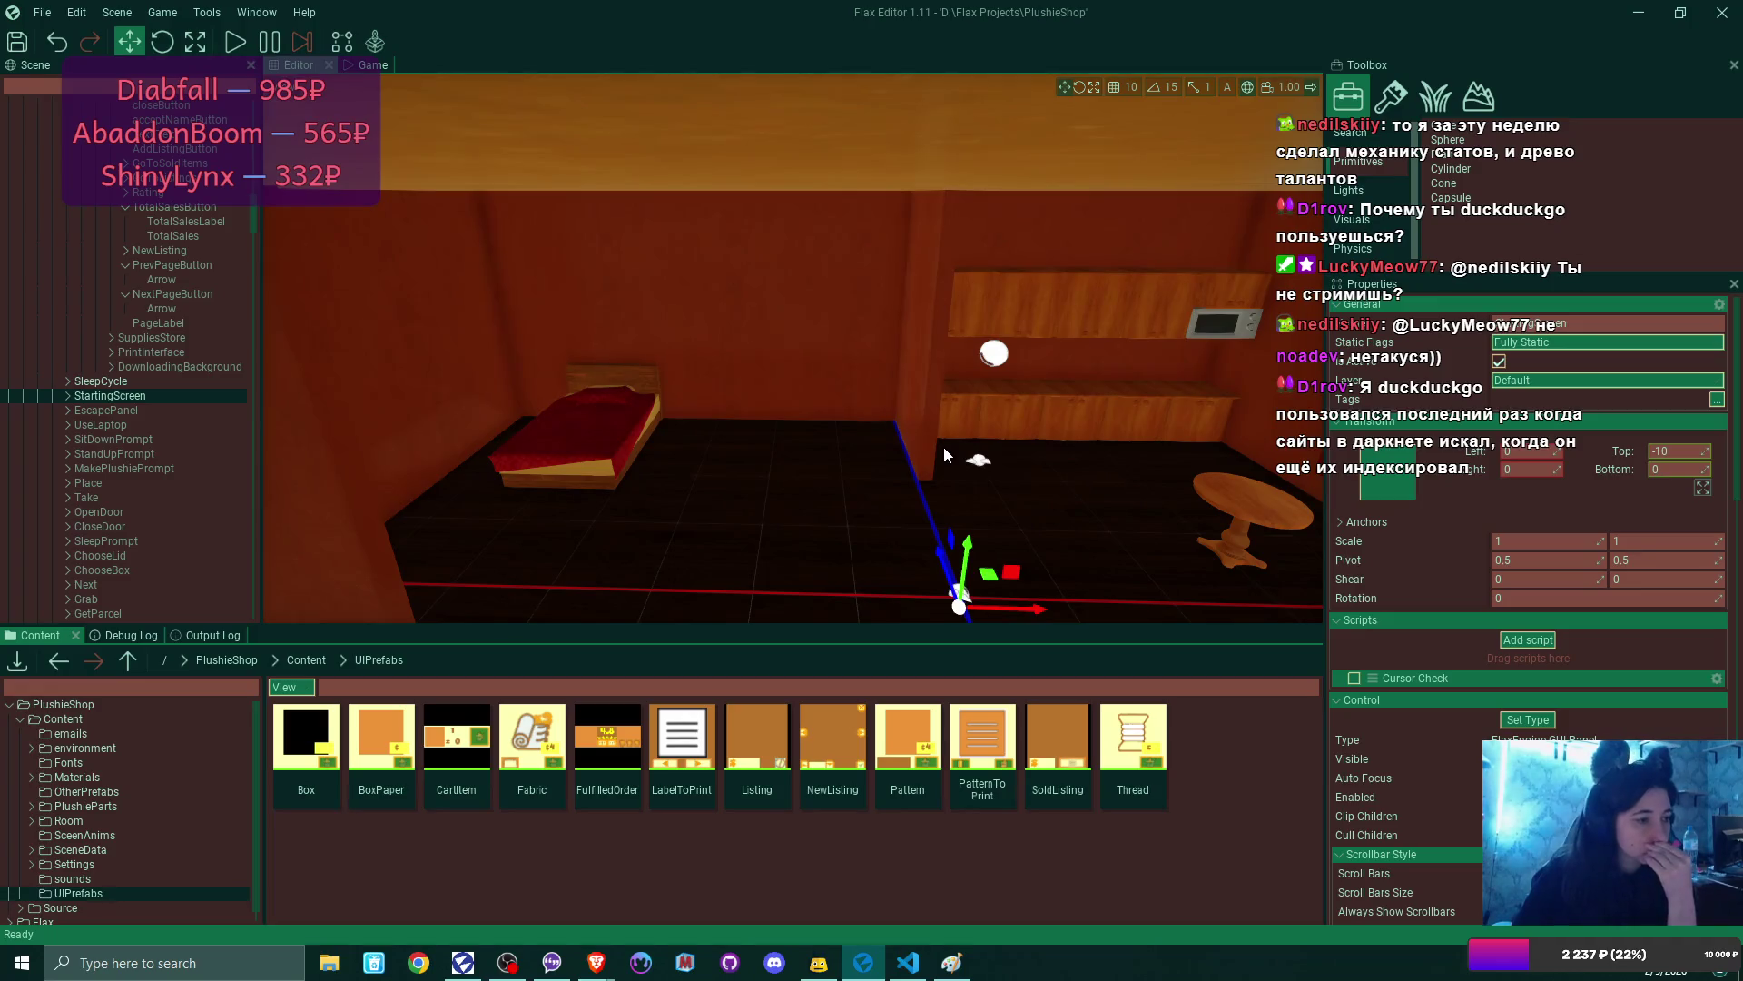
{"action": "left_click_drag", "start_coordinate": [944, 454], "coordinate": [922, 522]}
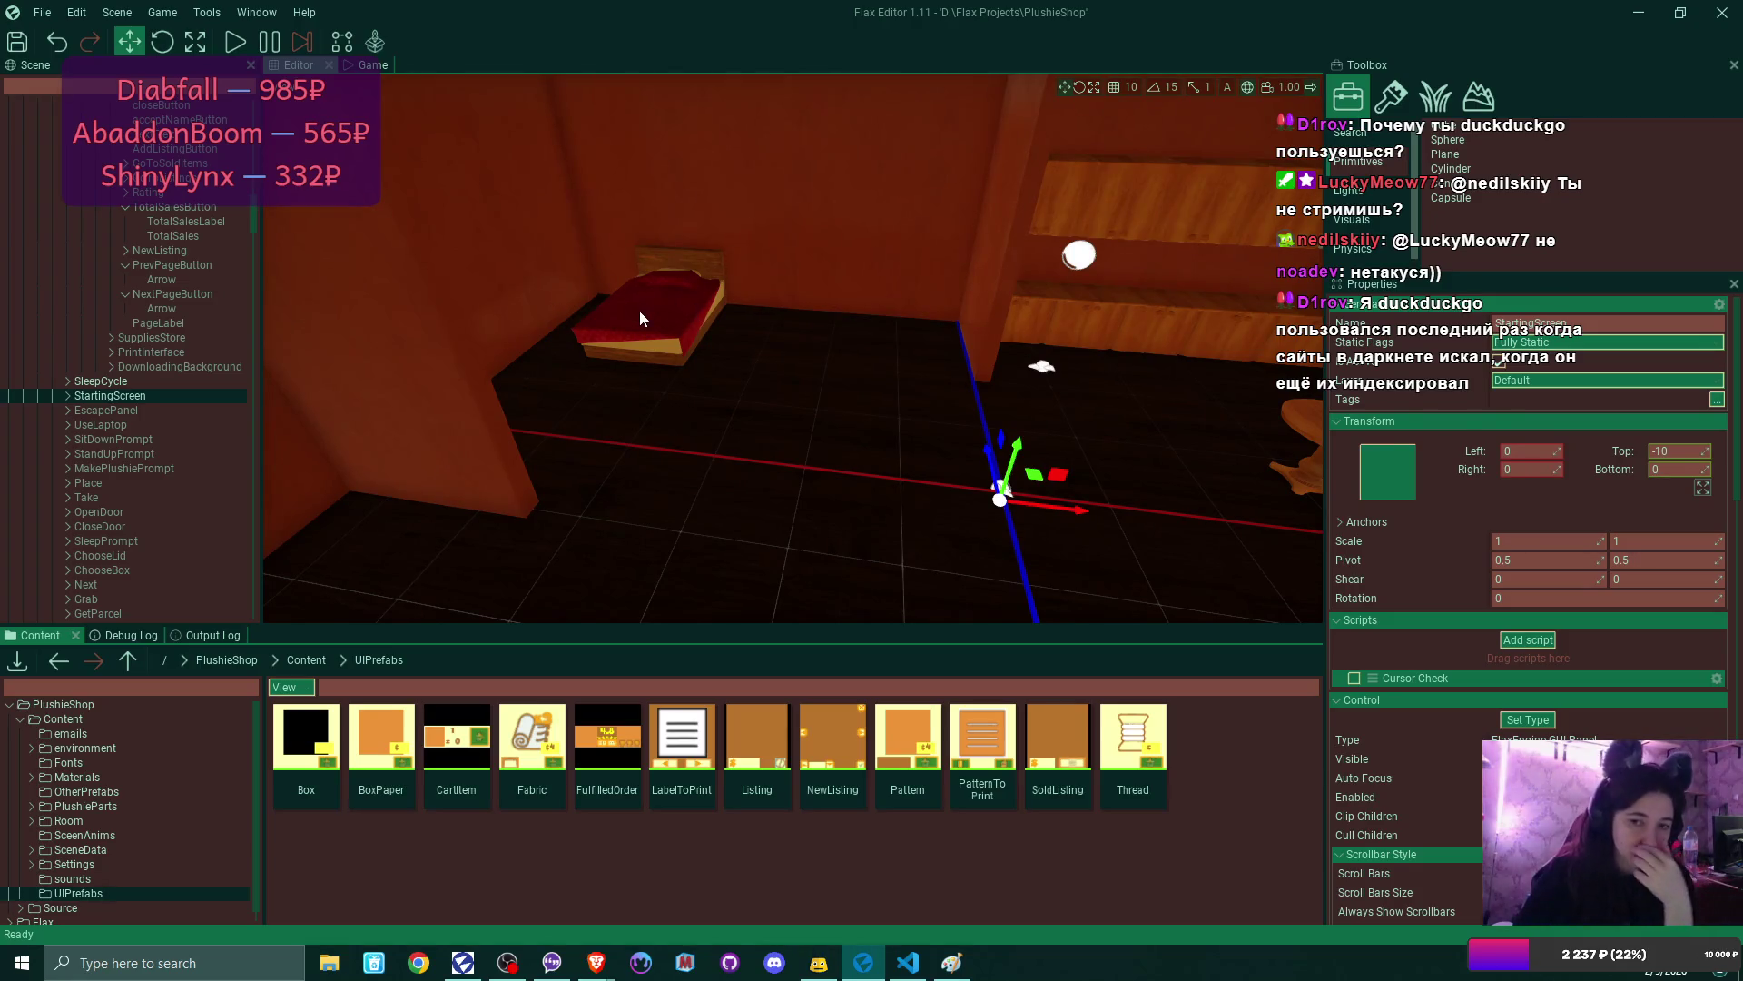
- Slide the SleepingPlace bed group along X from -503.87 to -580.25
{"action": "left_click", "coordinate": [706, 305]}
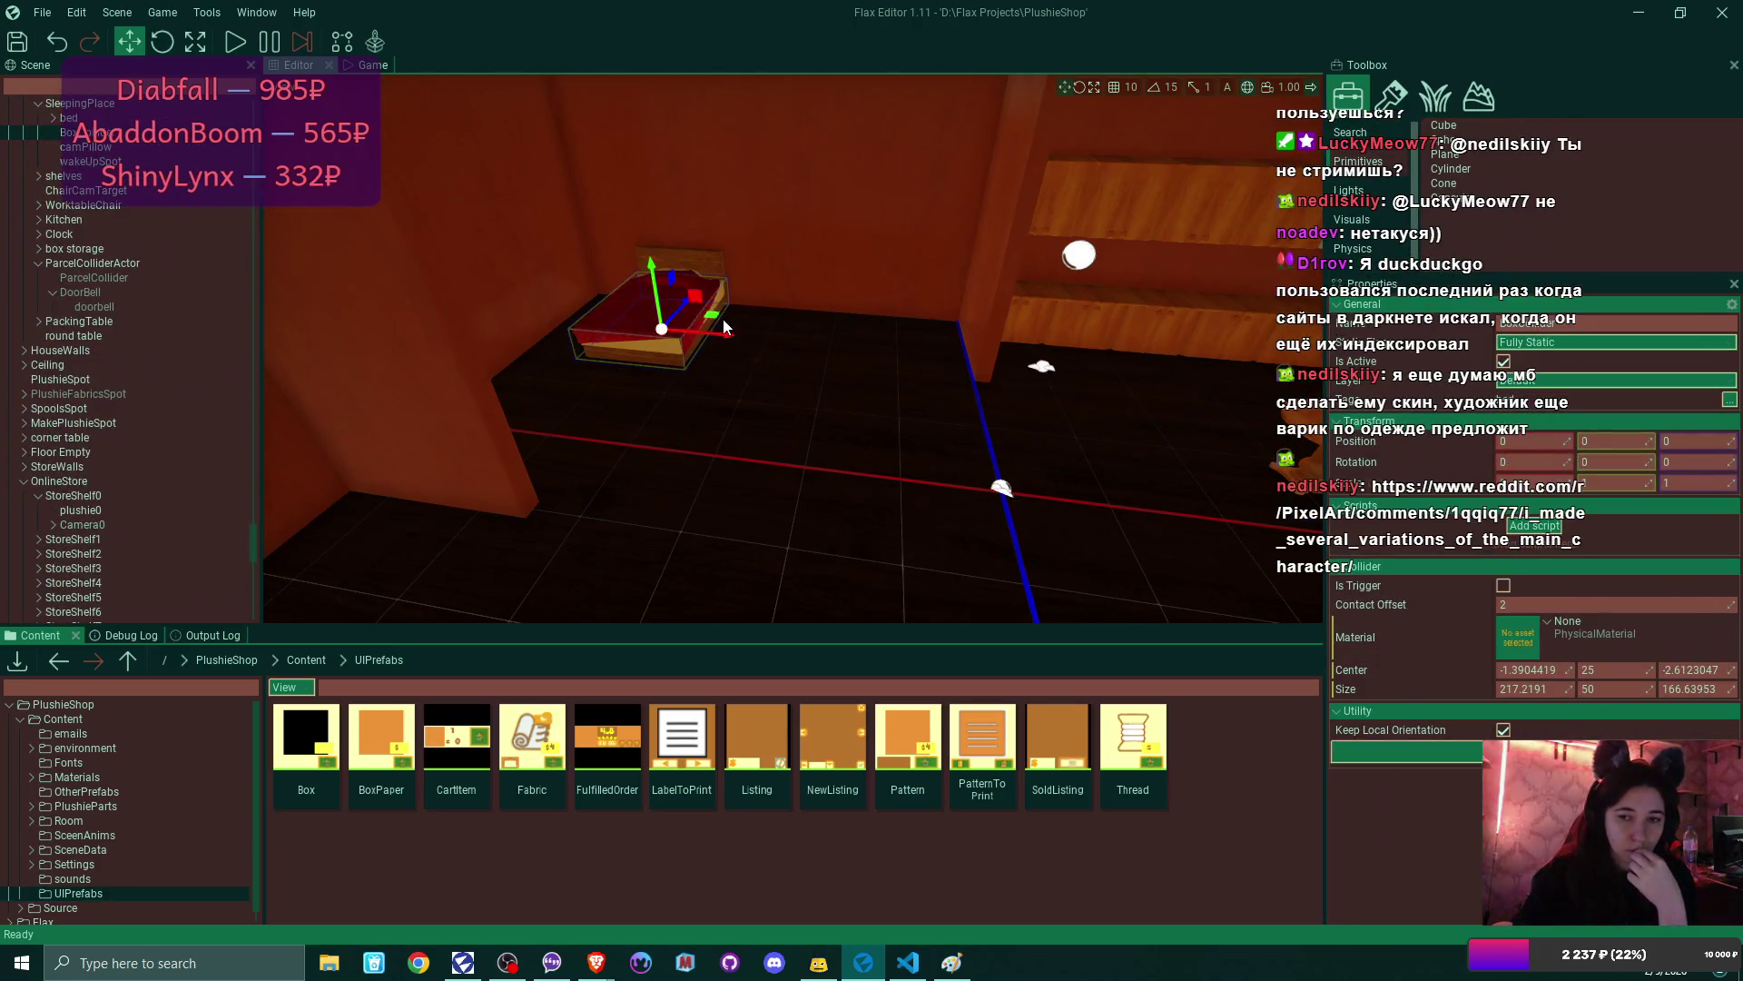
{"action": "scroll", "coordinate": [165, 211], "scroll_direction": "up", "scroll_amount": 3}
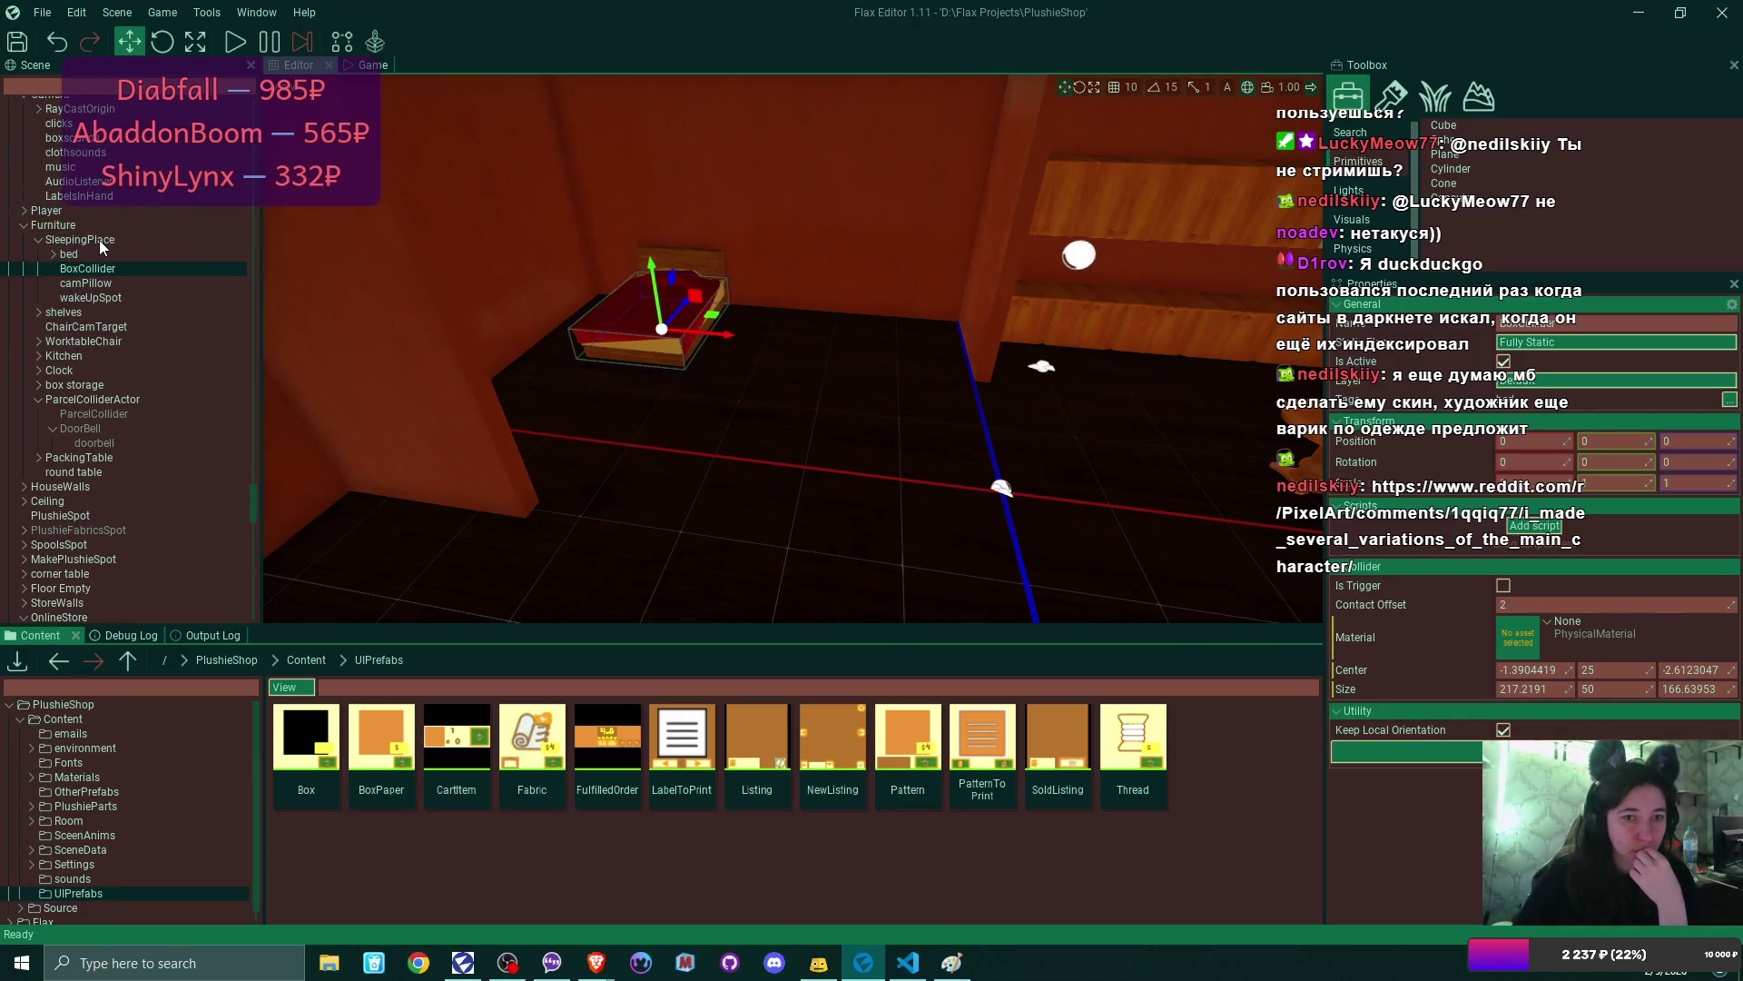
{"action": "left_click", "coordinate": [100, 240]}
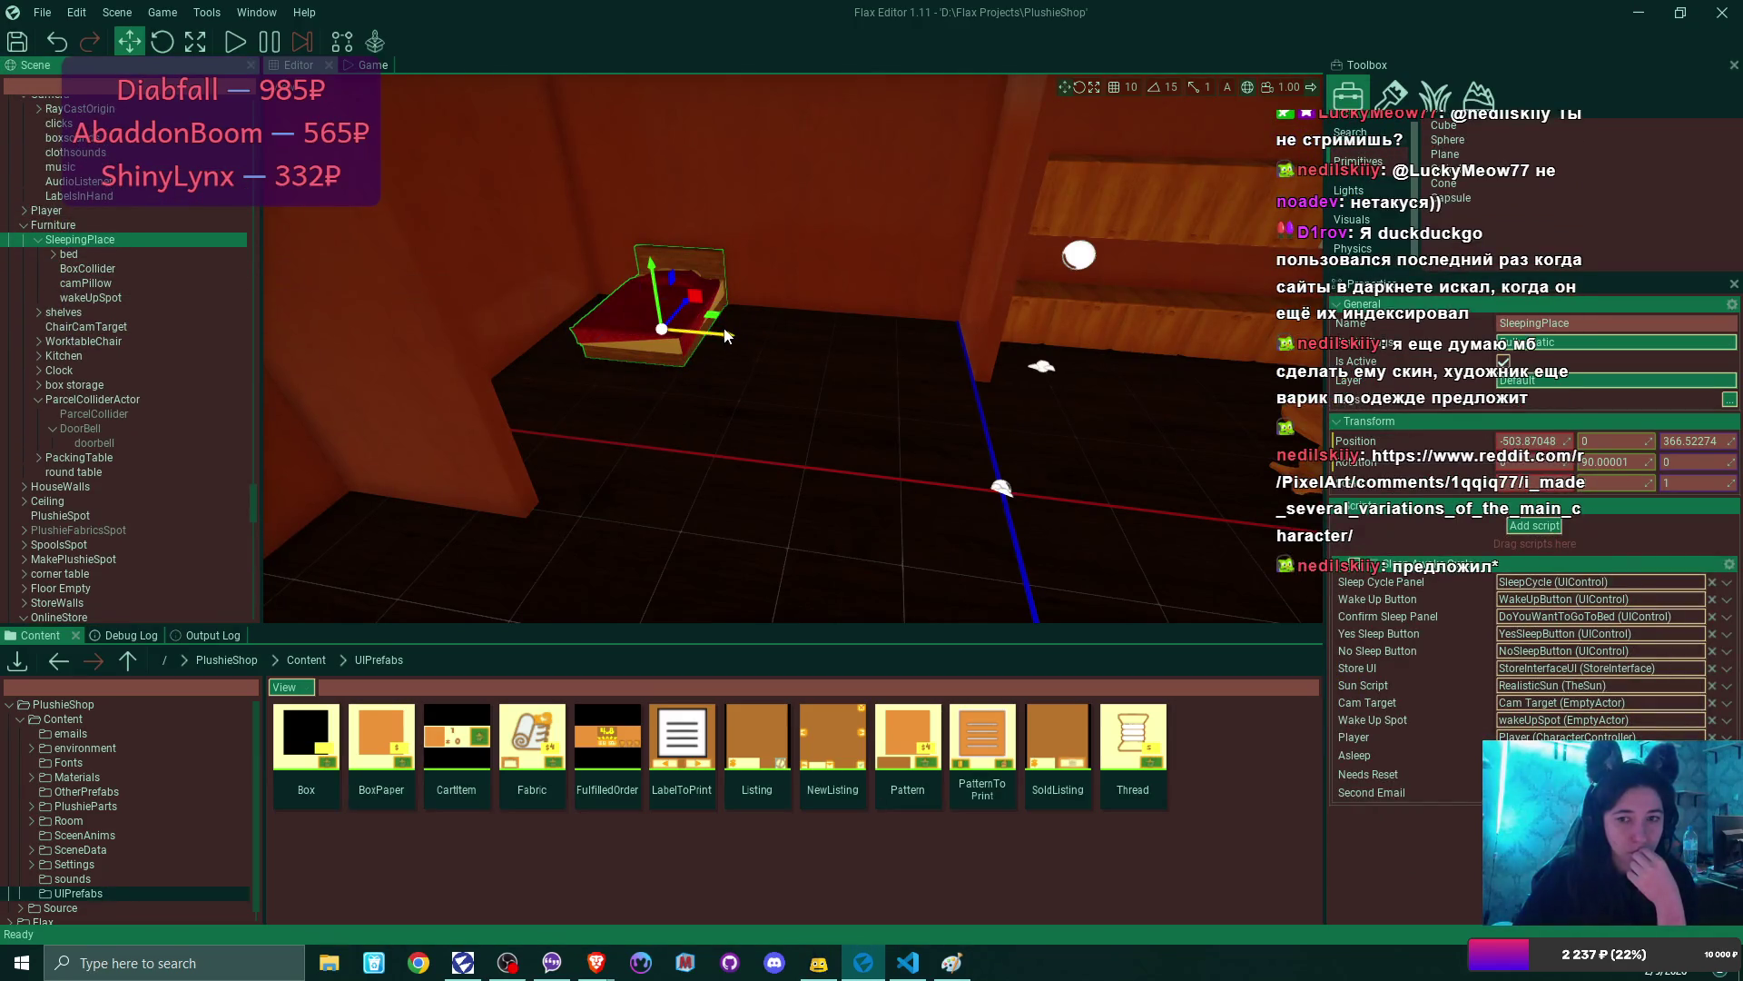
{"action": "left_click_drag", "start_coordinate": [731, 340], "coordinate": [684, 334]}
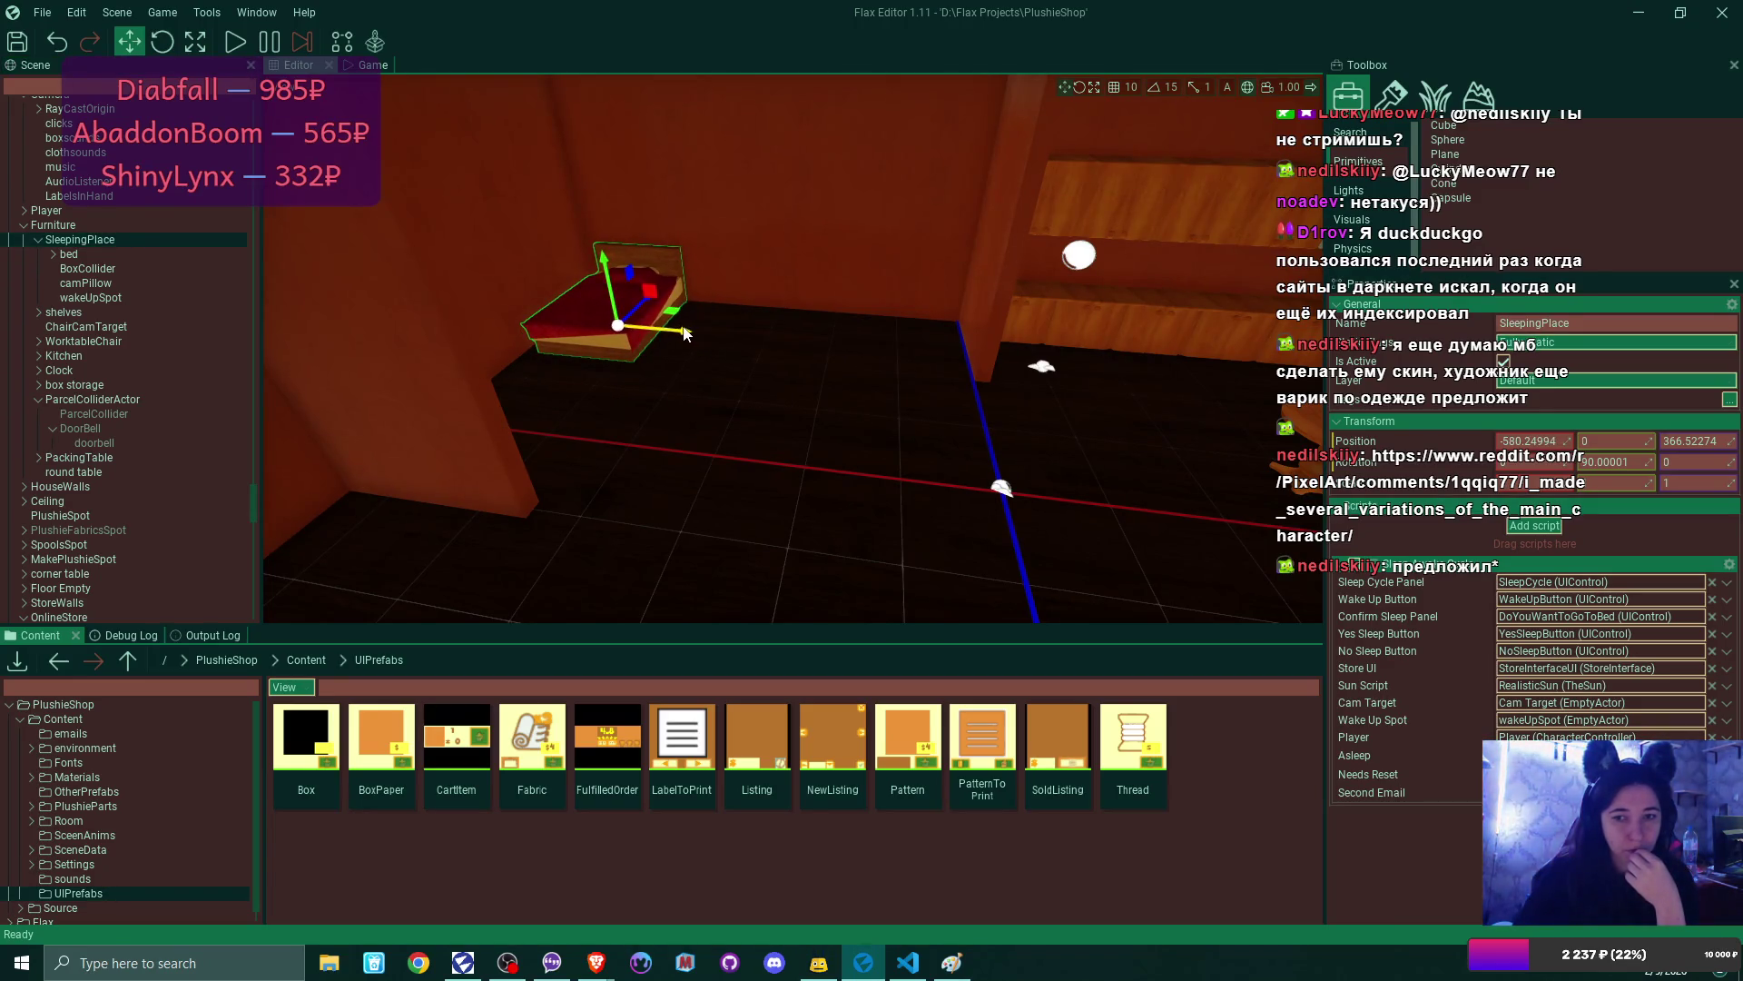
{"action": "left_click", "coordinate": [127, 299]}
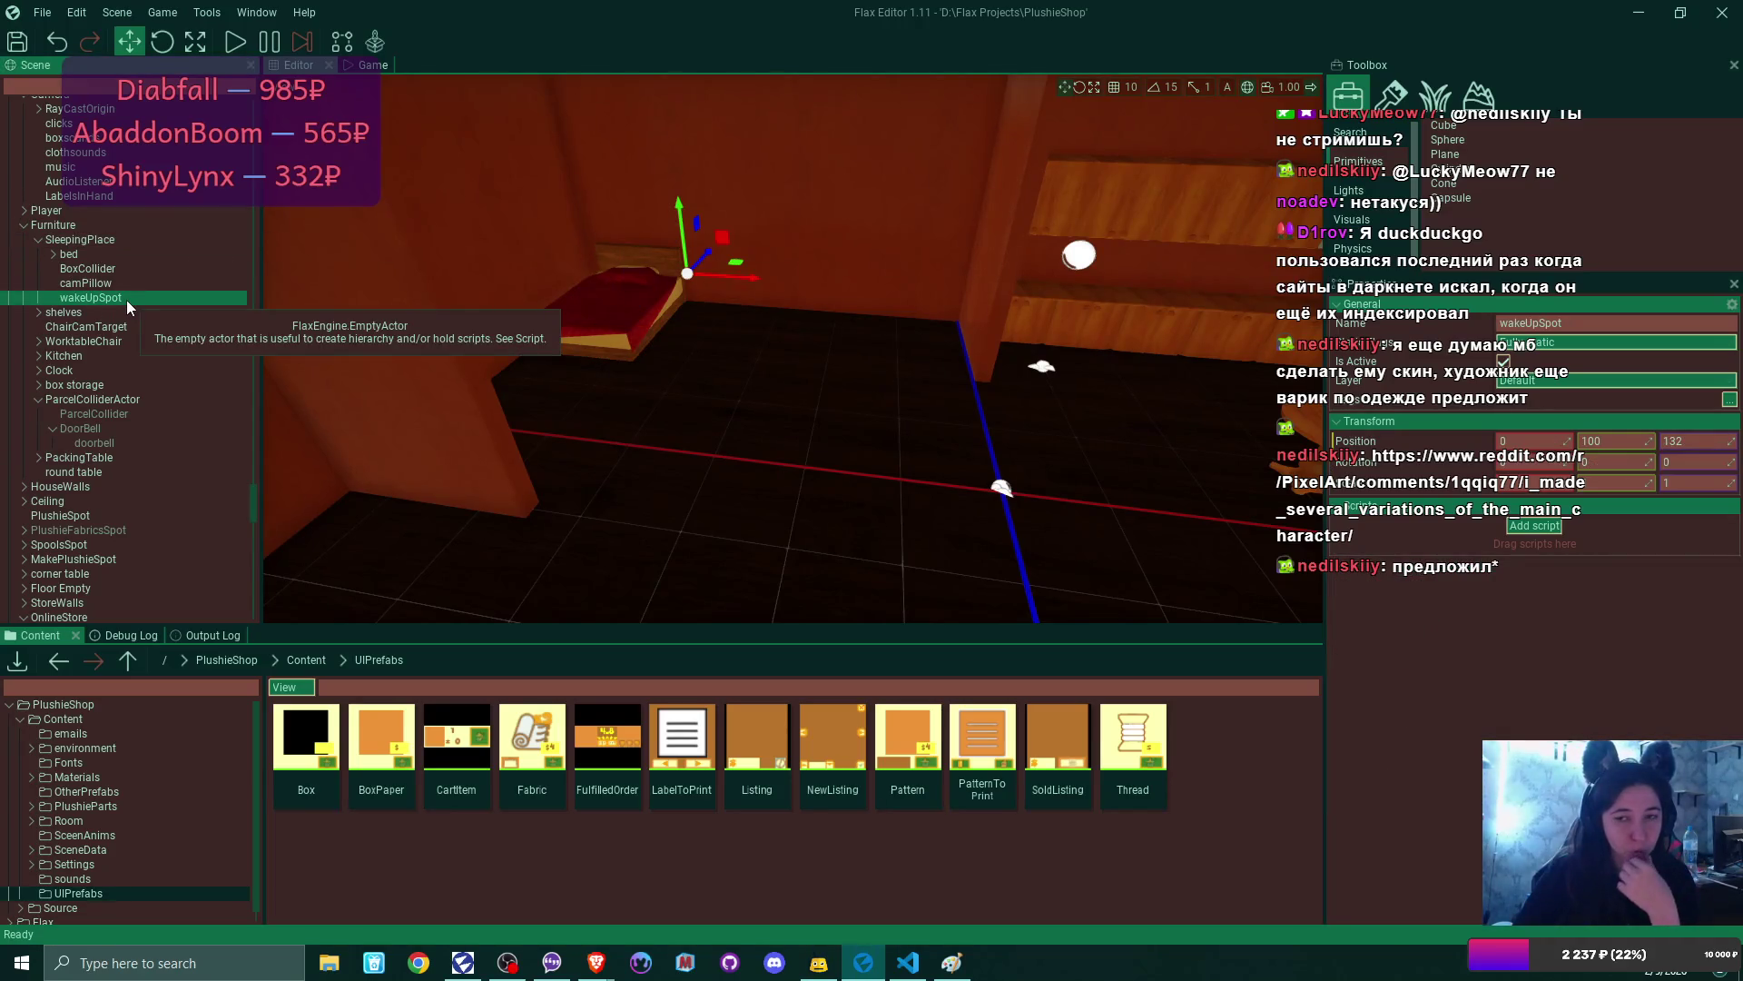
- Toggle the gizmo between world and local space and frame the floor around wakeUpSpot
{"action": "mouse_move", "coordinate": [694, 387]}
{"action": "left_mouse_down"}
{"action": "mouse_move", "coordinate": [694, 364]}
{"action": "mouse_move", "coordinate": [708, 384]}
{"action": "left_mouse_up"}
{"action": "key", "text": "w"}
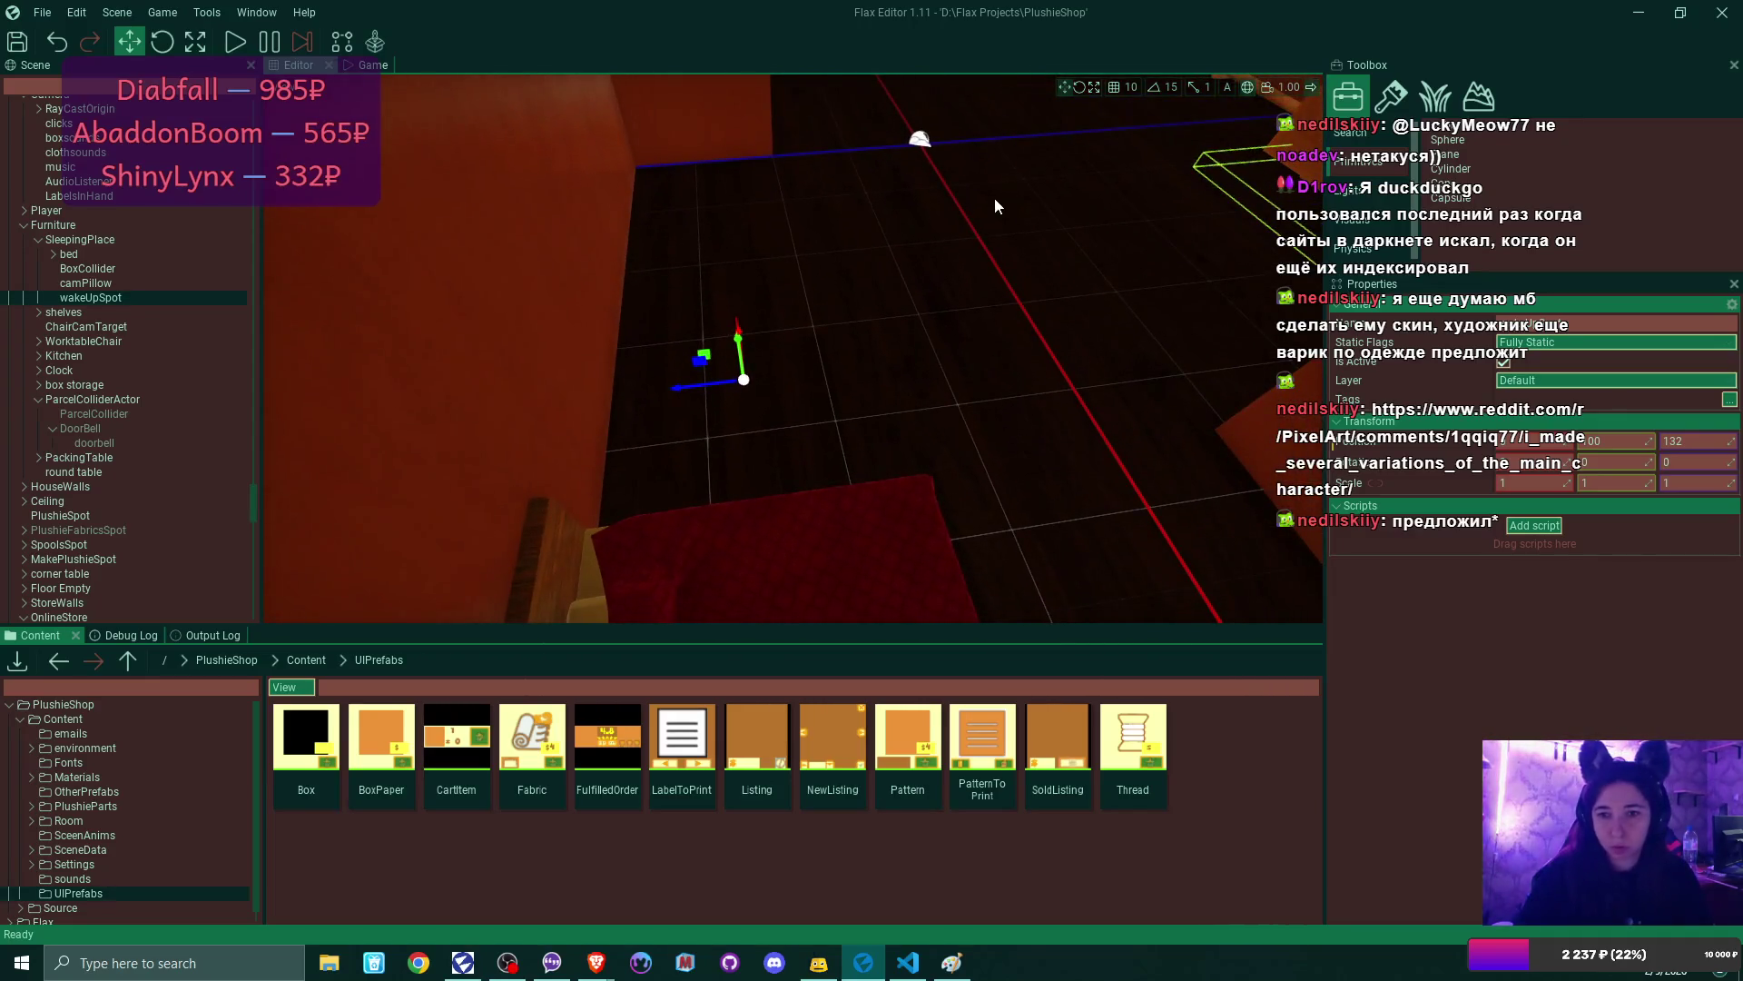
{"action": "left_click", "coordinate": [1246, 88]}
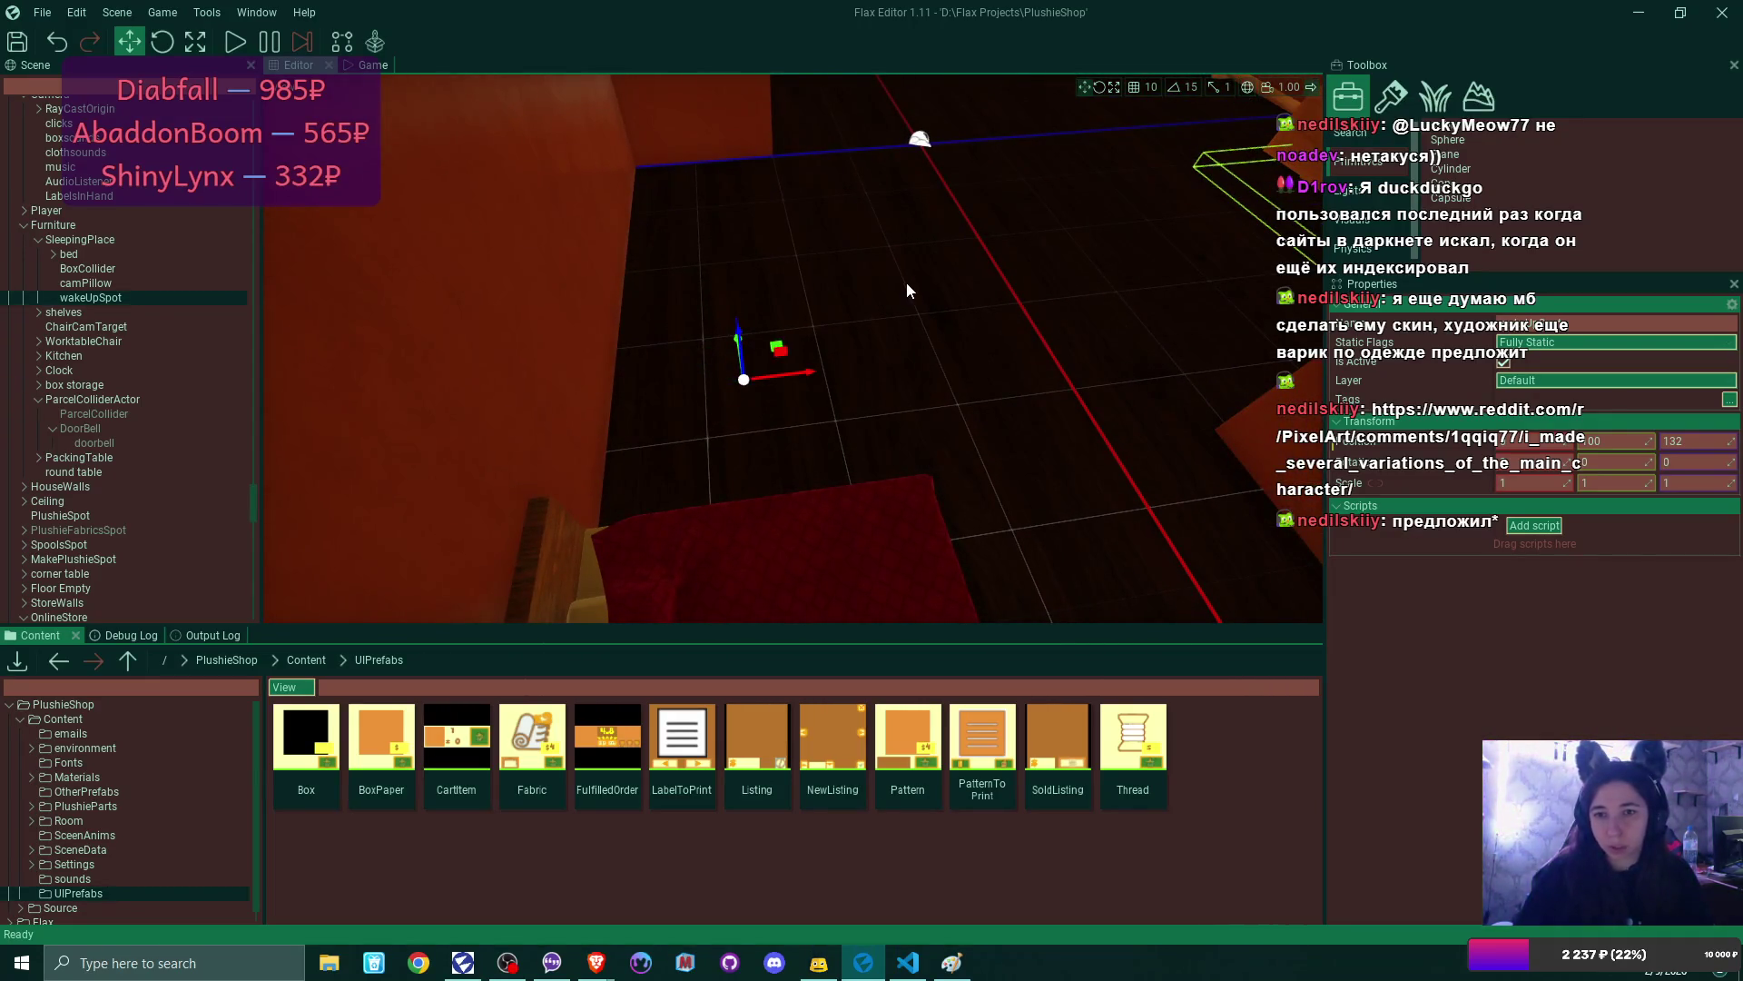
{"action": "mouse_move", "coordinate": [906, 281]}
{"action": "left_mouse_down"}
{"action": "mouse_move", "coordinate": [876, 263]}
{"action": "mouse_move", "coordinate": [913, 290]}
{"action": "left_mouse_up"}
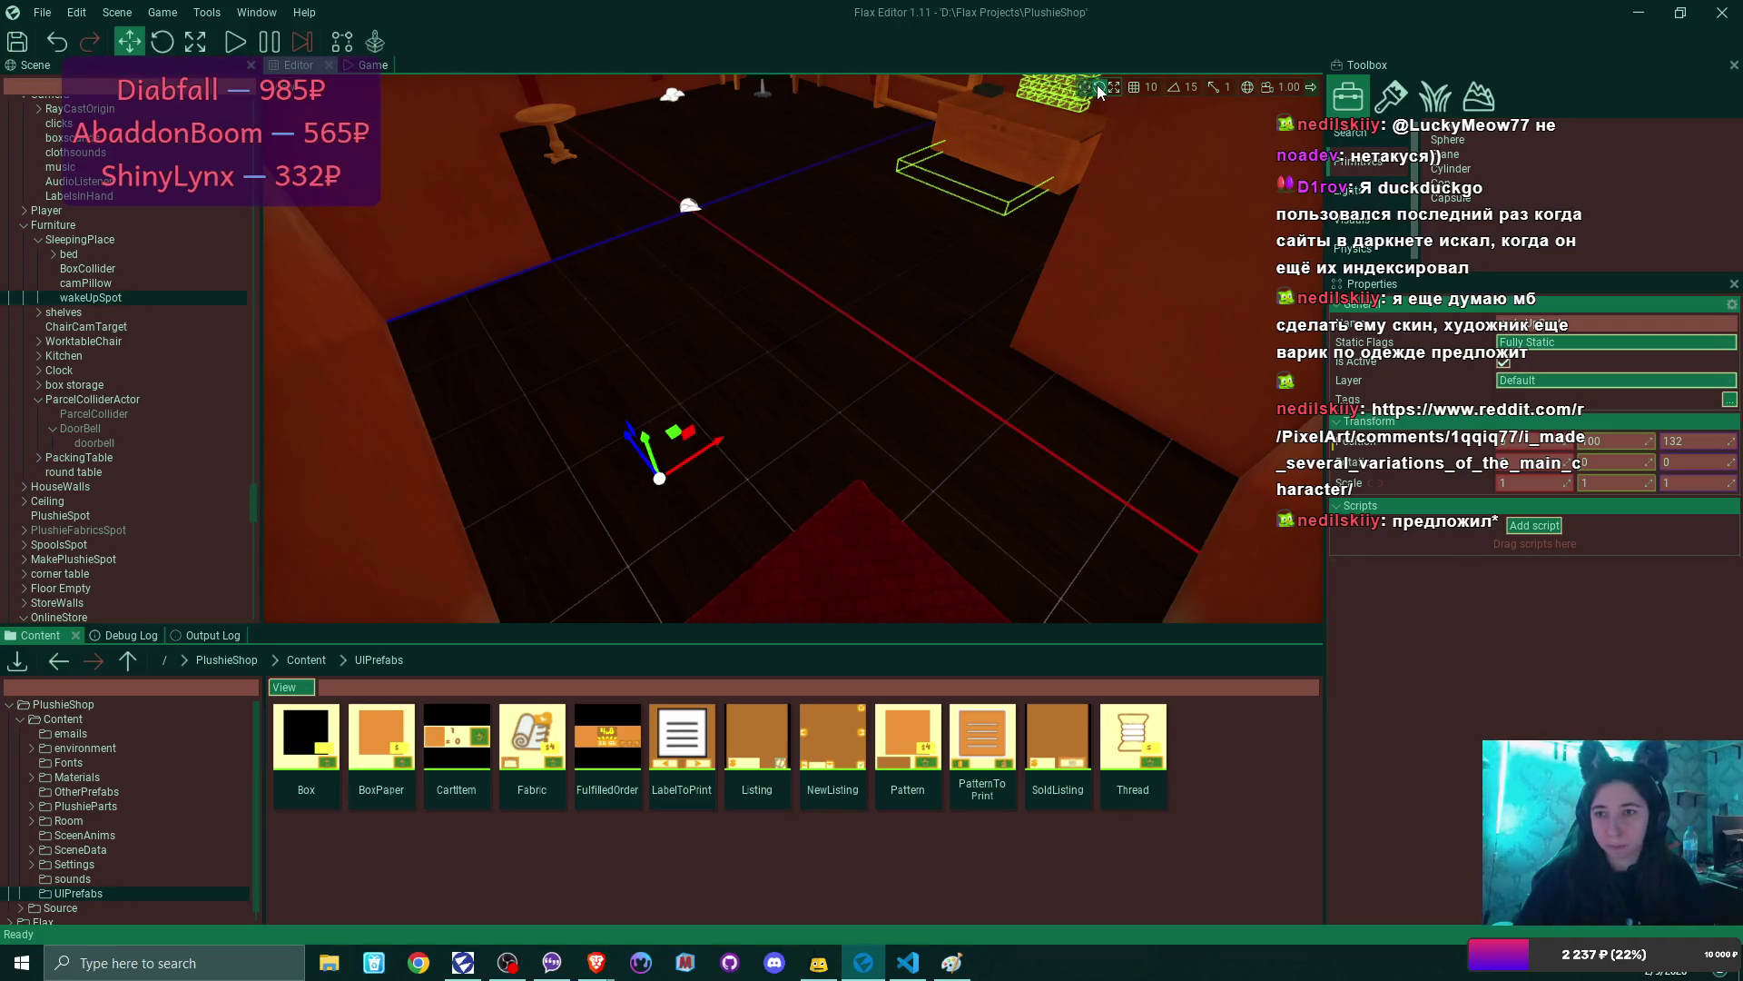
- Rotate wakeUpSpot to about 31.5° around Y, then return to the translate gizmo
{"action": "key", "text": "e"}
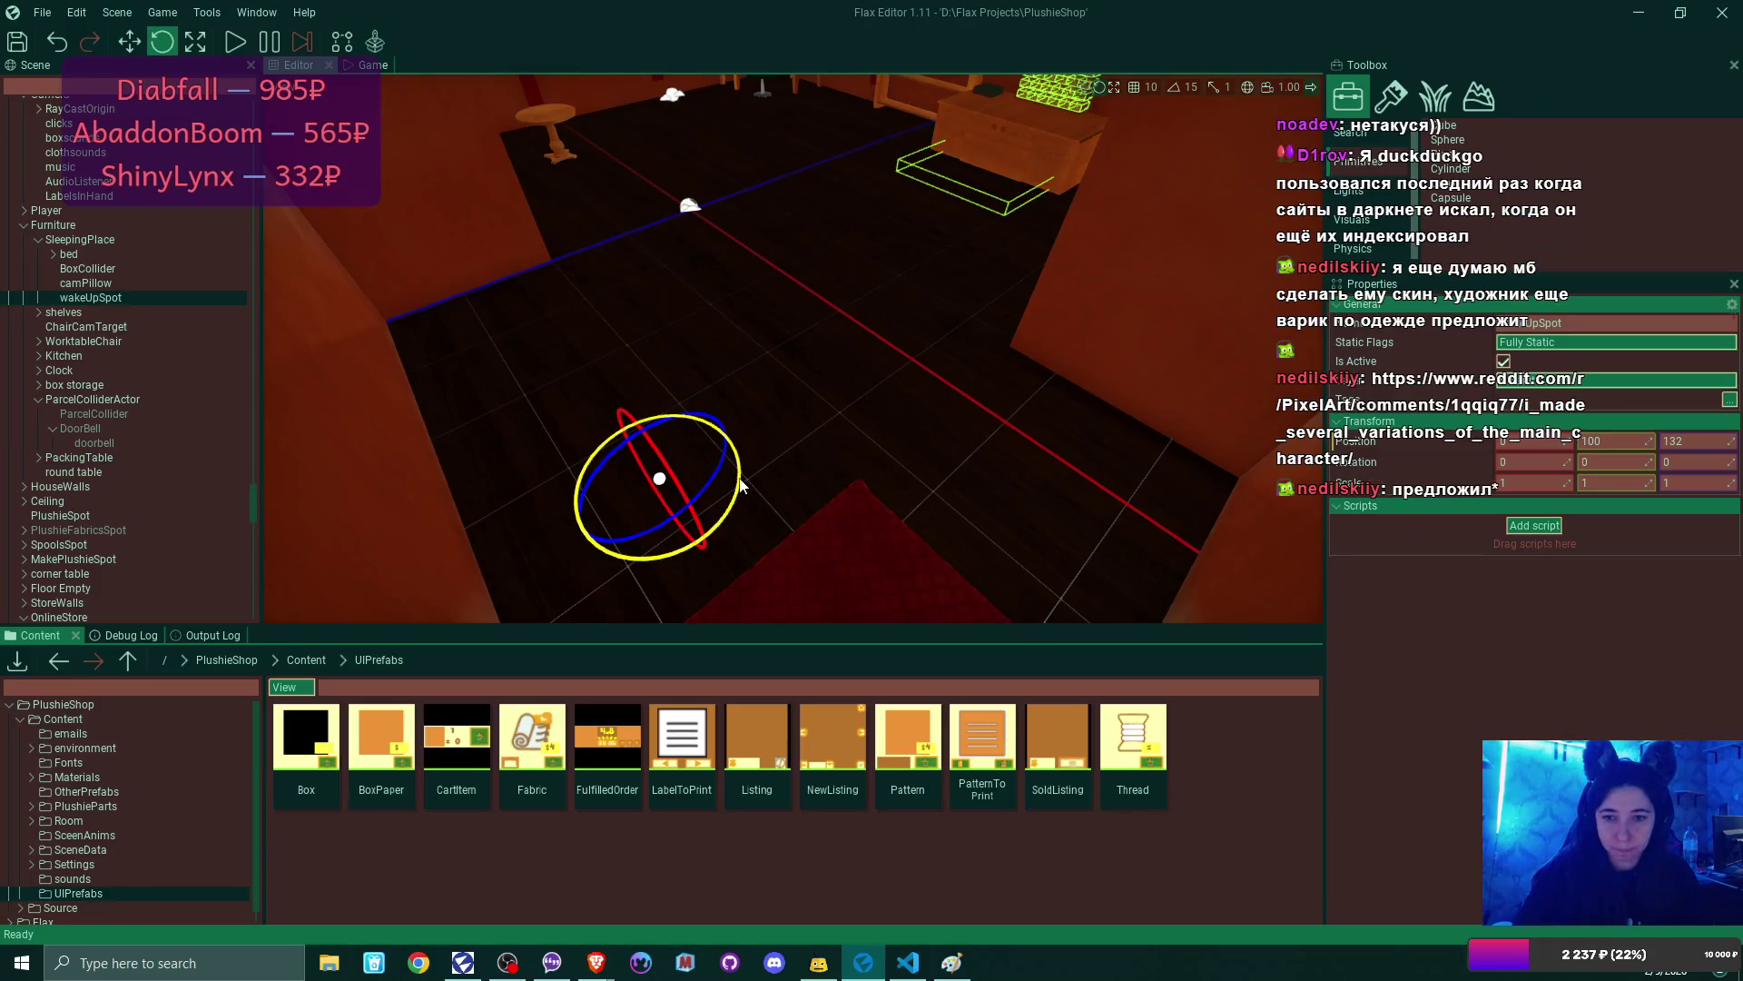
{"action": "left_click_drag", "start_coordinate": [740, 485], "coordinate": [711, 531]}
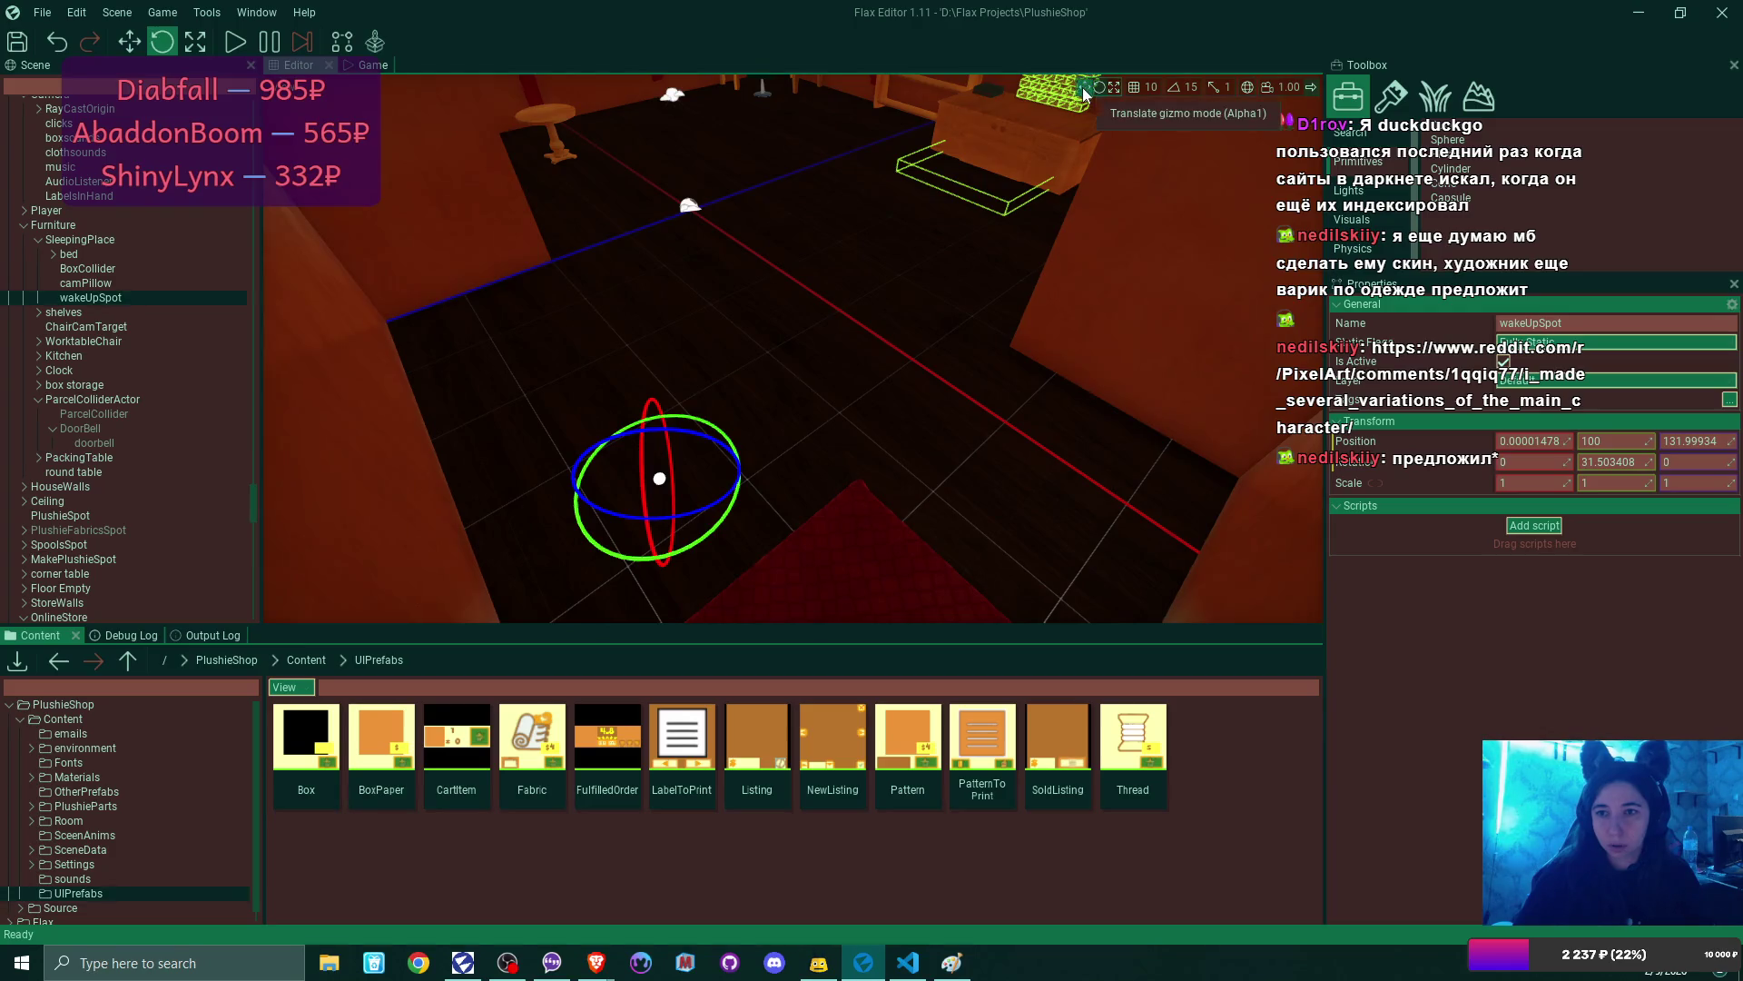
{"action": "key", "text": "1"}
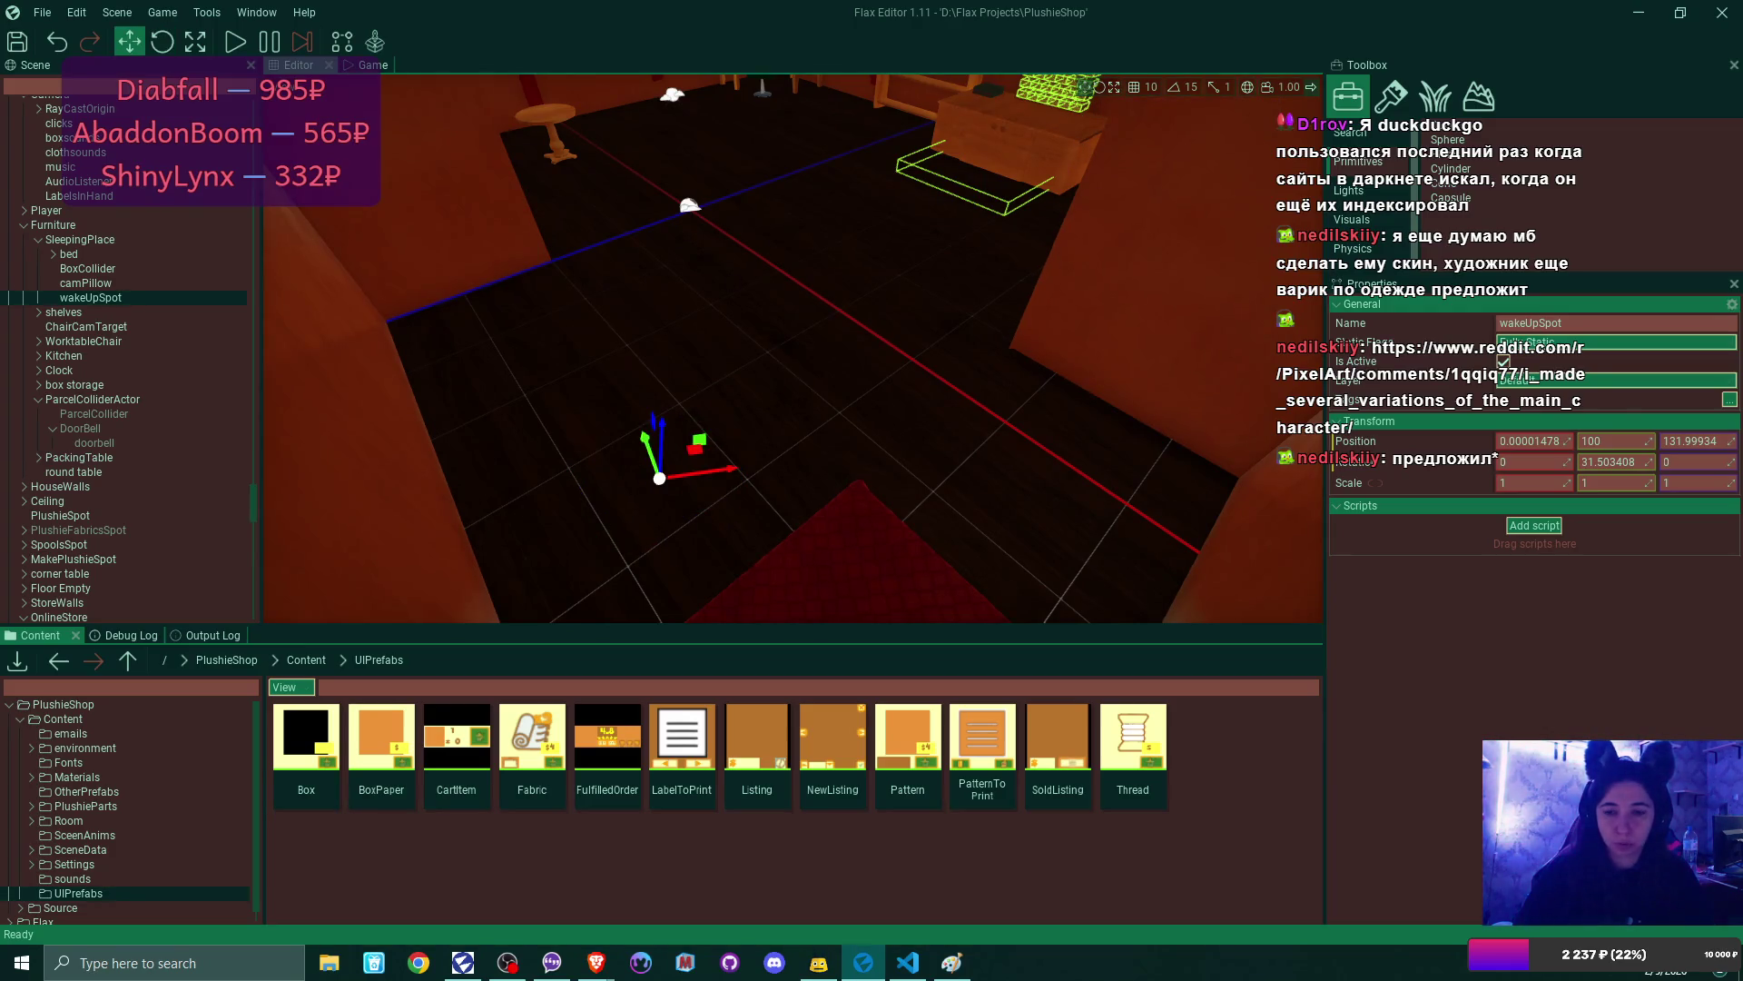
{"action": "scroll", "coordinate": [793, 349], "scroll_direction": "down", "scroll_amount": 5}
{"action": "mouse_move", "coordinate": [793, 349]}
{"action": "left_mouse_down"}
{"action": "mouse_move", "coordinate": [547, 349]}
{"action": "mouse_move", "coordinate": [783, 308]}
{"action": "left_mouse_up"}
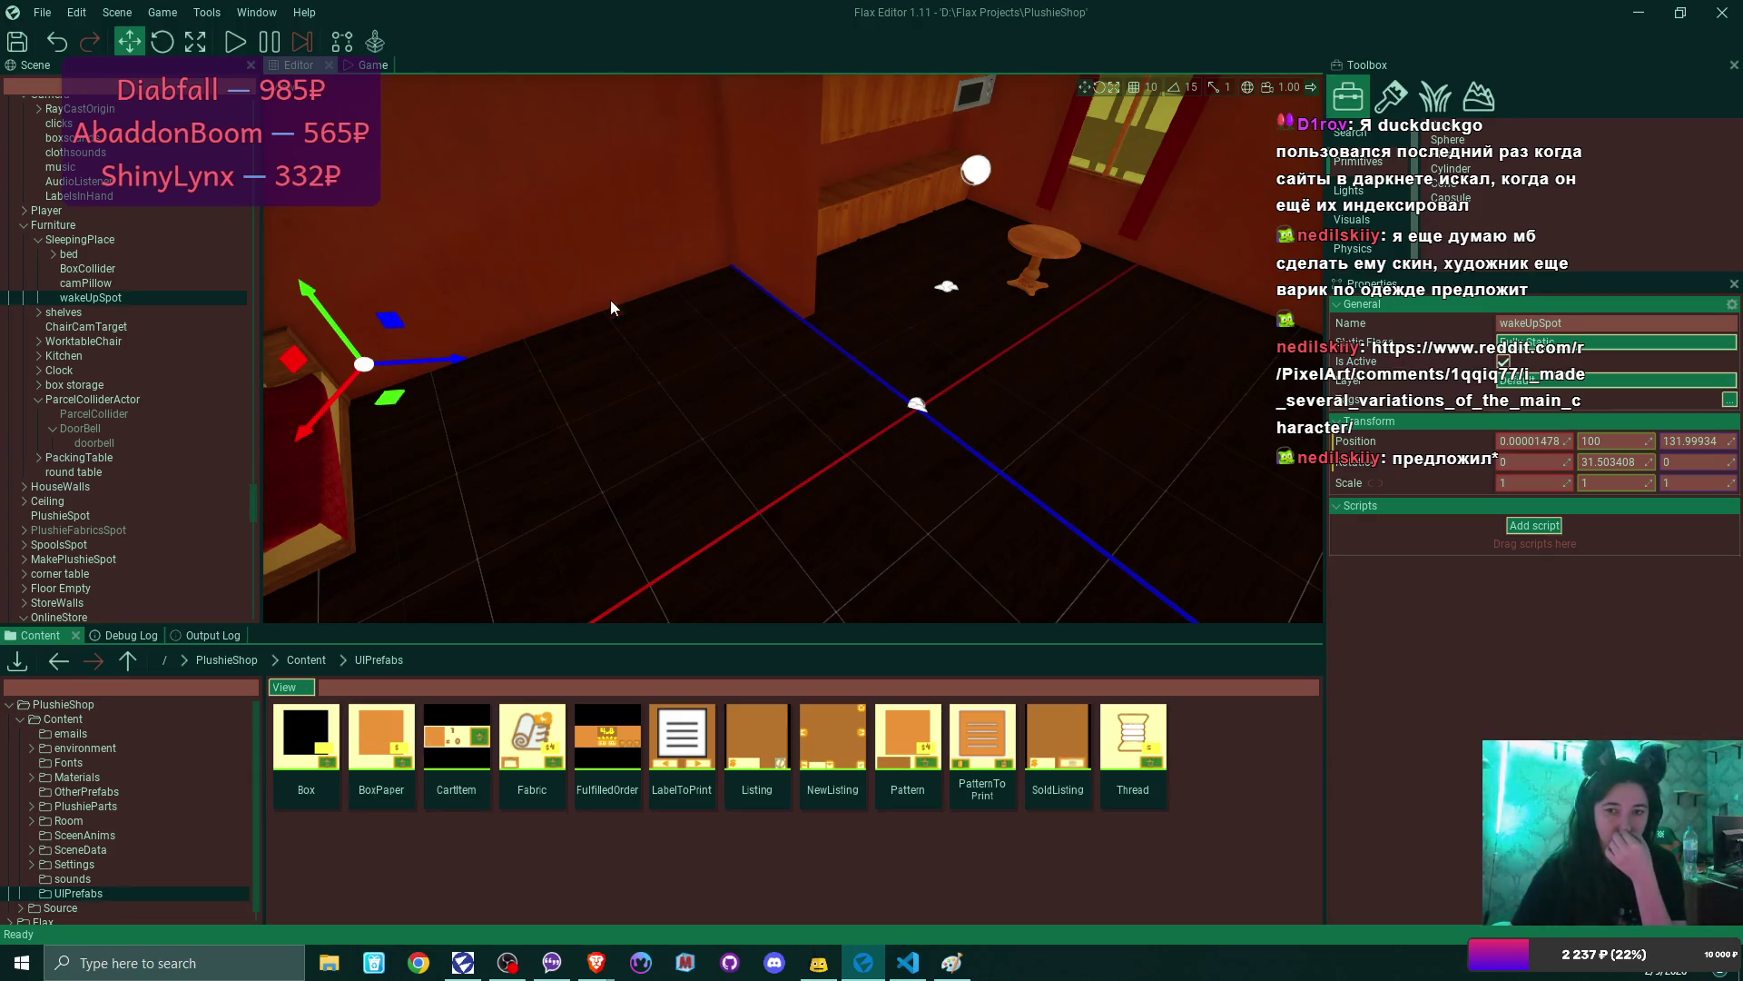
- Rotate wakeUpSpot from 31.5° to about 64.91° around Y, then pull the view back over the room
{"action": "mouse_move", "coordinate": [712, 474]}
{"action": "left_mouse_down"}
{"action": "mouse_move", "coordinate": [635, 522]}
{"action": "mouse_move", "coordinate": [599, 503]}
{"action": "mouse_move", "coordinate": [581, 522]}
{"action": "mouse_move", "coordinate": [543, 453]}
{"action": "left_mouse_up"}
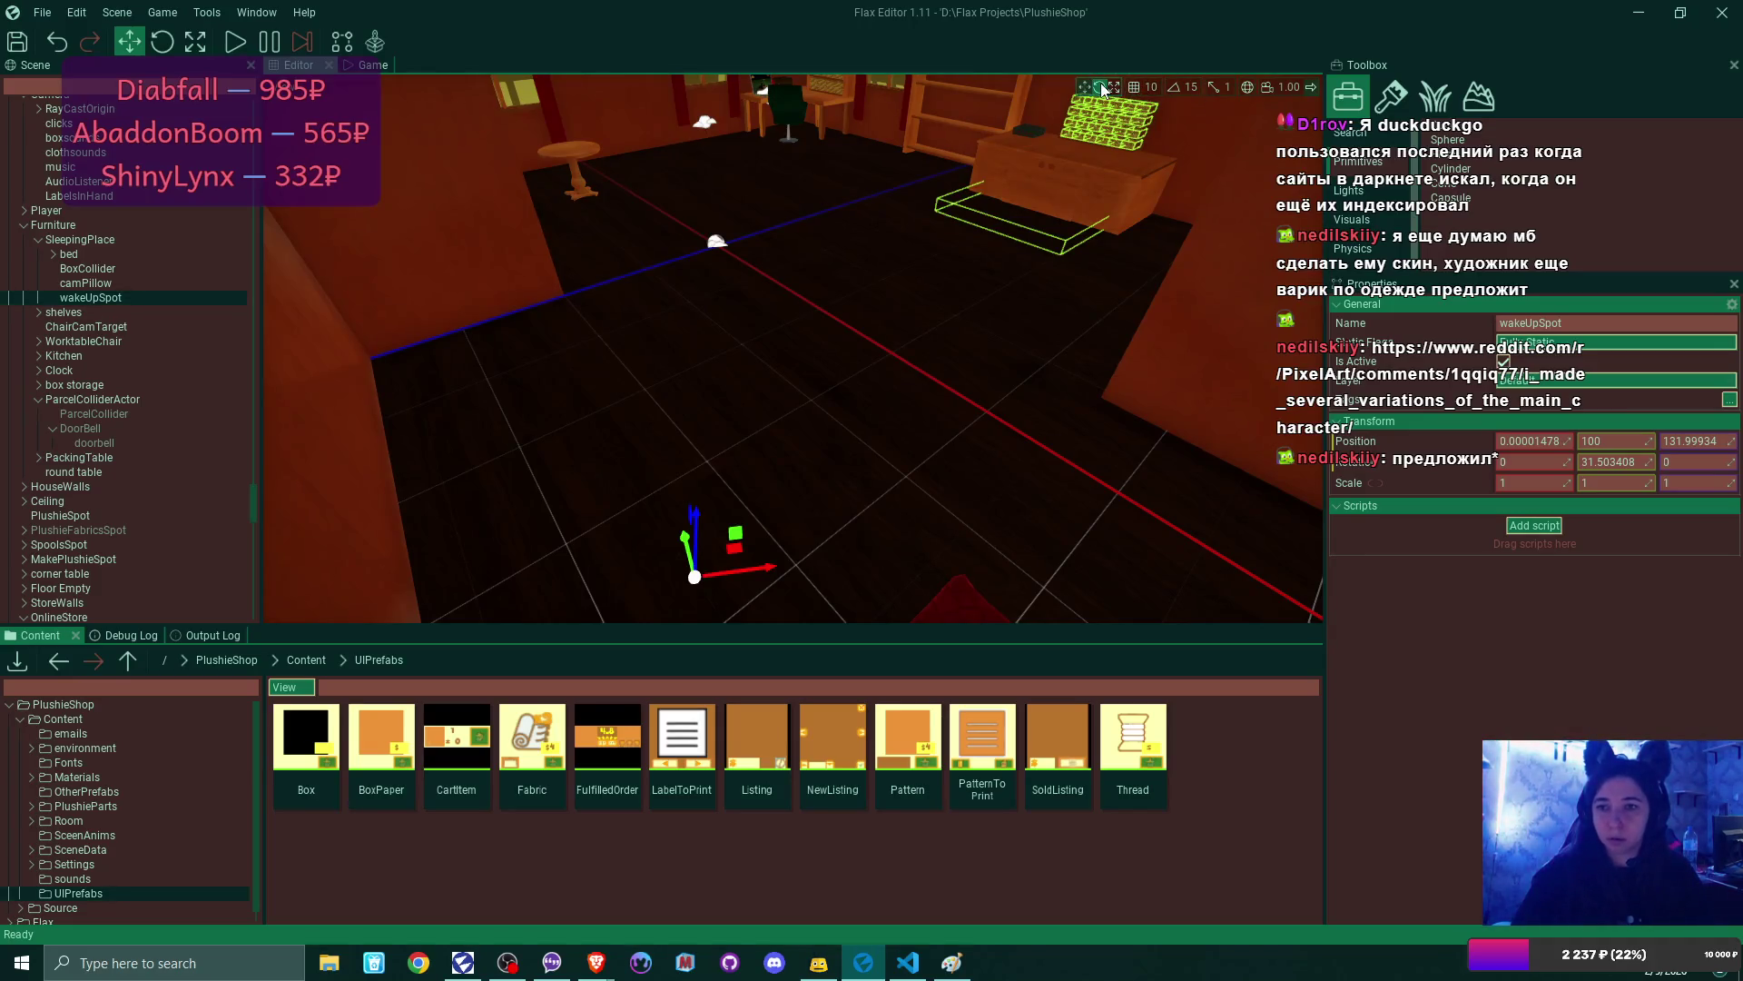
{"action": "key", "text": "2"}
{"action": "mouse_move", "coordinate": [761, 526]}
{"action": "left_mouse_down"}
{"action": "mouse_move", "coordinate": [772, 545]}
{"action": "mouse_move", "coordinate": [722, 473]}
{"action": "mouse_move", "coordinate": [627, 436]}
{"action": "mouse_move", "coordinate": [645, 443]}
{"action": "left_mouse_up"}
{"action": "key", "text": "1"}
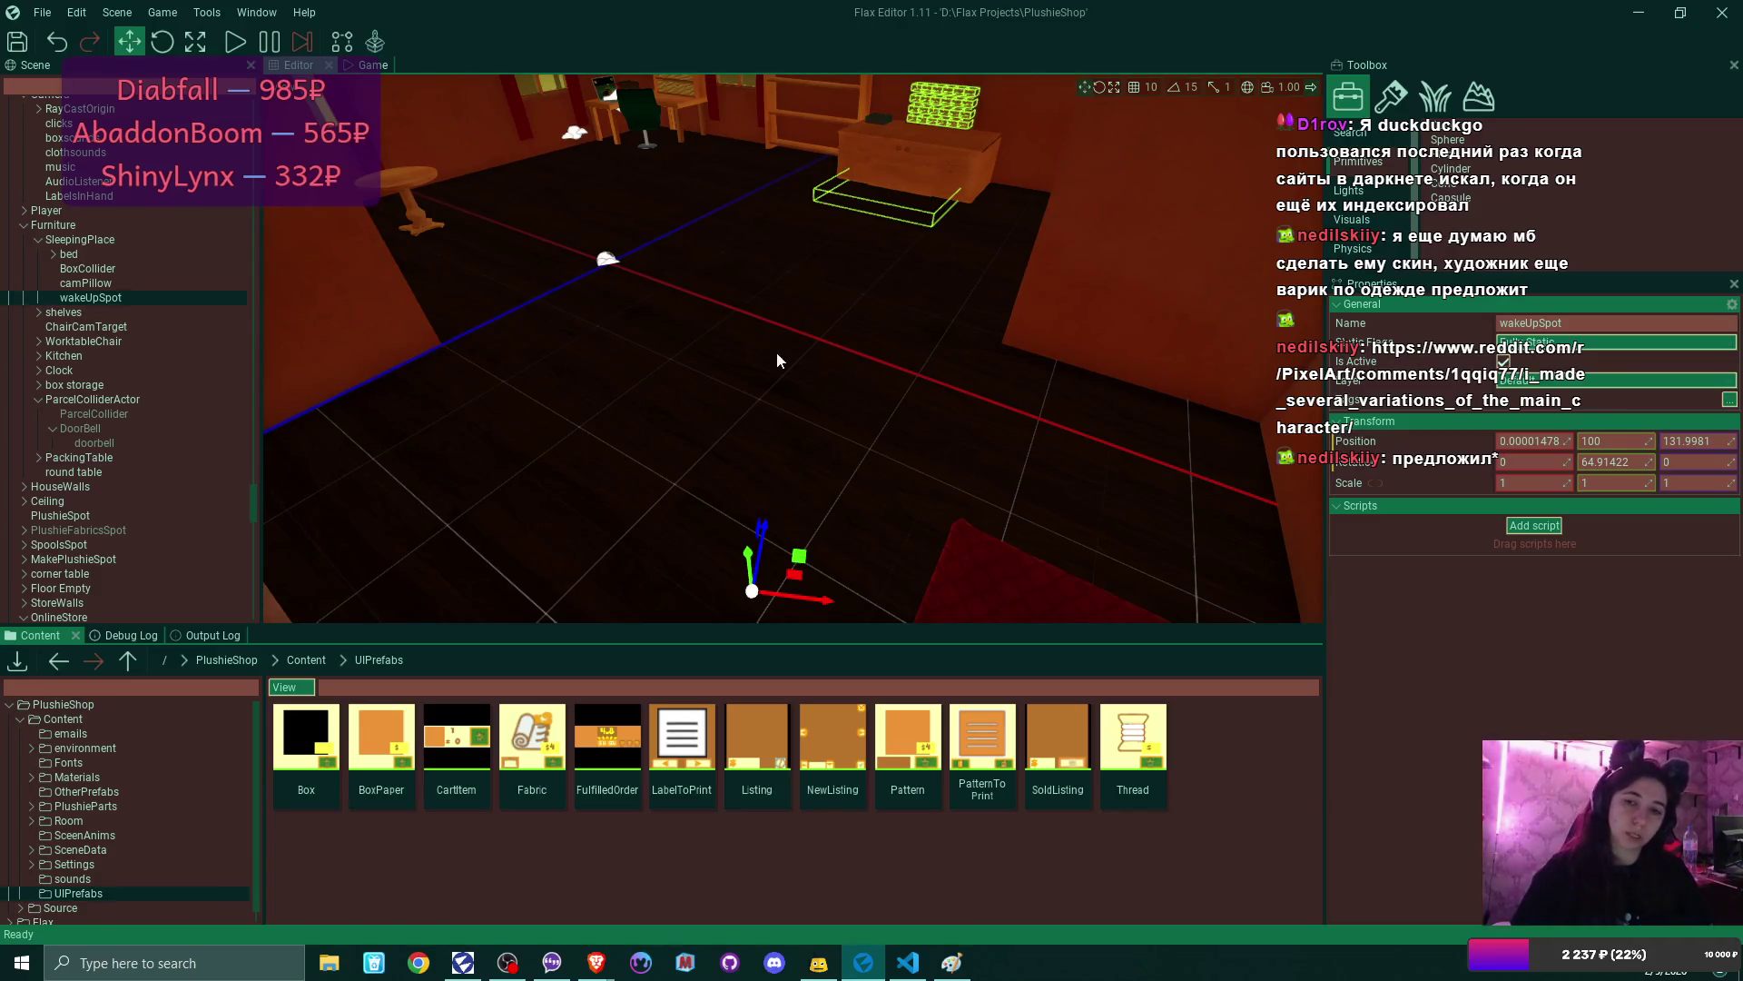
{"action": "left_click_drag", "start_coordinate": [645, 135], "coordinate": [545, 132]}
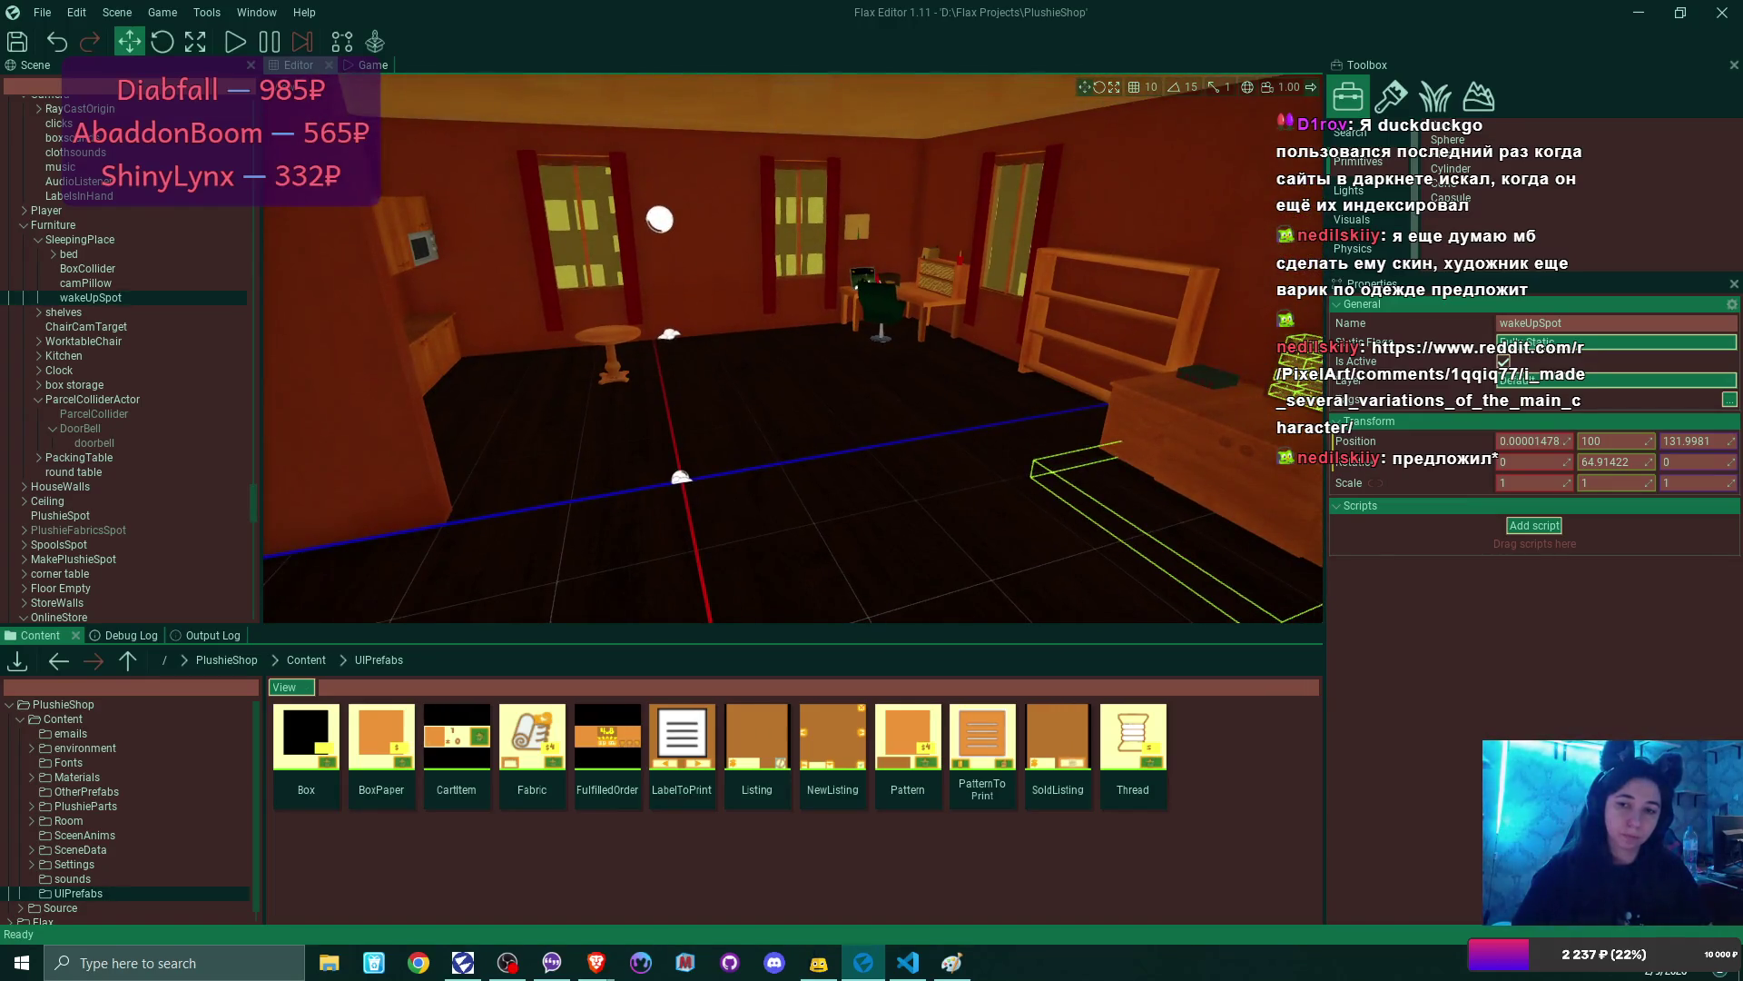
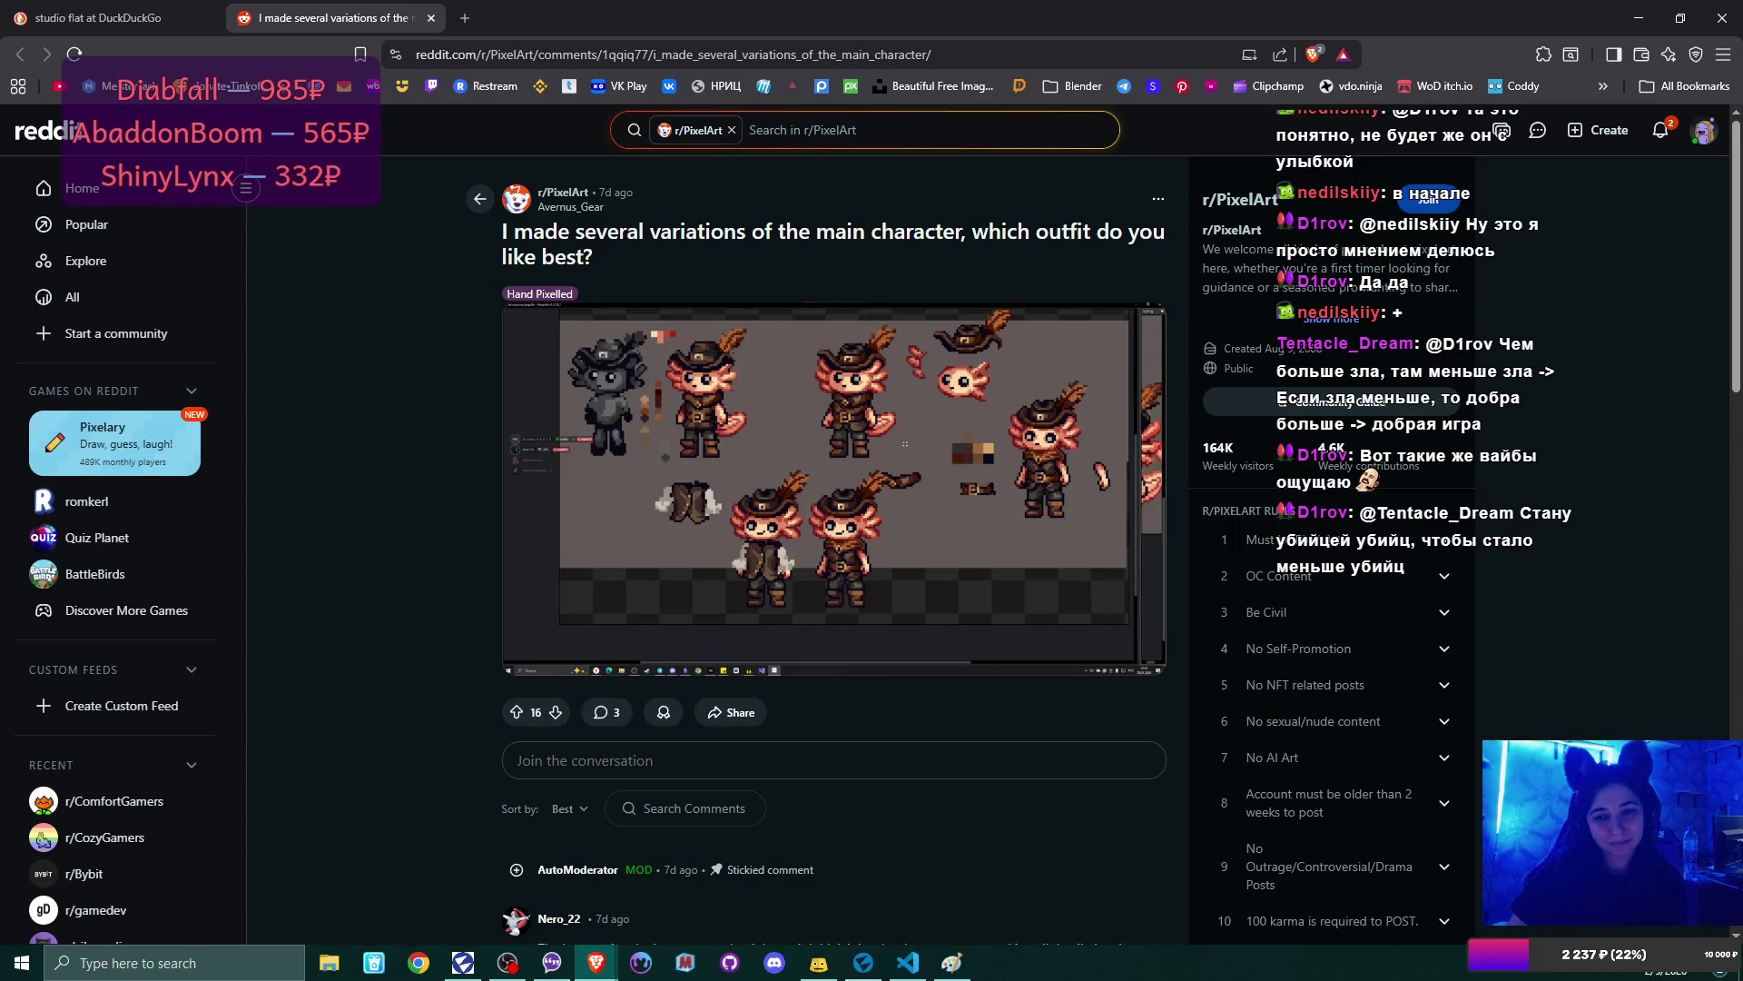
- Close the Reddit post and look over the 'studio flat' image results
{"action": "left_click", "coordinate": [431, 18]}
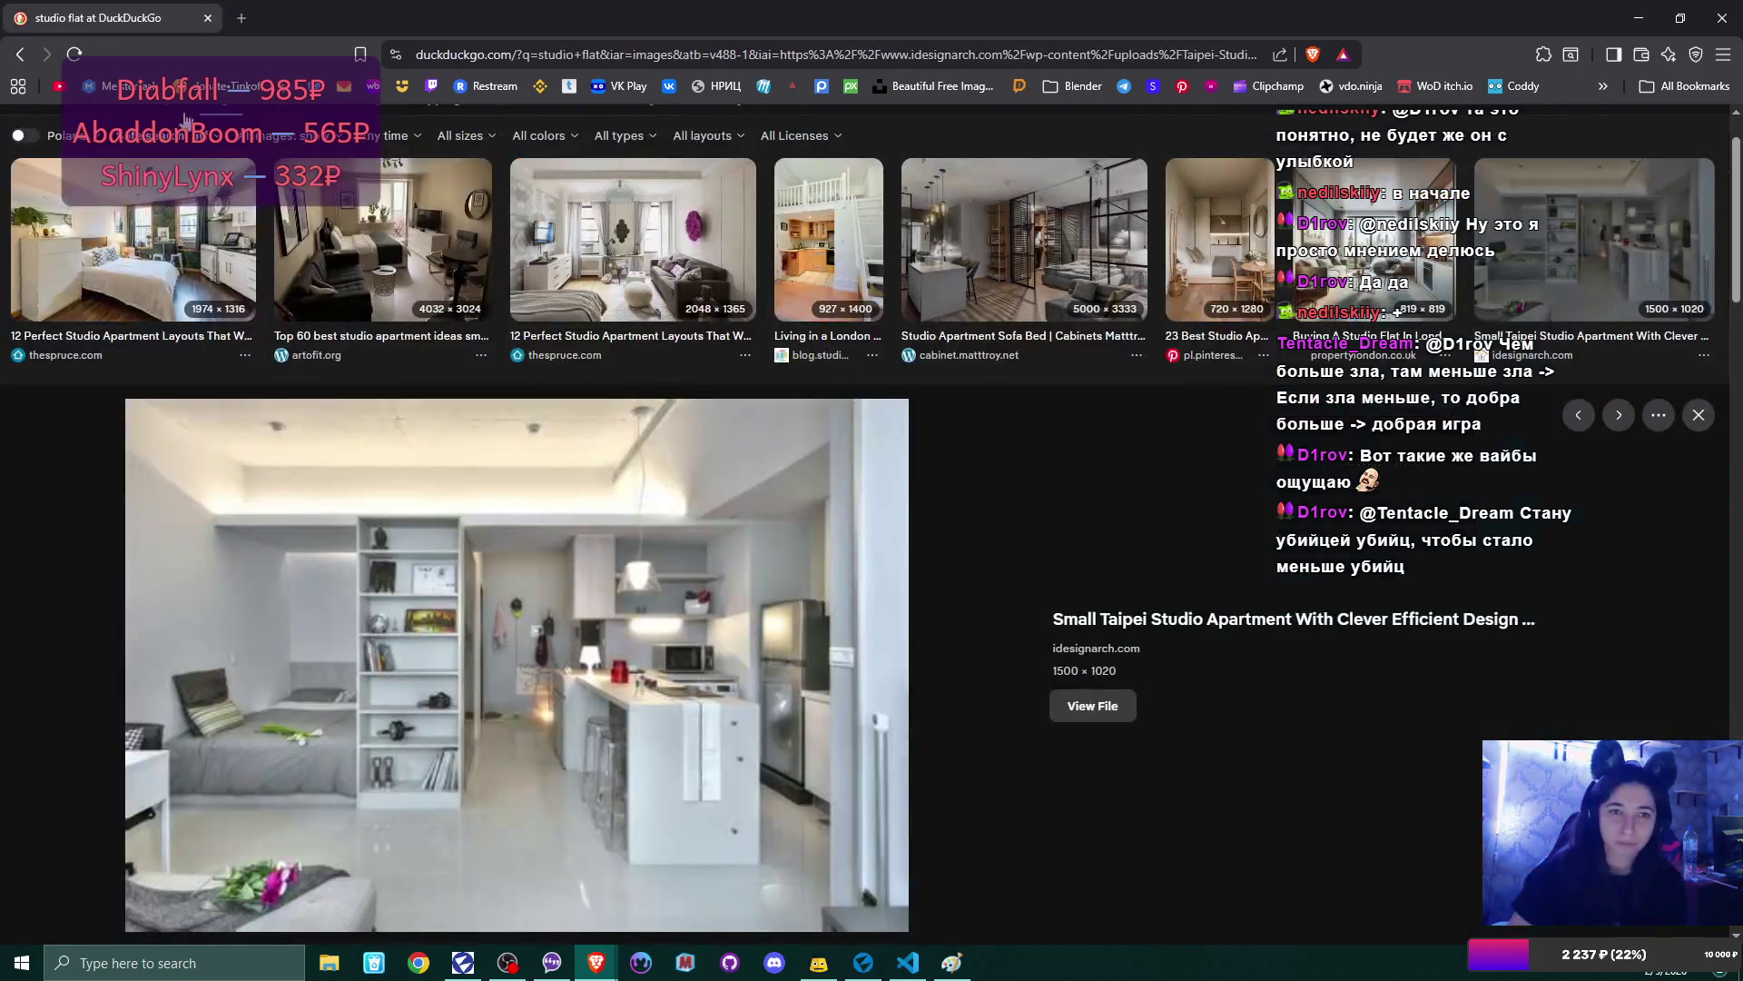
{"action": "scroll", "coordinate": [854, 560], "scroll_direction": "down", "scroll_amount": 1}
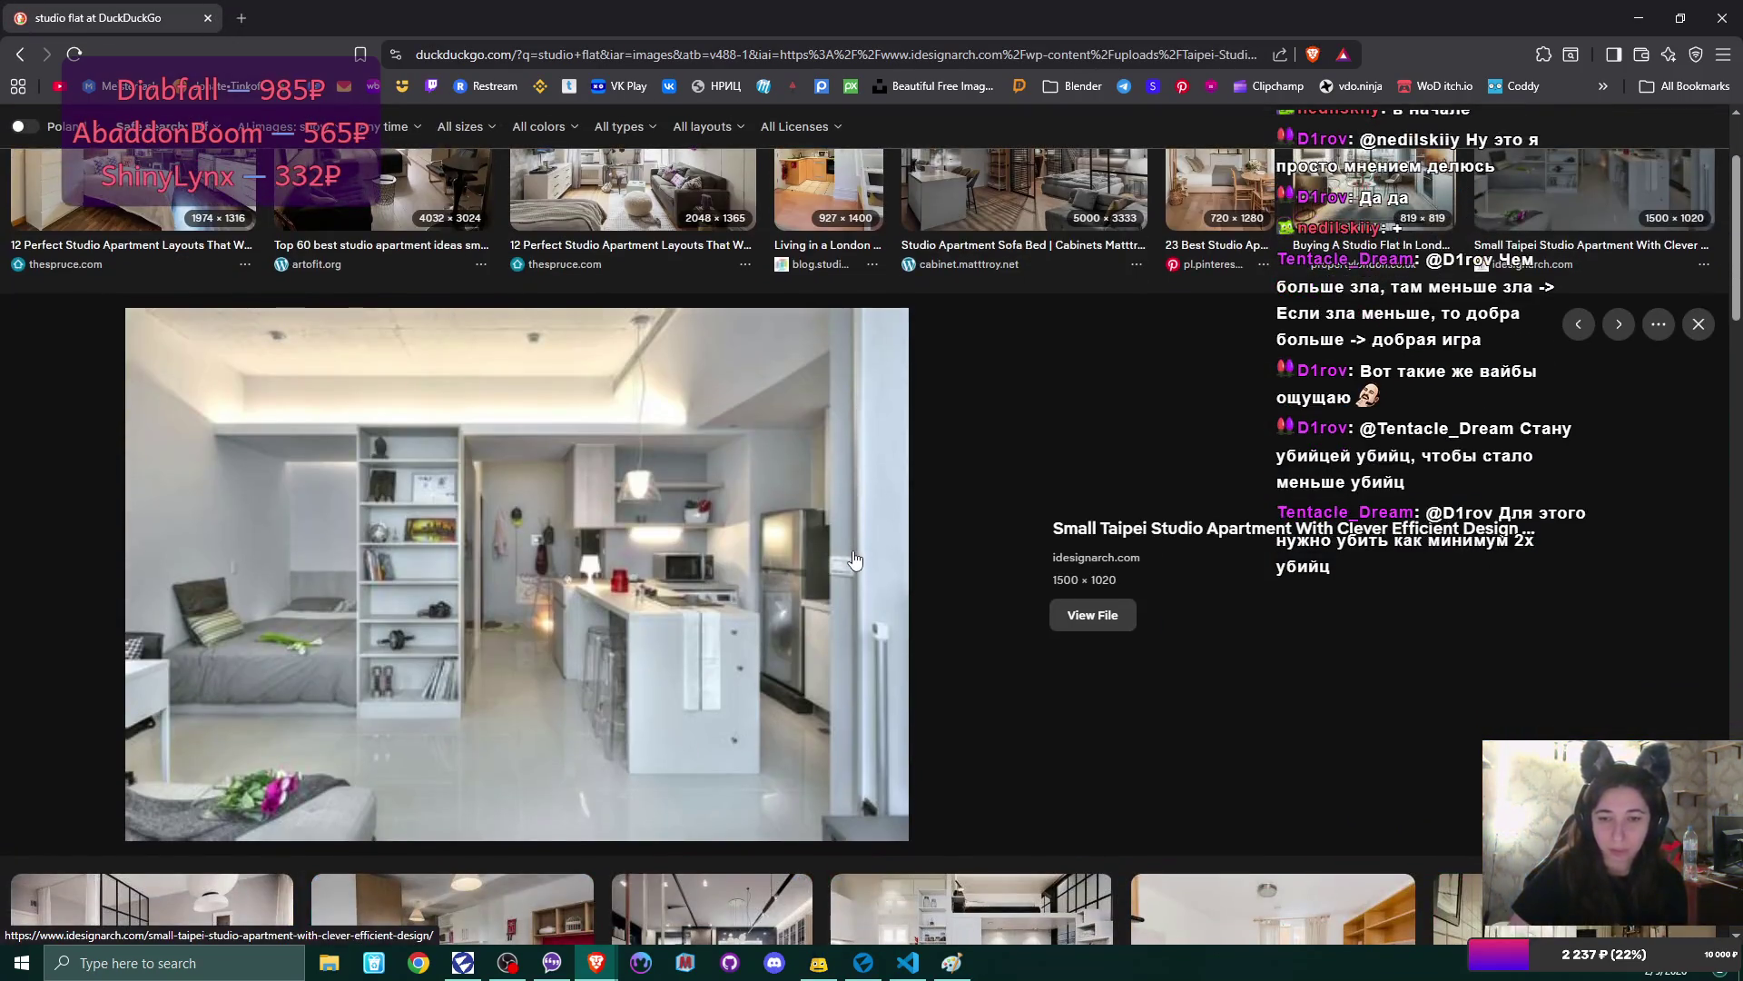
{"action": "scroll", "coordinate": [853, 560], "scroll_direction": "up", "scroll_amount": 1}
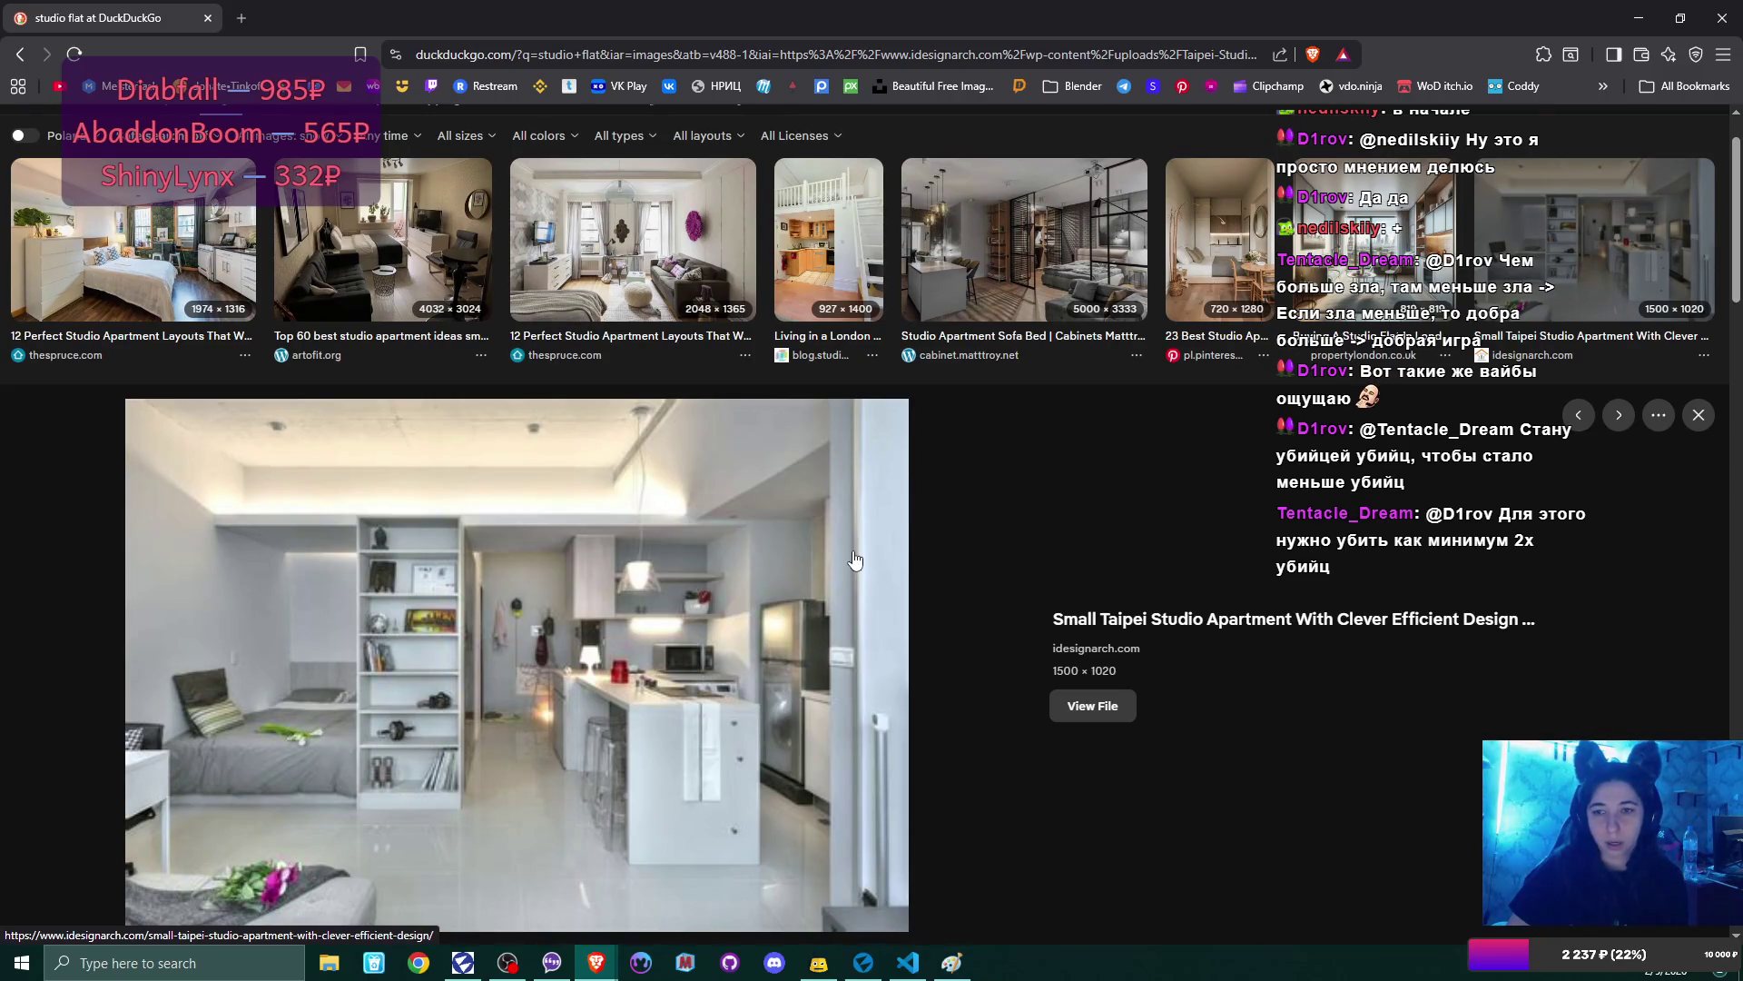
{"action": "scroll", "coordinate": [853, 560], "scroll_direction": "up", "scroll_amount": 1}
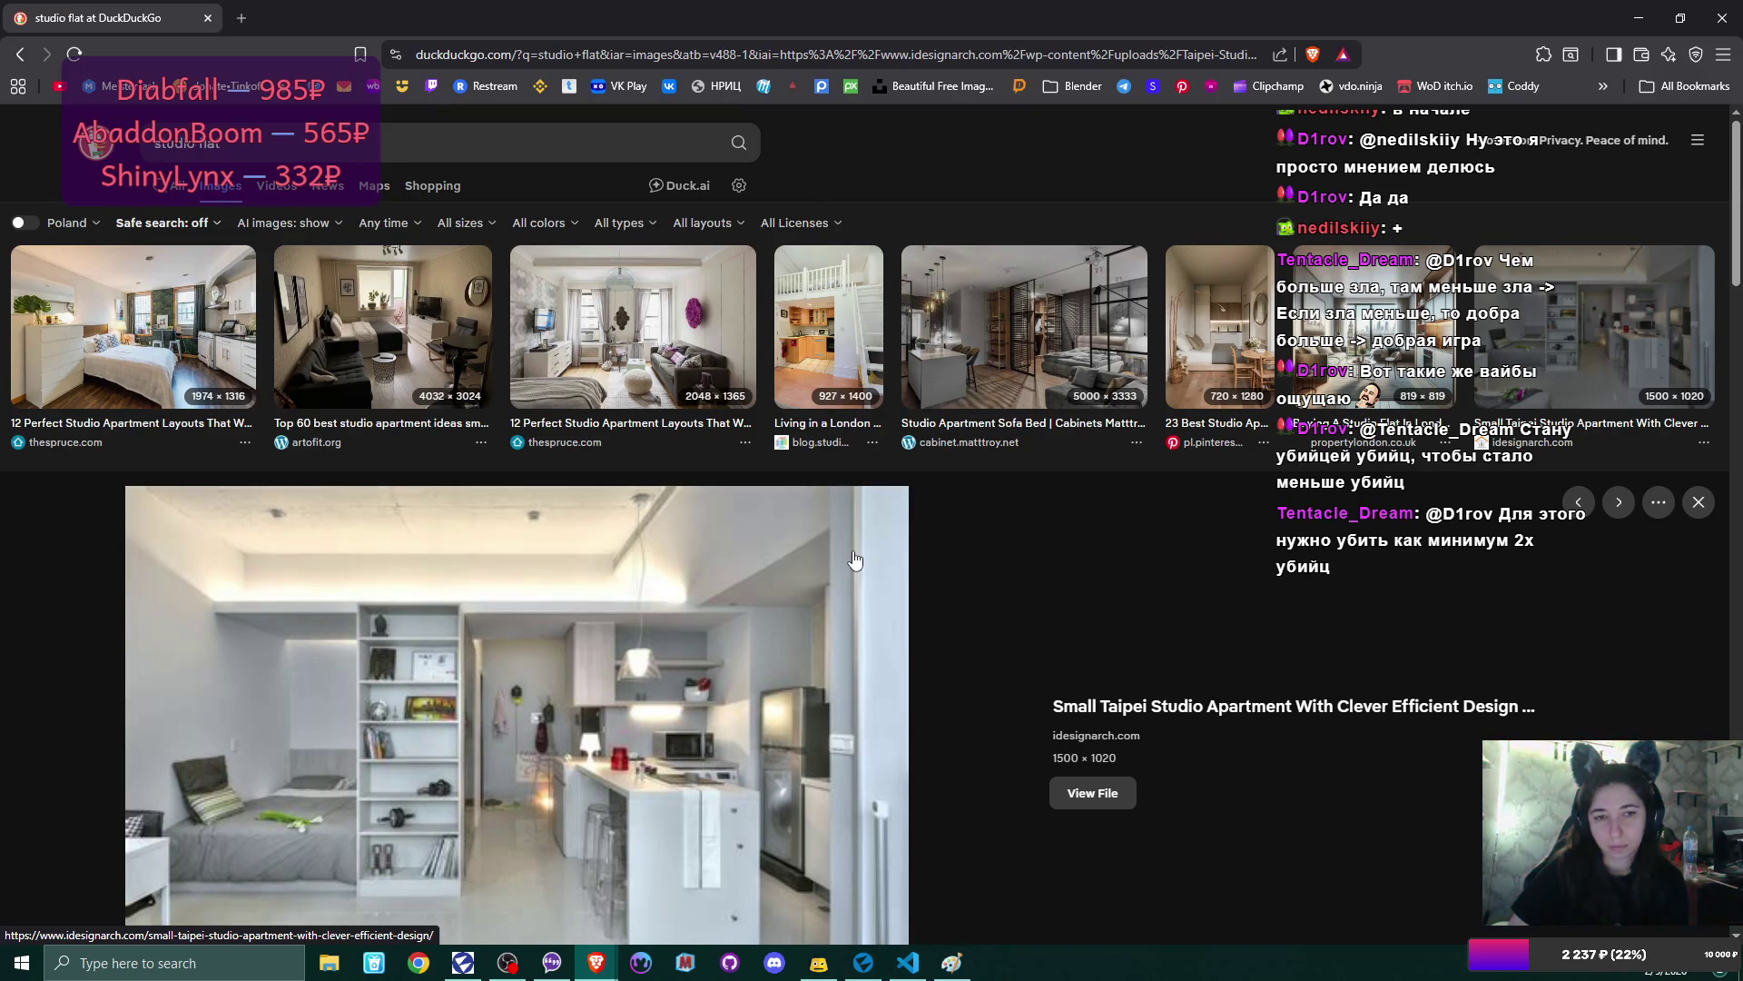
{"action": "scroll", "coordinate": [855, 560], "scroll_direction": "down", "scroll_amount": 3}
- Dismiss the image preview, browse more studio flat layouts, then view a room corner in Flax Editor
{"action": "key", "text": "Escape"}
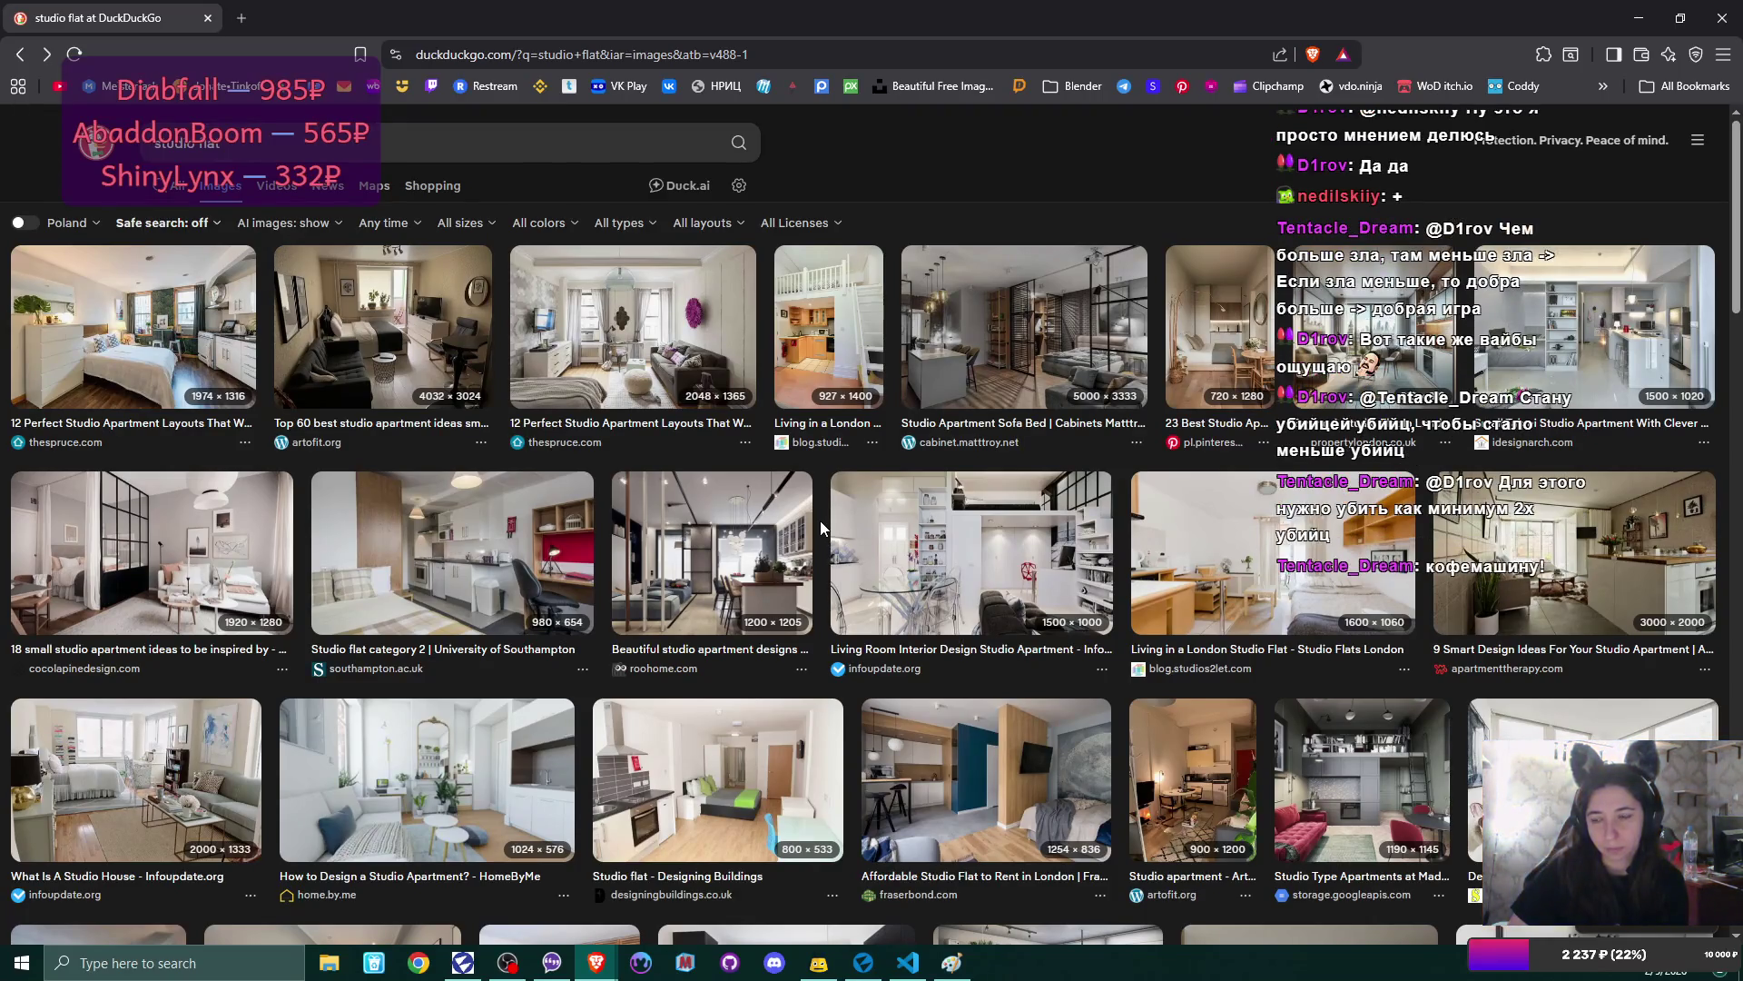
{"action": "scroll", "coordinate": [820, 520], "scroll_direction": "down", "scroll_amount": 1}
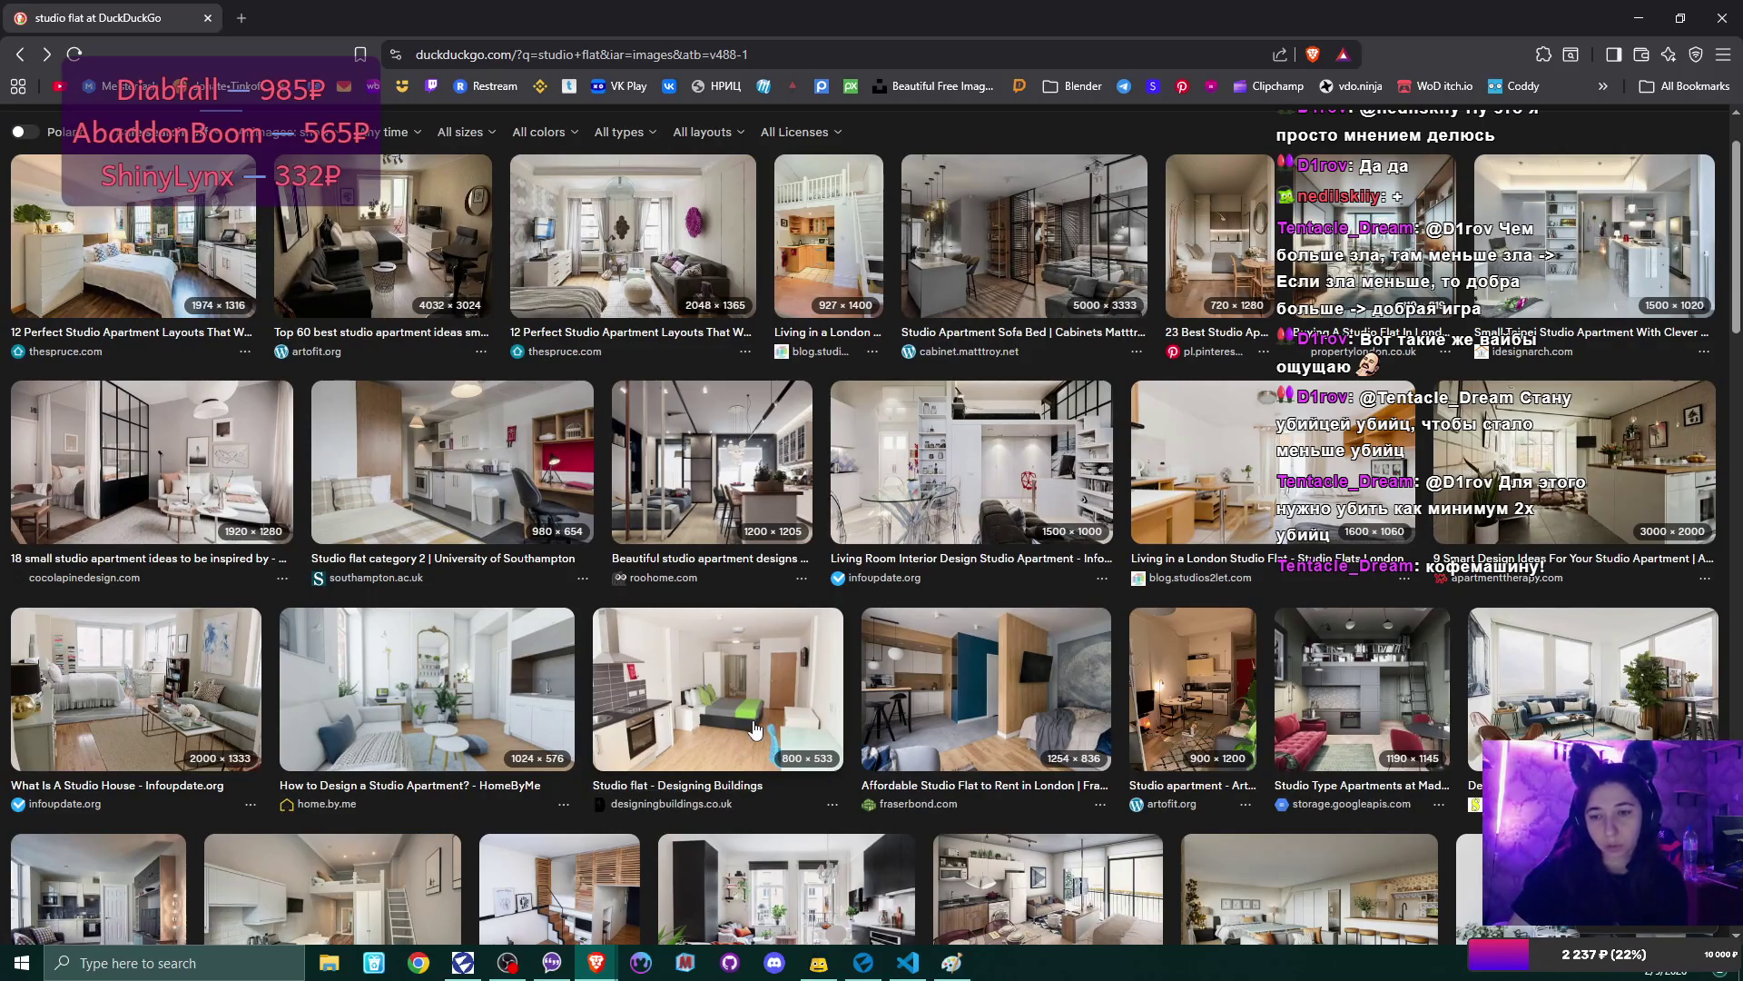
{"action": "scroll", "coordinate": [753, 726], "scroll_direction": "down", "scroll_amount": 4}
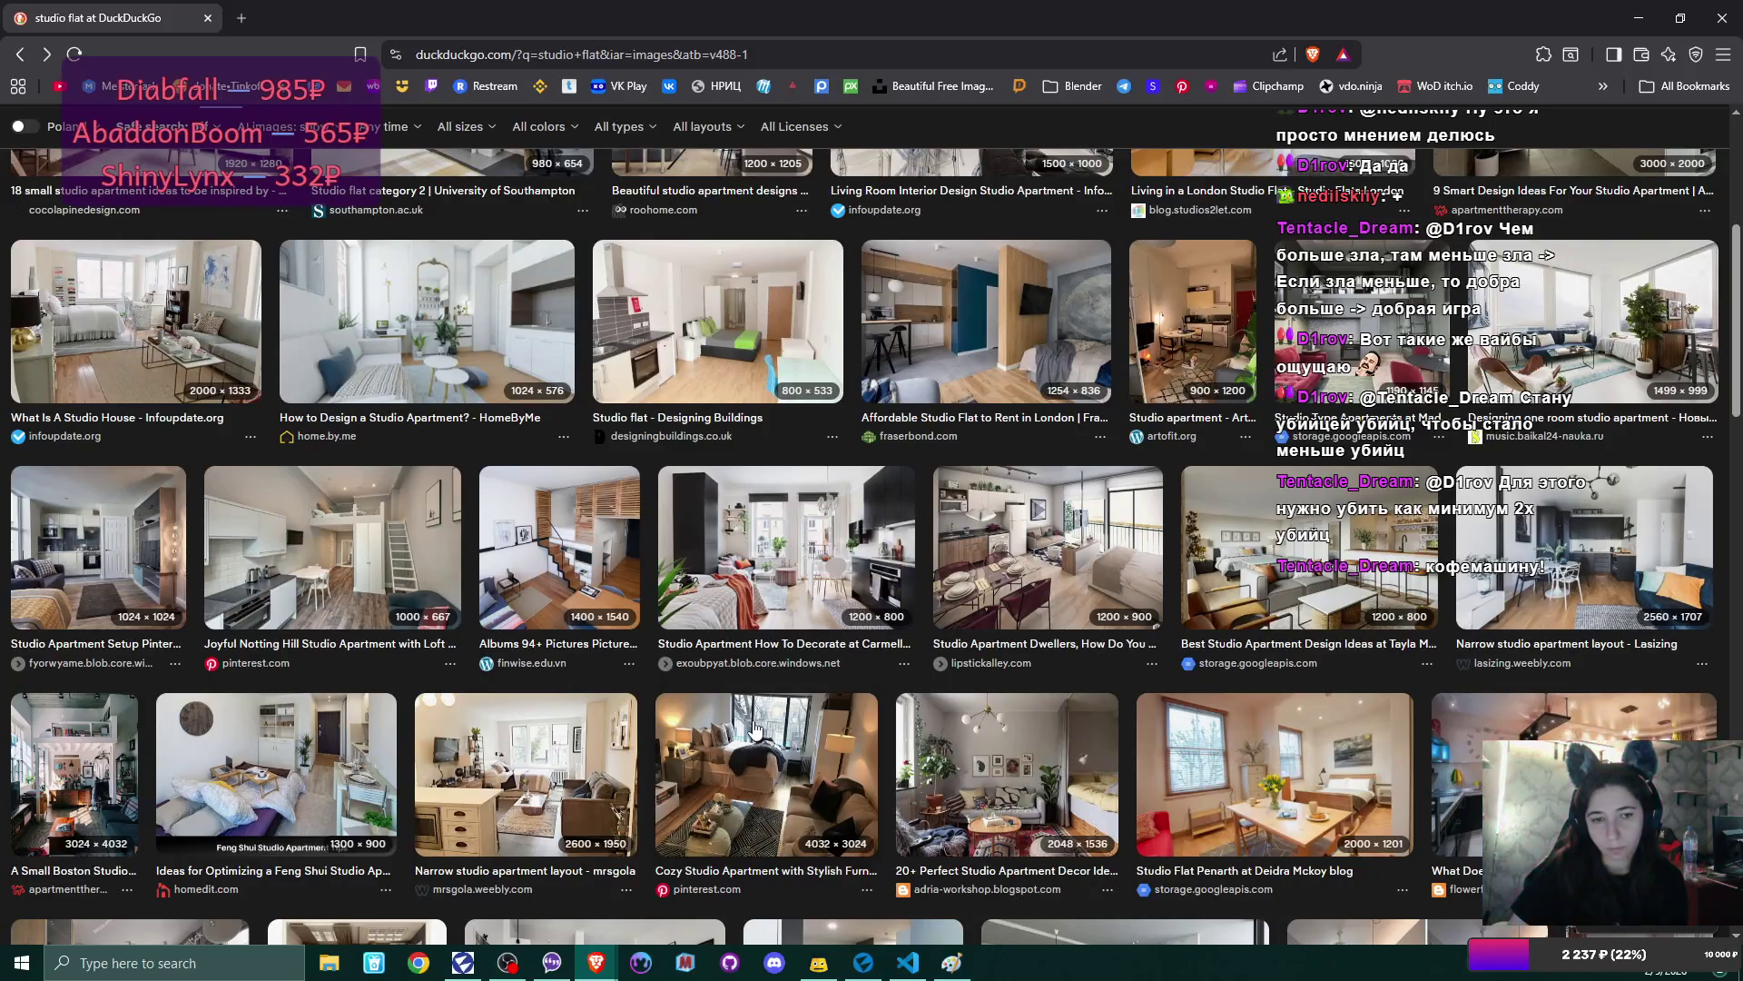
{"action": "scroll", "coordinate": [754, 726], "scroll_direction": "down", "scroll_amount": 2}
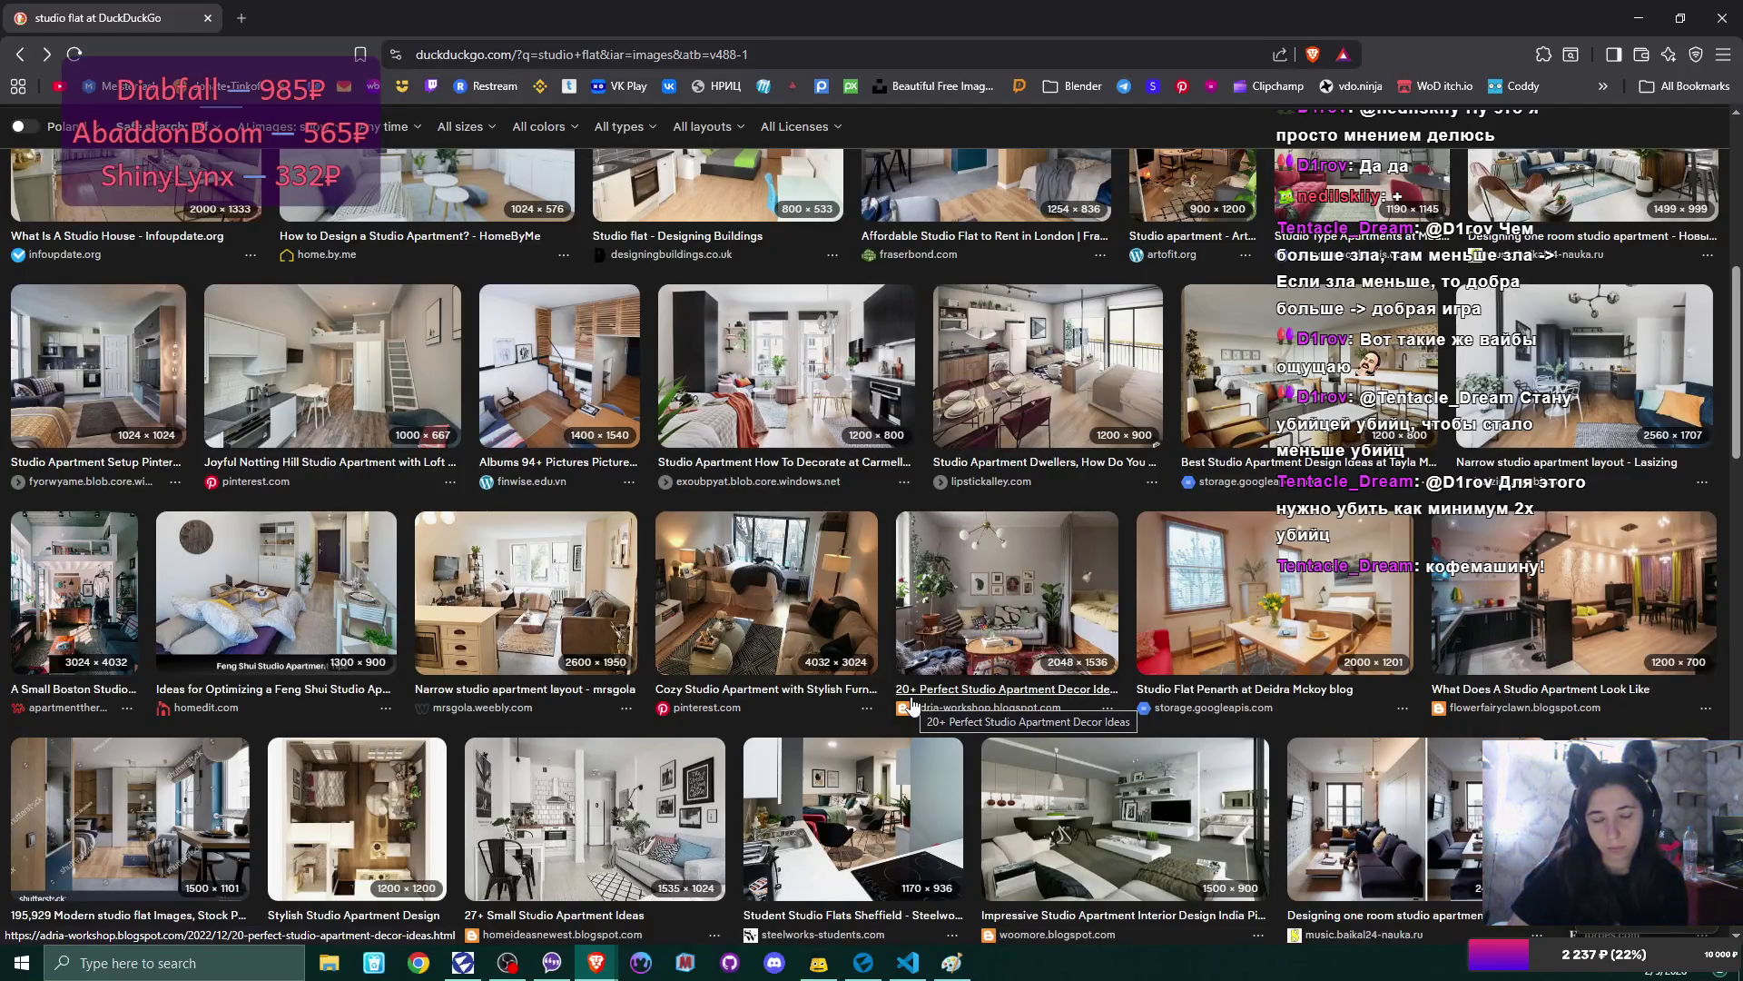
{"action": "scroll", "coordinate": [912, 705], "scroll_direction": "down", "scroll_amount": 4}
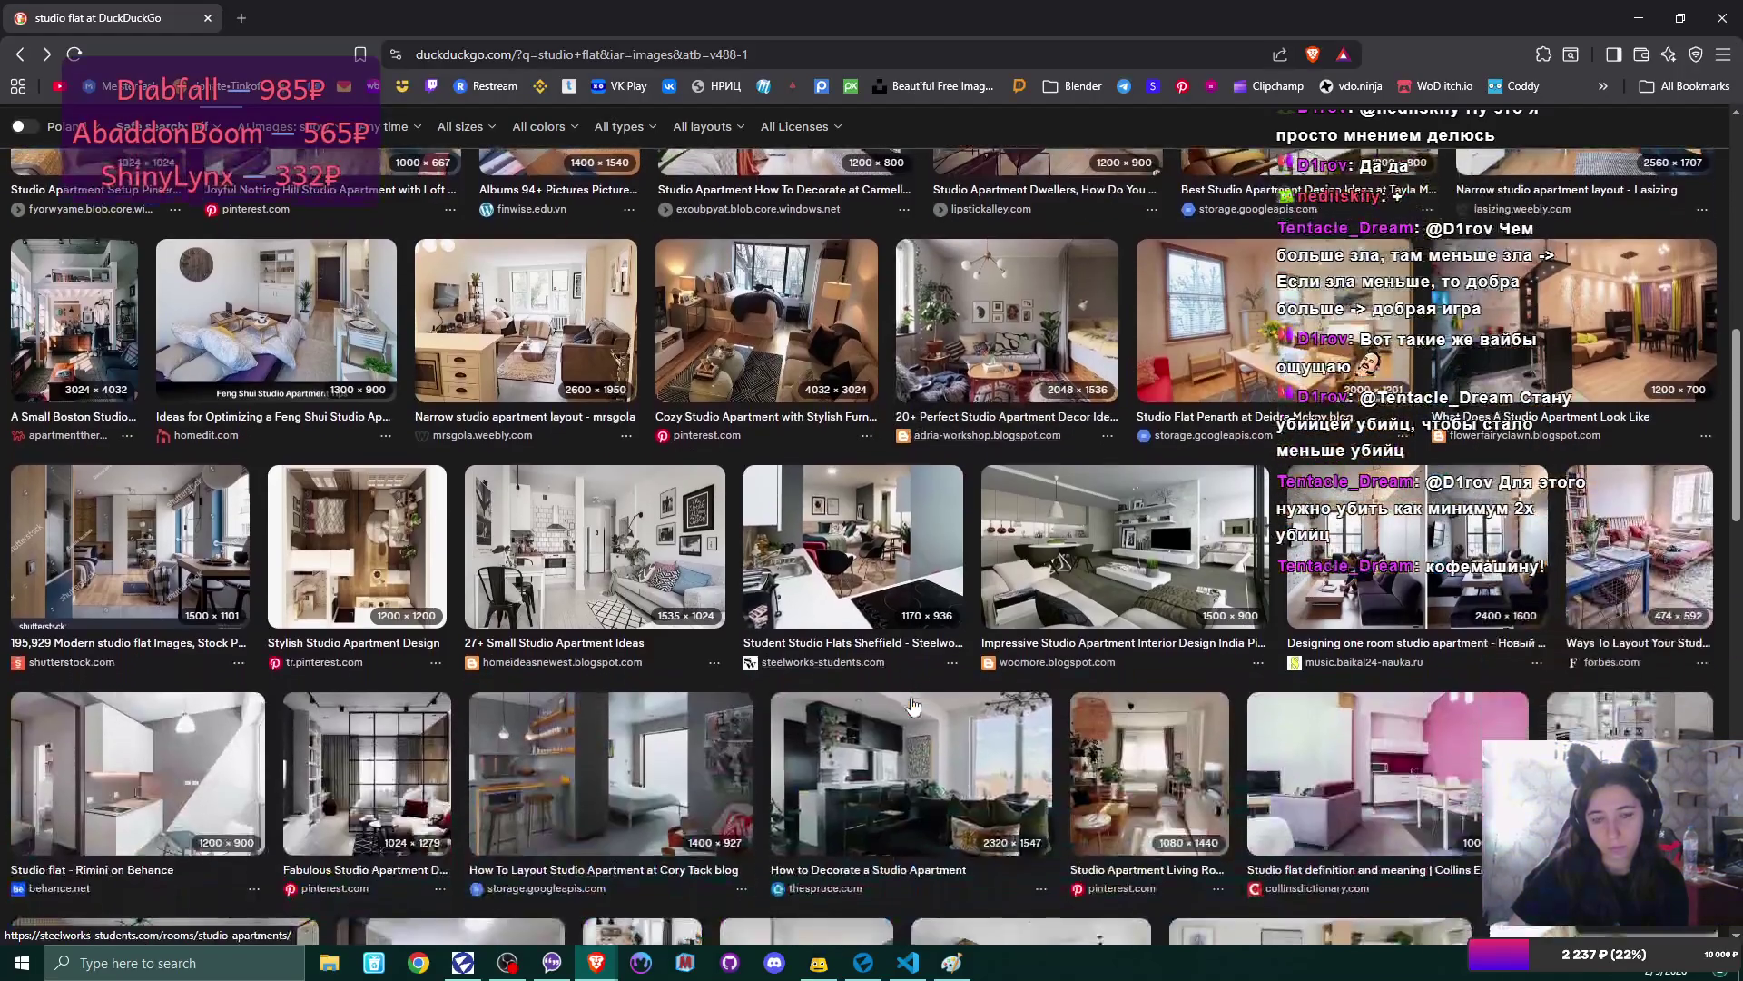
{"action": "scroll", "coordinate": [909, 708], "scroll_direction": "down", "scroll_amount": 4}
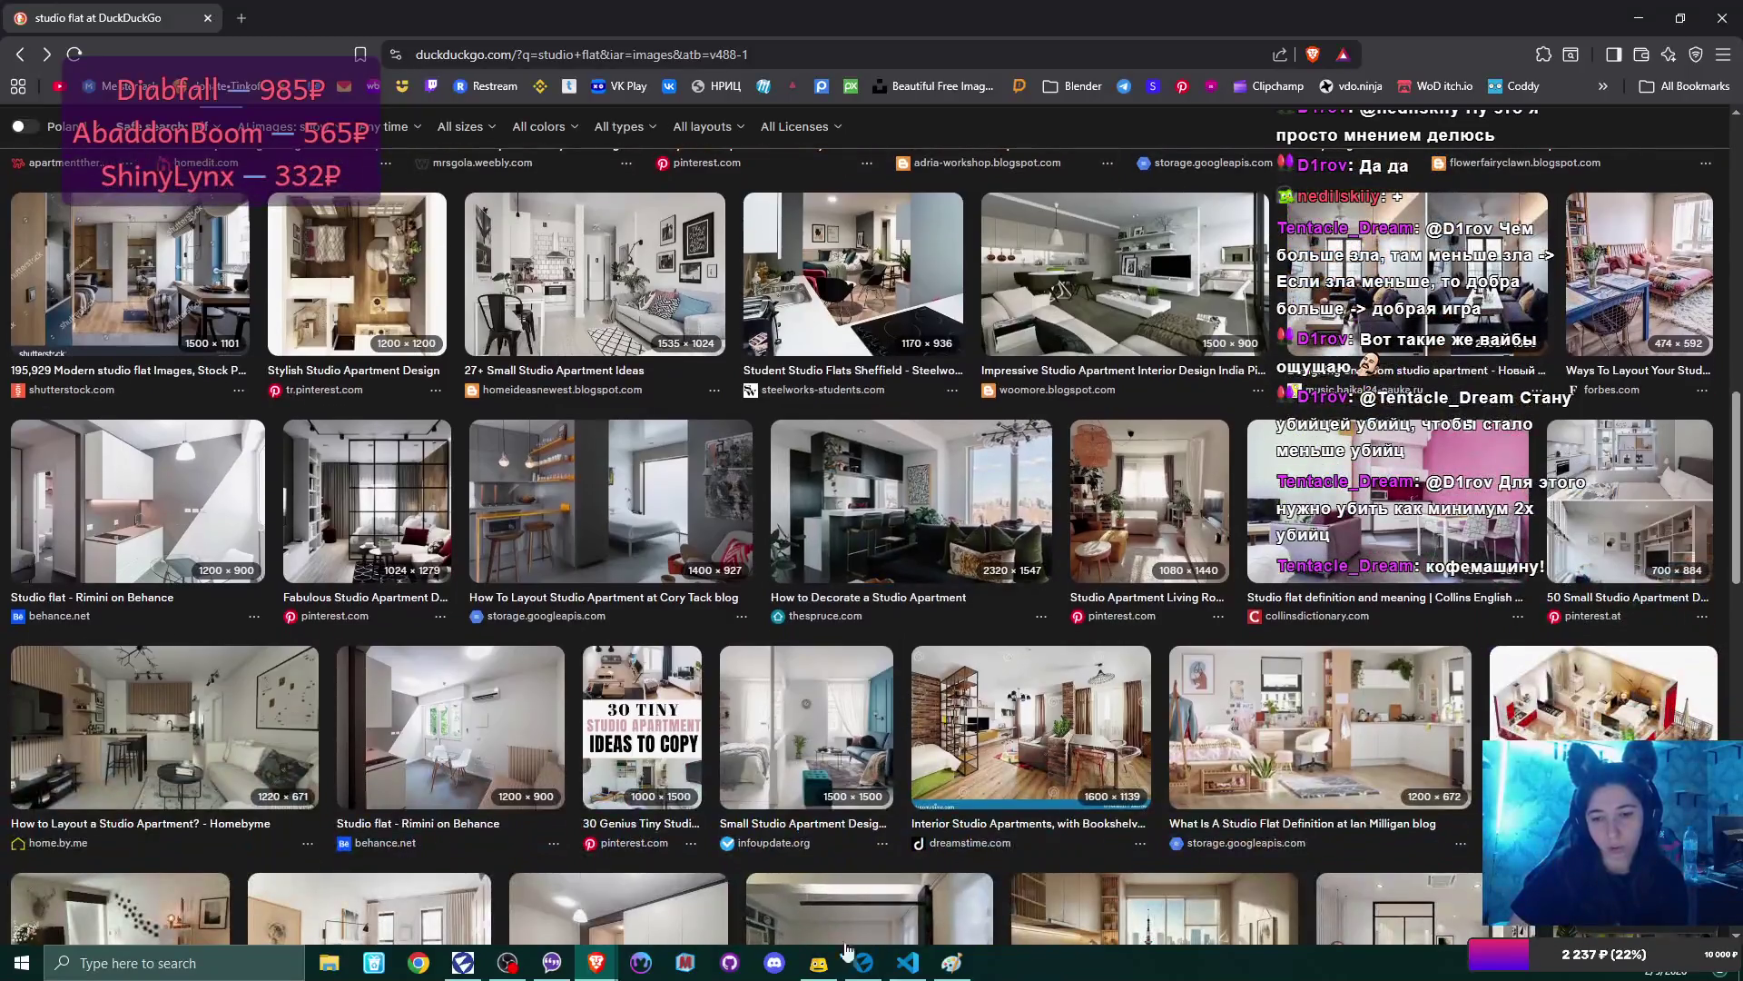
{"action": "left_click", "coordinate": [863, 962]}
{"action": "left_click_drag", "start_coordinate": [819, 423], "coordinate": [636, 481]}
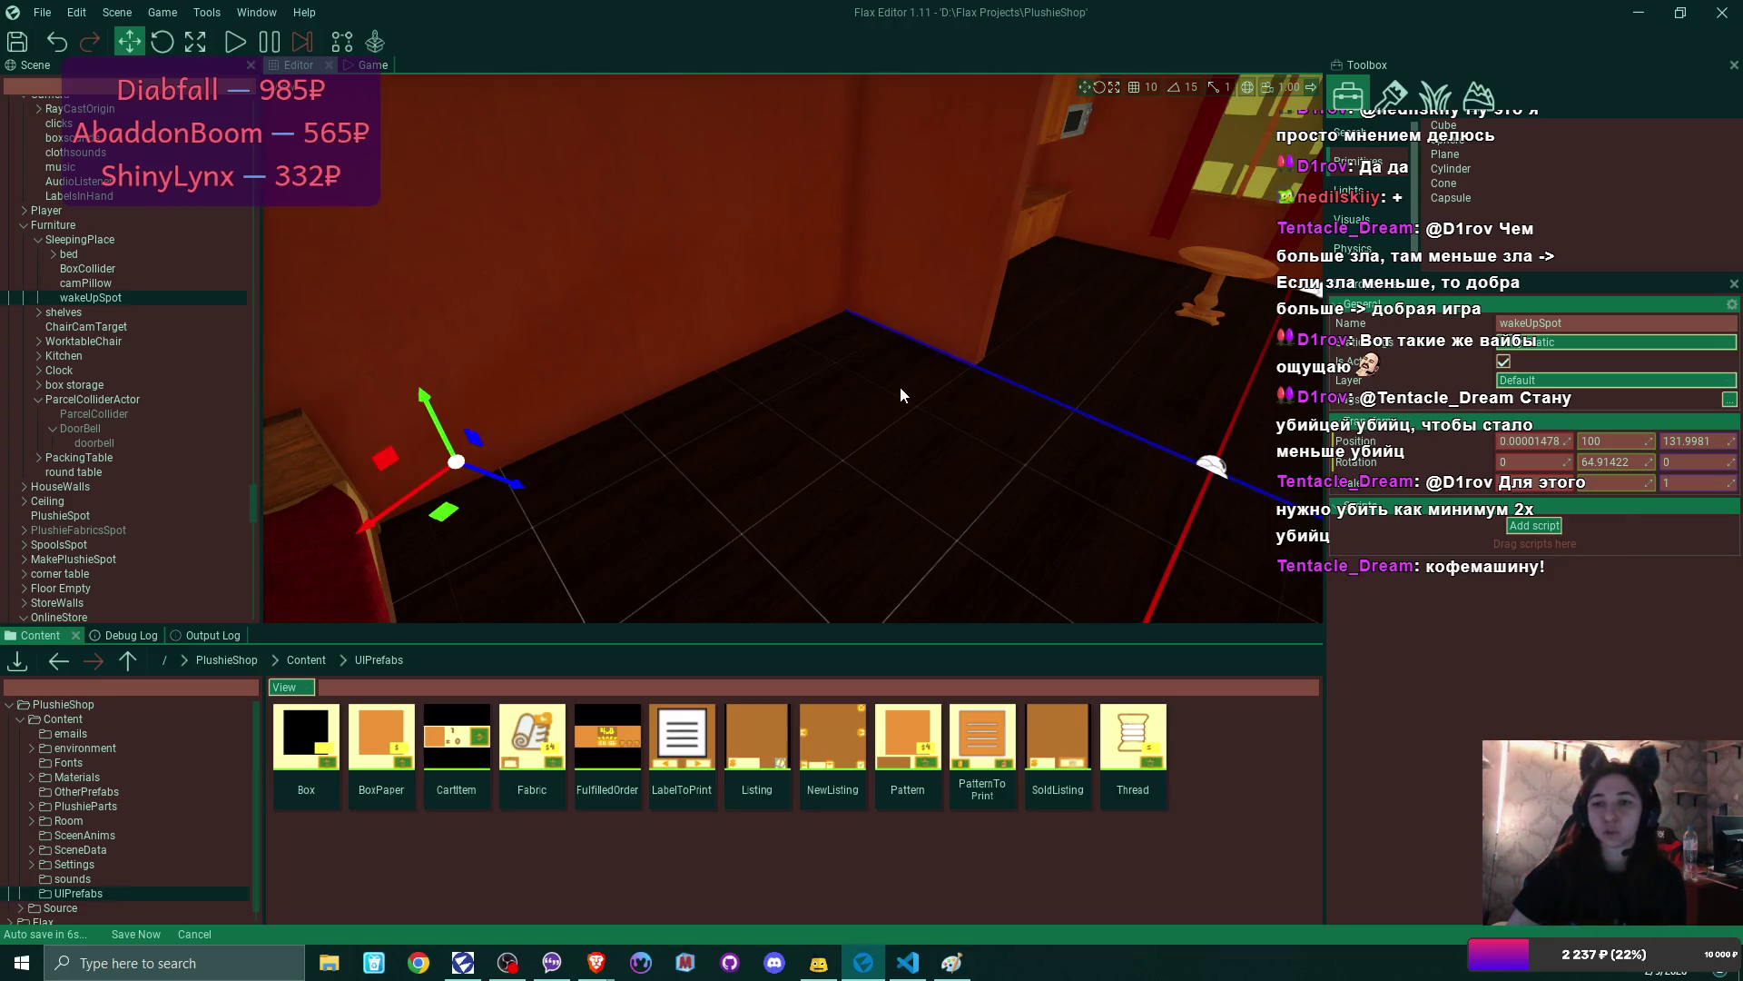
{"action": "left_click_drag", "start_coordinate": [900, 387], "coordinate": [890, 358]}
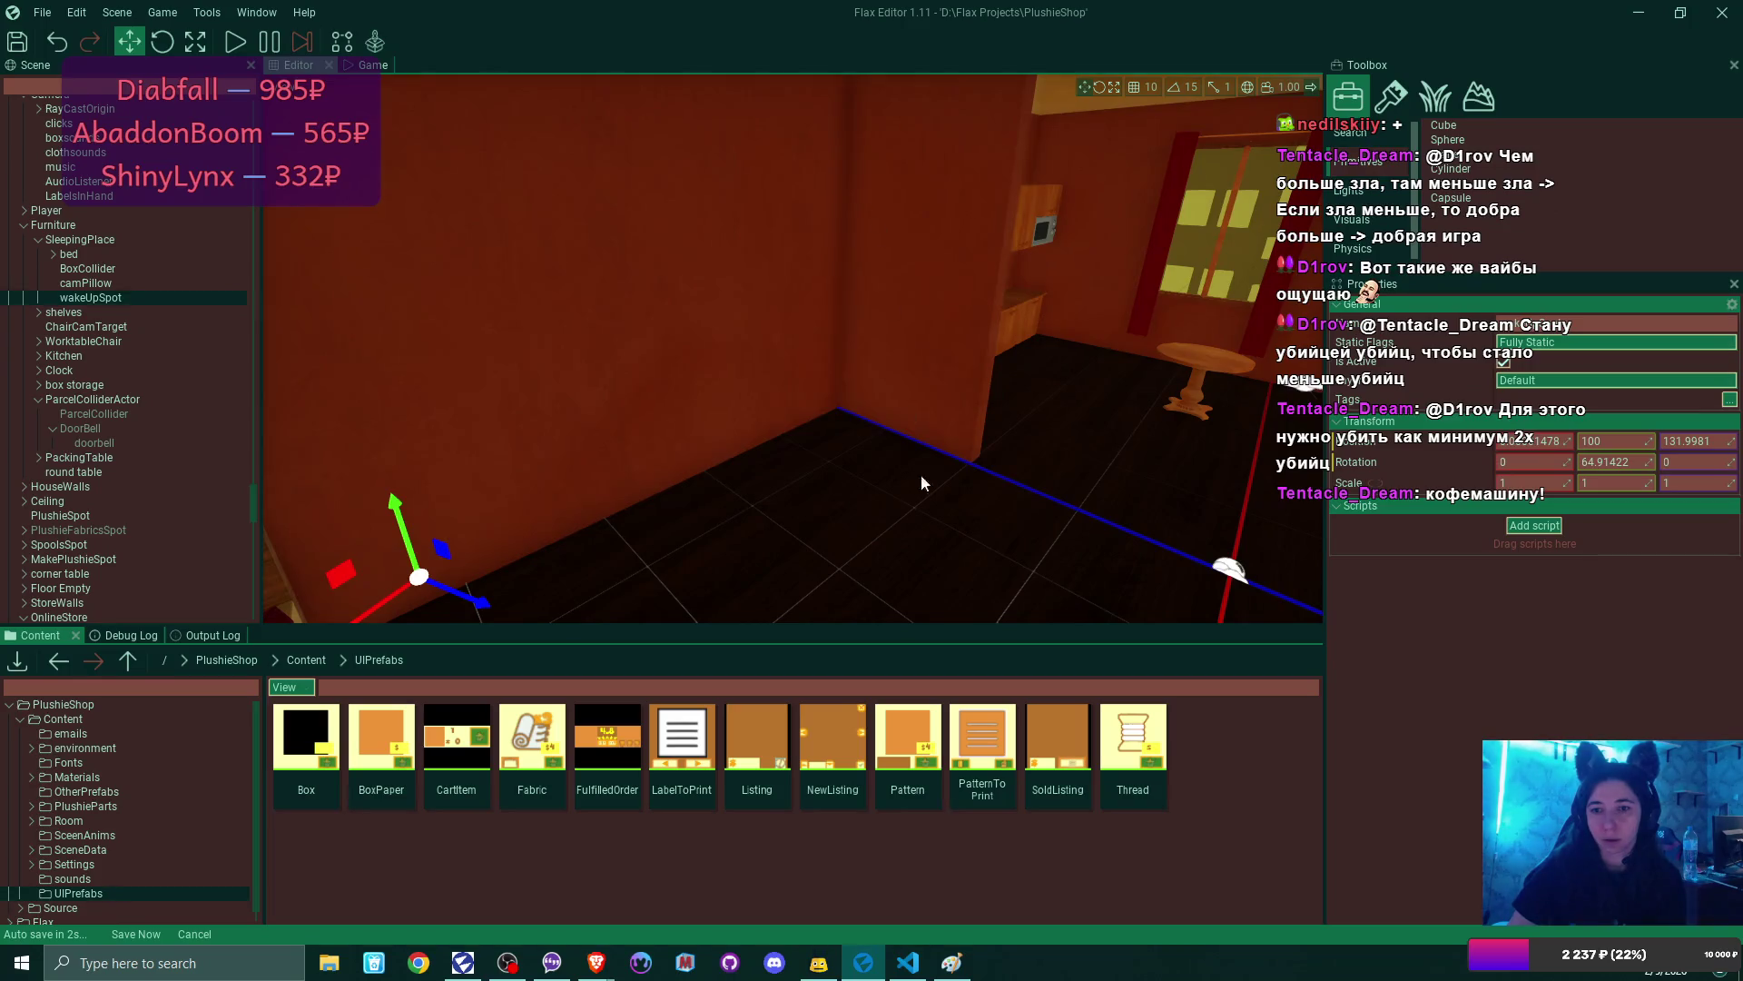
{"action": "mouse_move", "coordinate": [945, 548]}
{"action": "left_mouse_down"}
{"action": "mouse_move", "coordinate": [816, 301]}
{"action": "mouse_move", "coordinate": [803, 393]}
{"action": "left_mouse_up"}
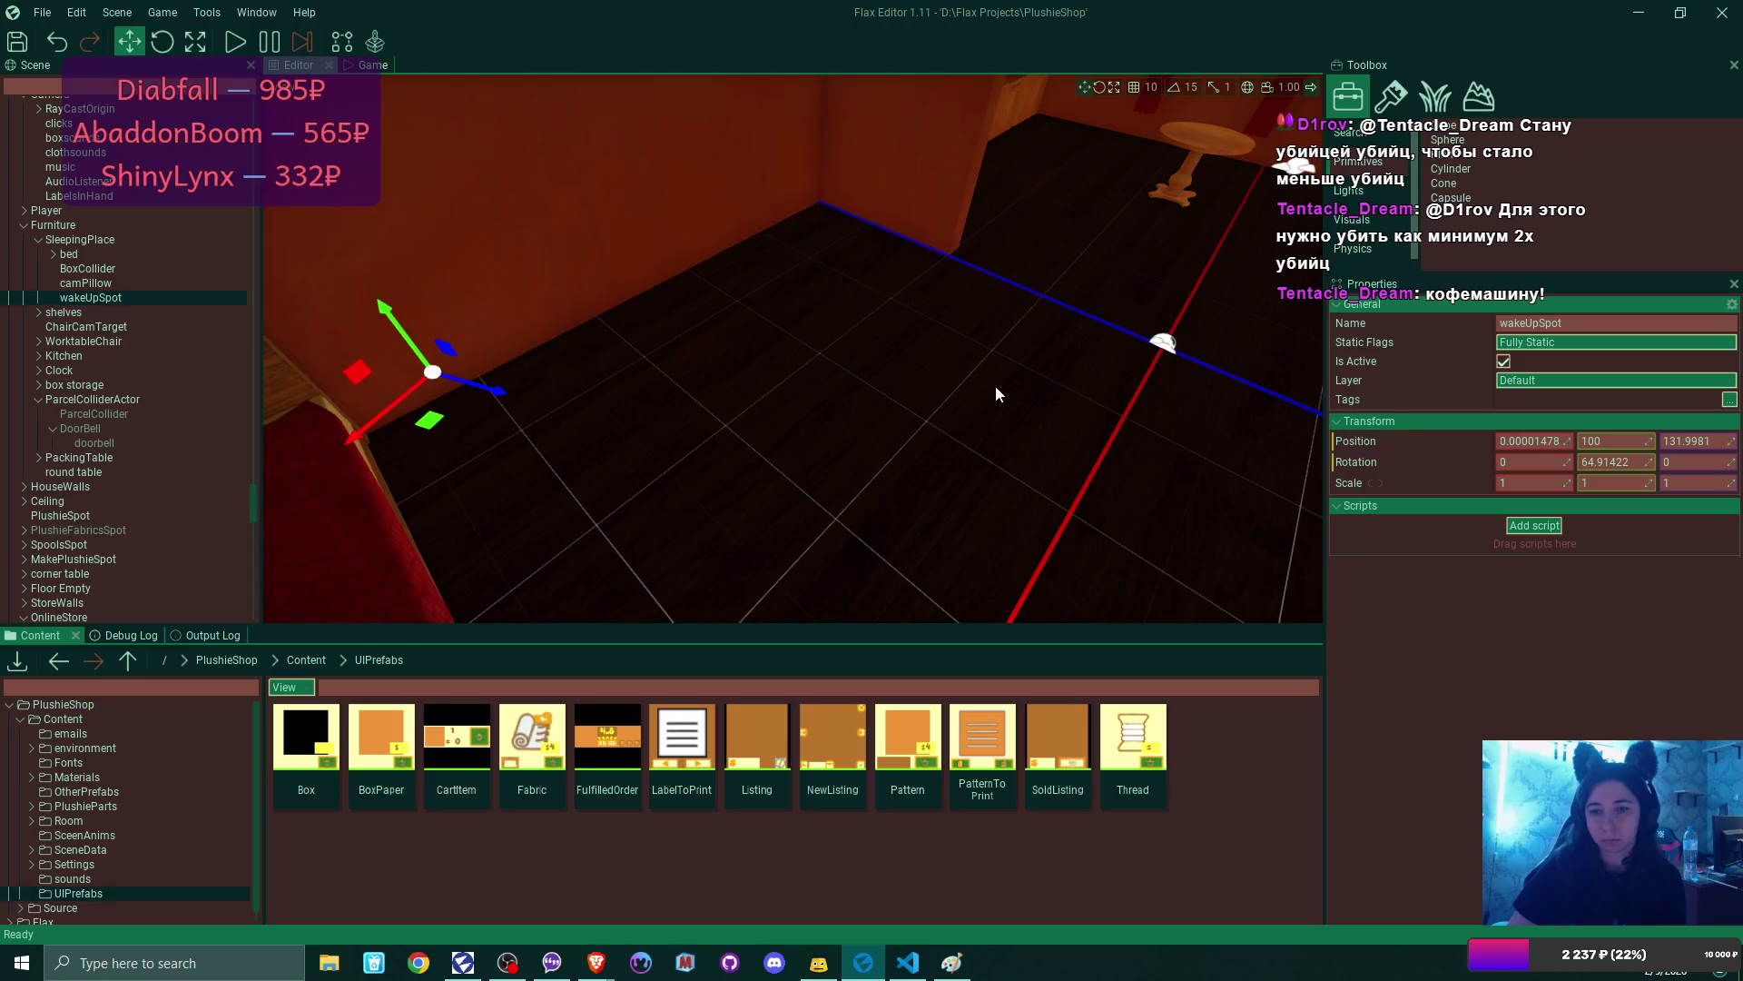
{"action": "left_click_drag", "start_coordinate": [879, 423], "coordinate": [777, 323]}
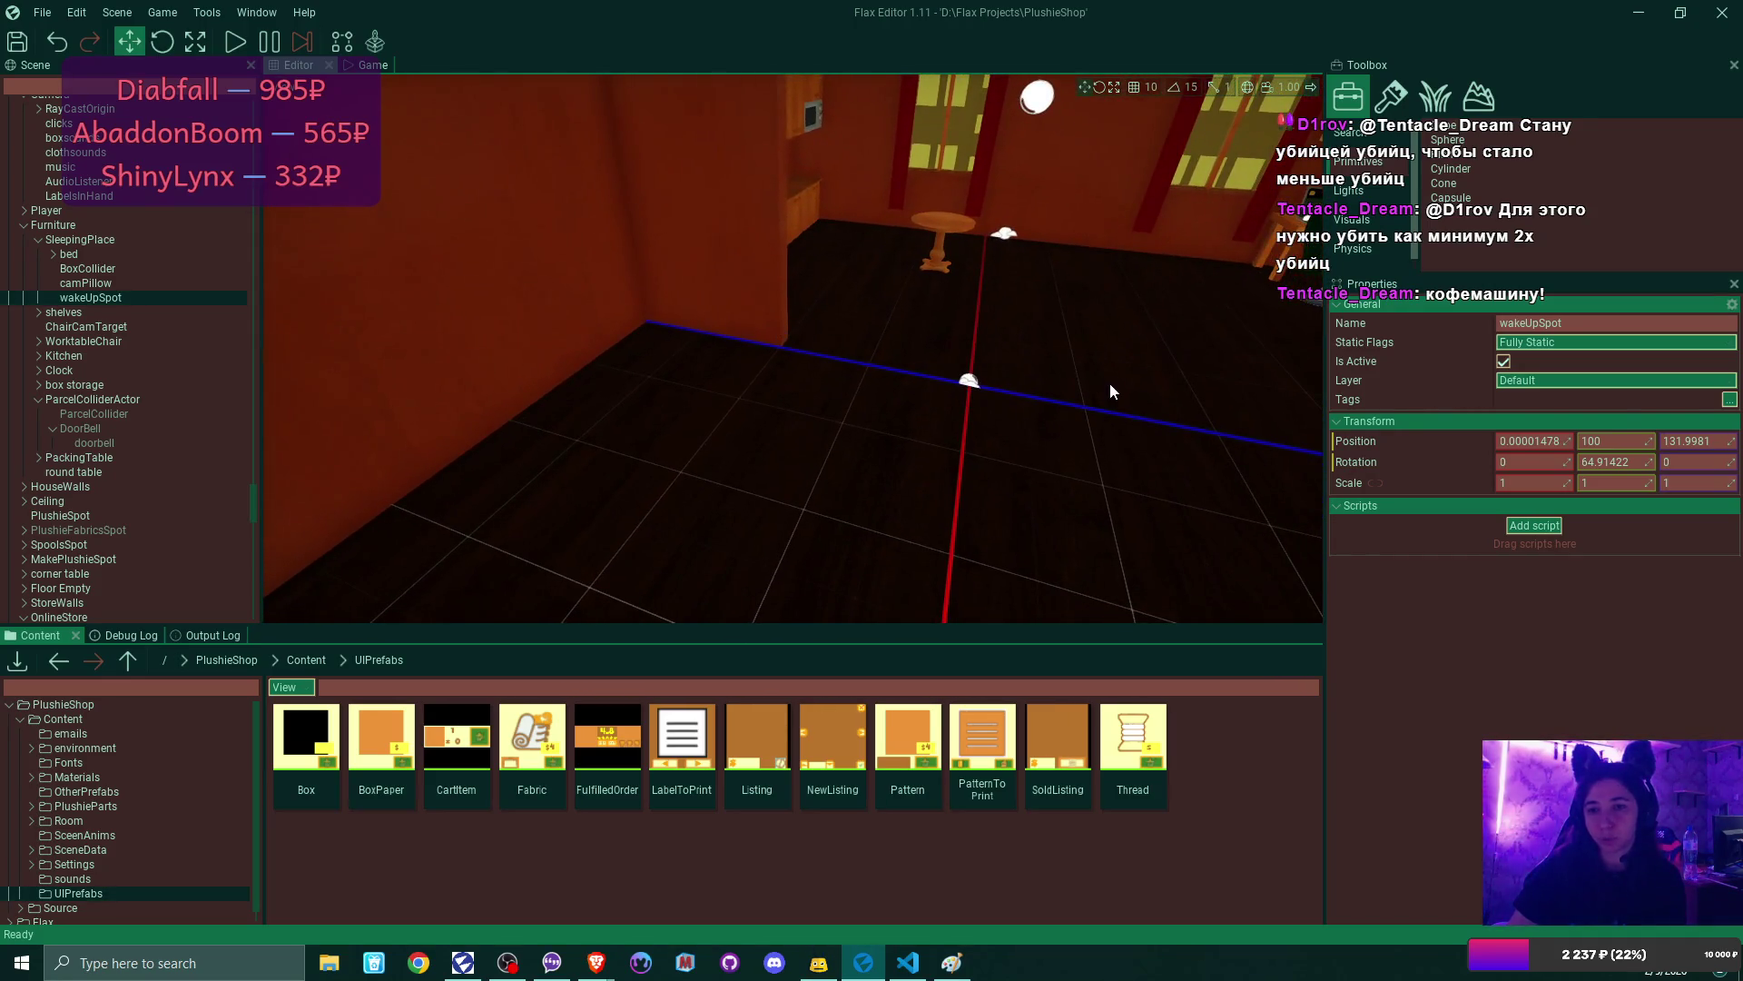
{"action": "left_click_drag", "start_coordinate": [1124, 405], "coordinate": [1053, 377]}
{"action": "left_click_drag", "start_coordinate": [926, 327], "coordinate": [899, 307]}
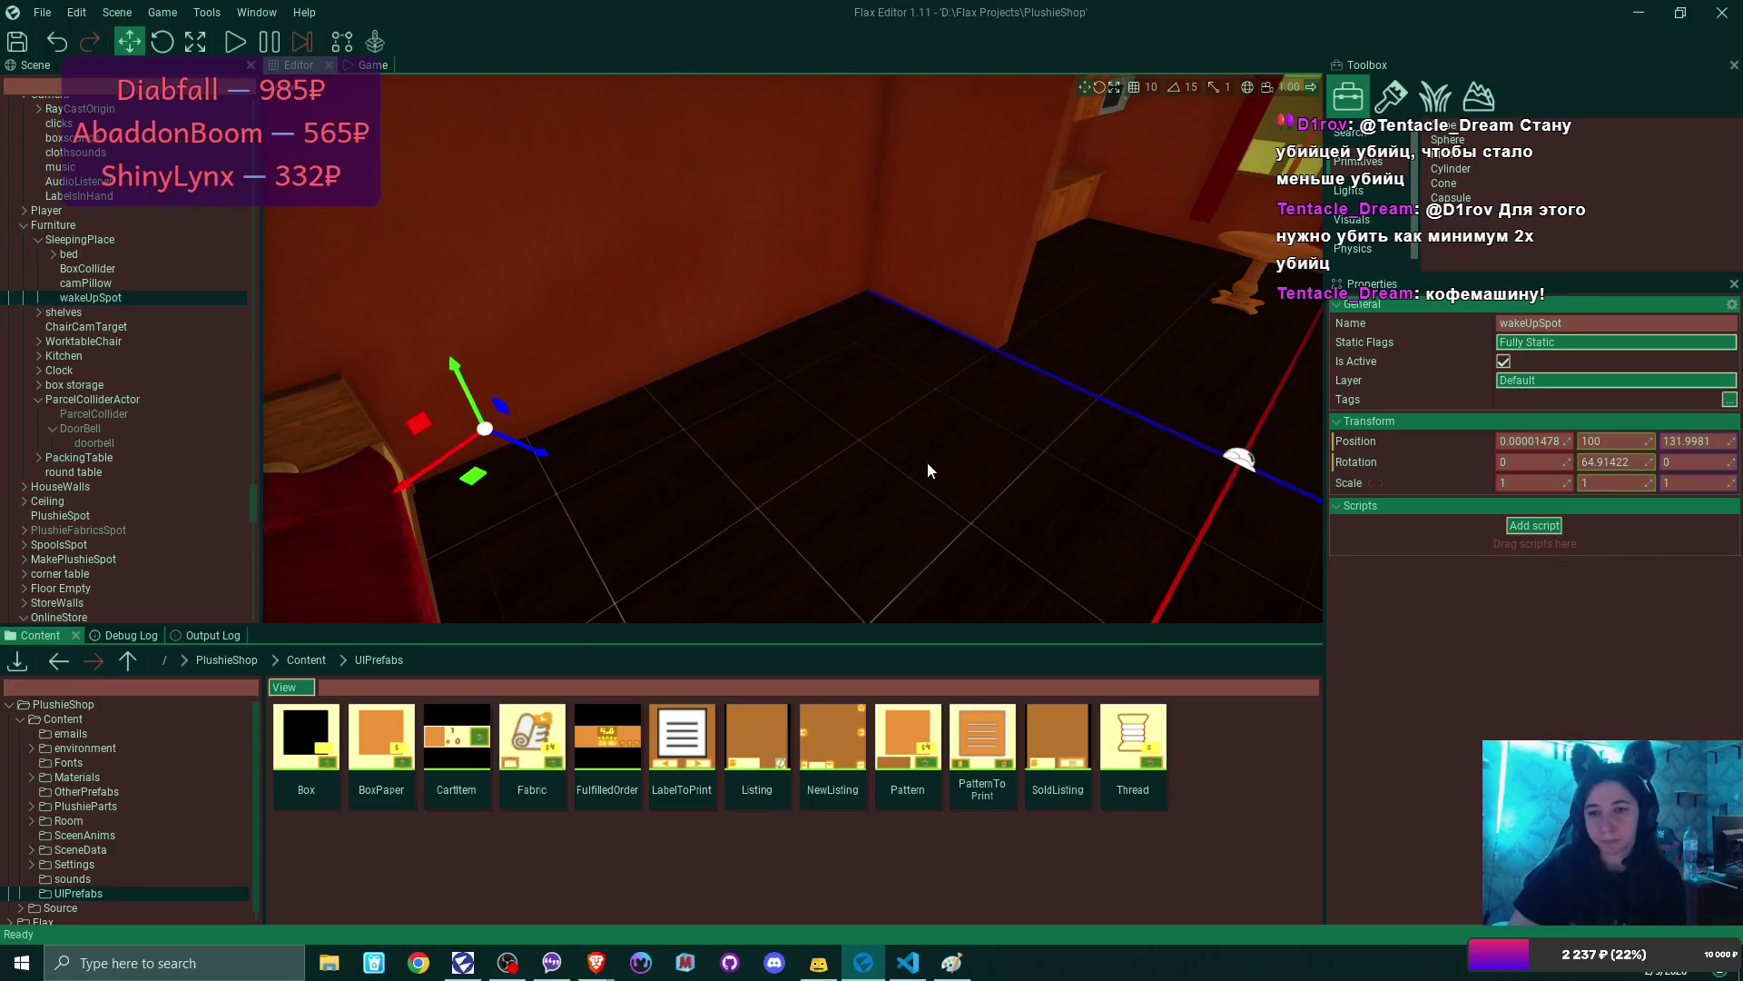
{"action": "mouse_move", "coordinate": [857, 532]}
{"action": "left_mouse_down"}
{"action": "mouse_move", "coordinate": [765, 538]}
{"action": "mouse_move", "coordinate": [809, 515]}
{"action": "left_mouse_up"}
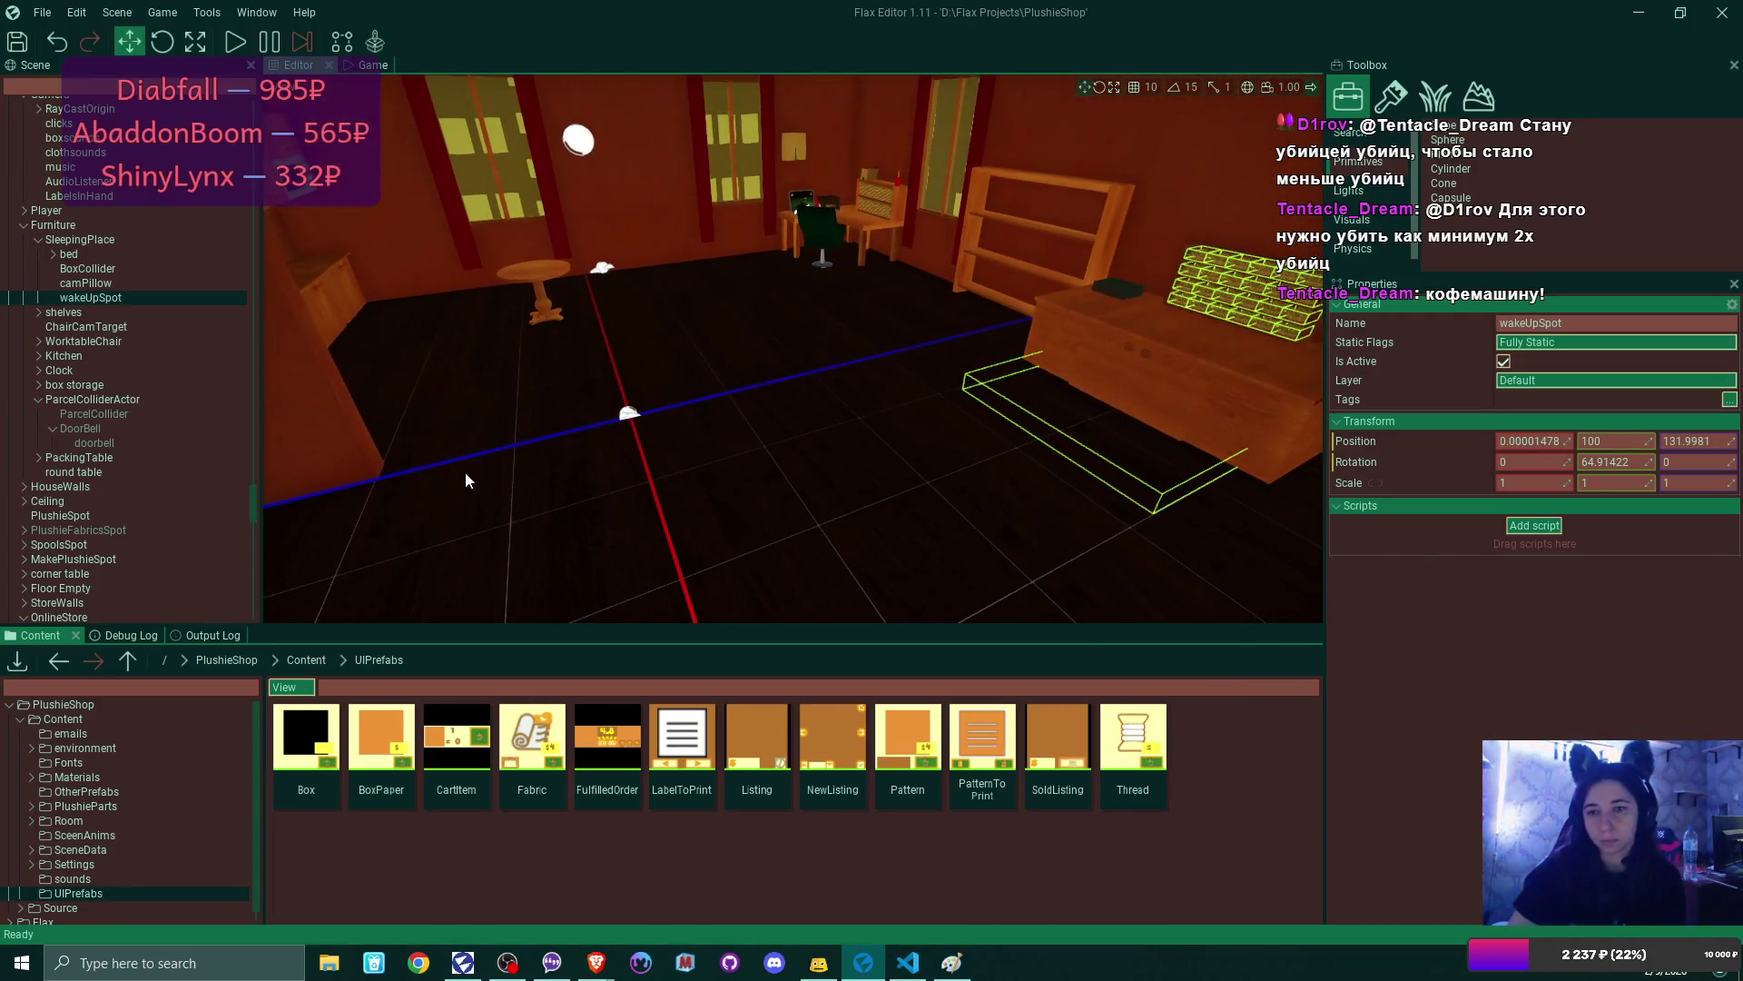
{"action": "mouse_move", "coordinate": [521, 467]}
{"action": "left_mouse_down"}
{"action": "mouse_move", "coordinate": [459, 471]}
{"action": "mouse_move", "coordinate": [772, 482]}
{"action": "mouse_move", "coordinate": [753, 514]}
{"action": "mouse_move", "coordinate": [650, 396]}
{"action": "left_mouse_up"}
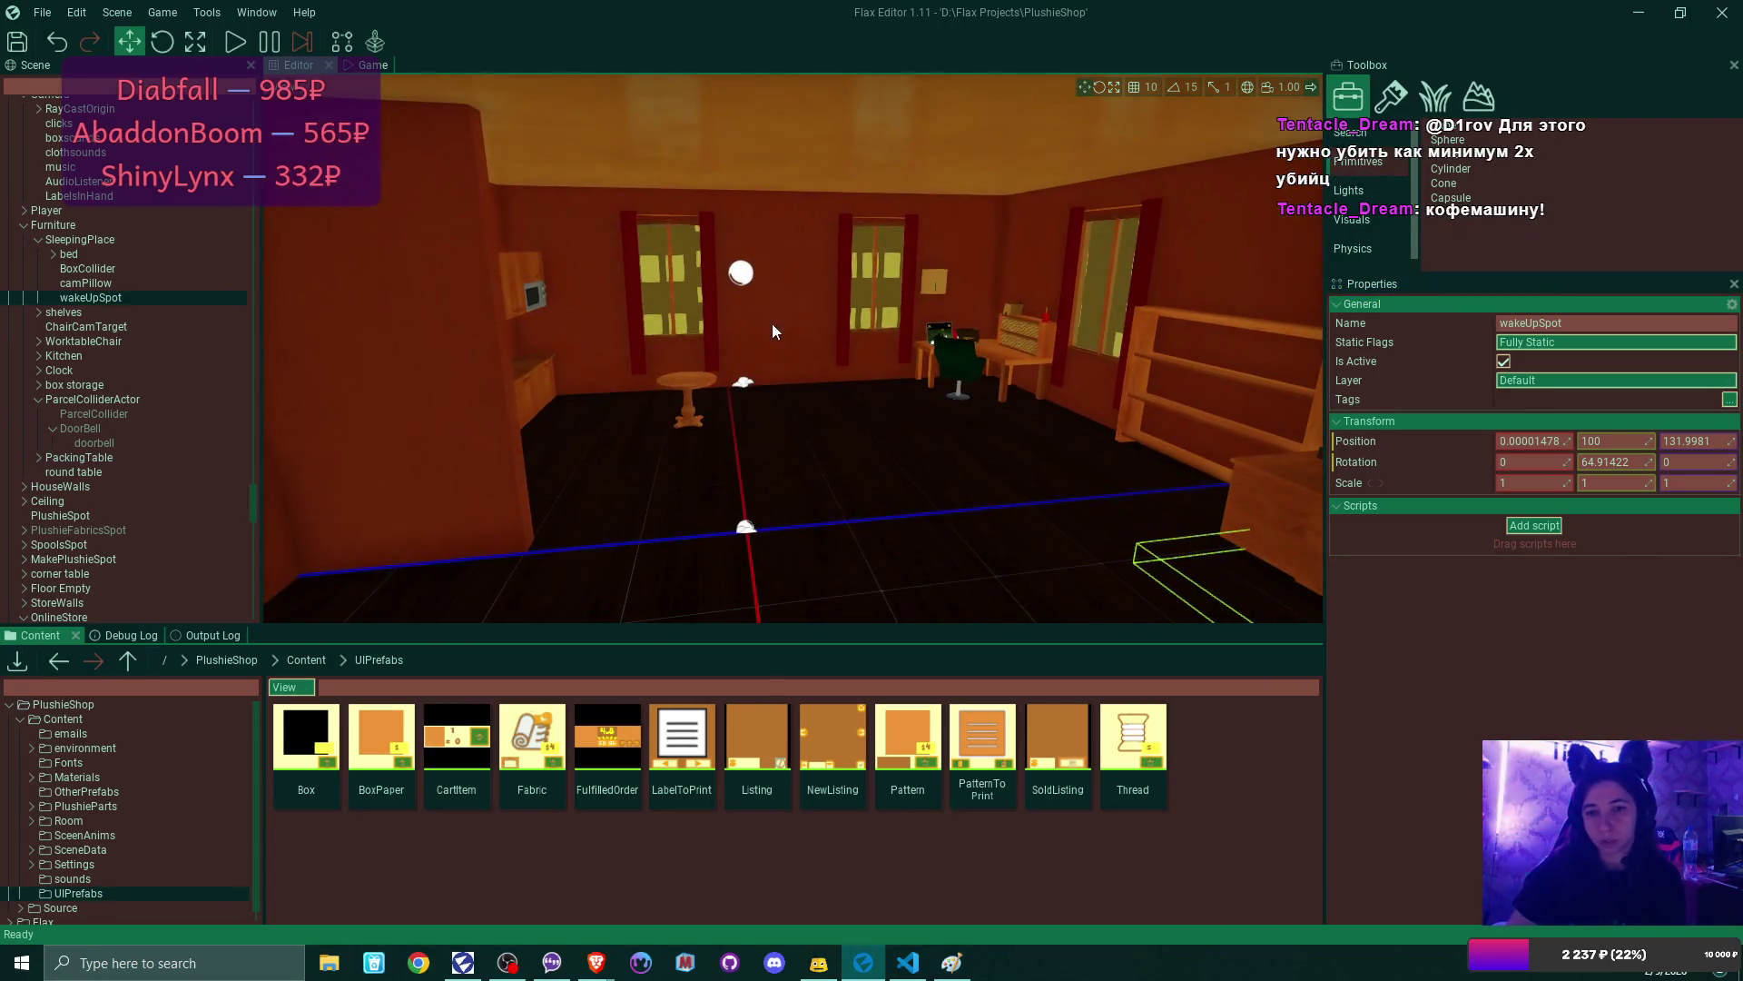
{"action": "mouse_move", "coordinate": [793, 505]}
{"action": "left_mouse_down"}
{"action": "mouse_move", "coordinate": [793, 545]}
{"action": "mouse_move", "coordinate": [792, 468]}
{"action": "mouse_move", "coordinate": [791, 503]}
{"action": "left_mouse_up"}
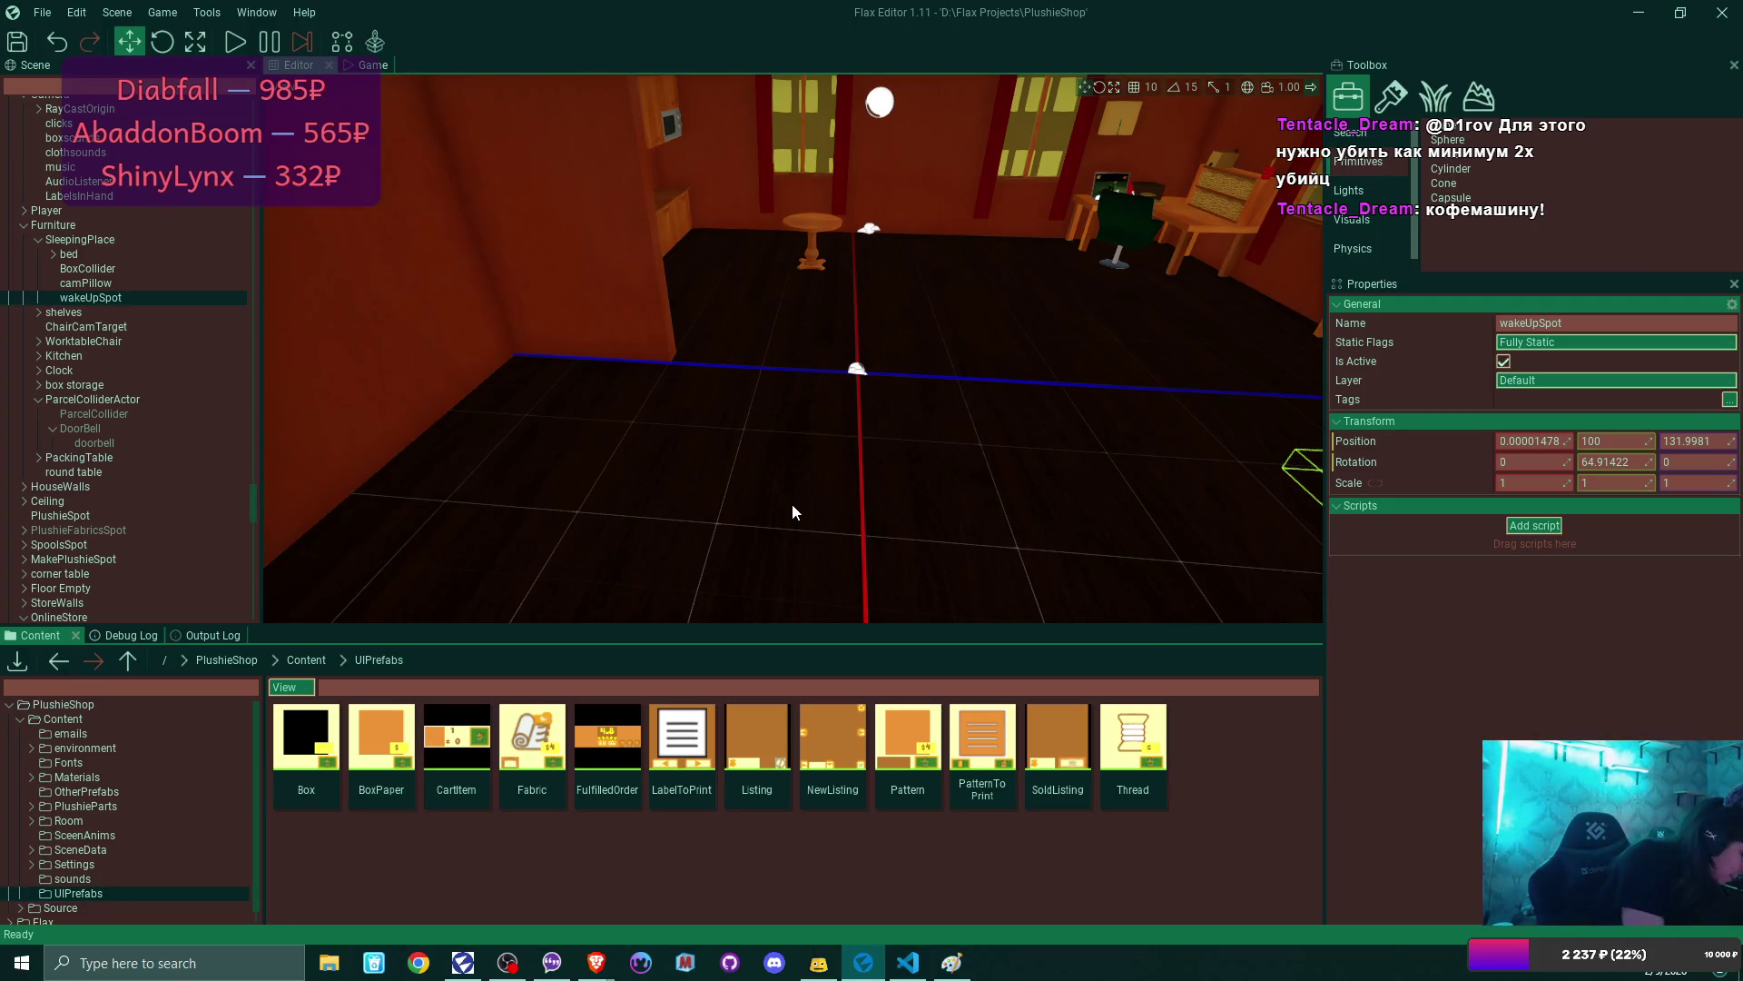
{"action": "left_click_drag", "start_coordinate": [913, 504], "coordinate": [921, 520]}
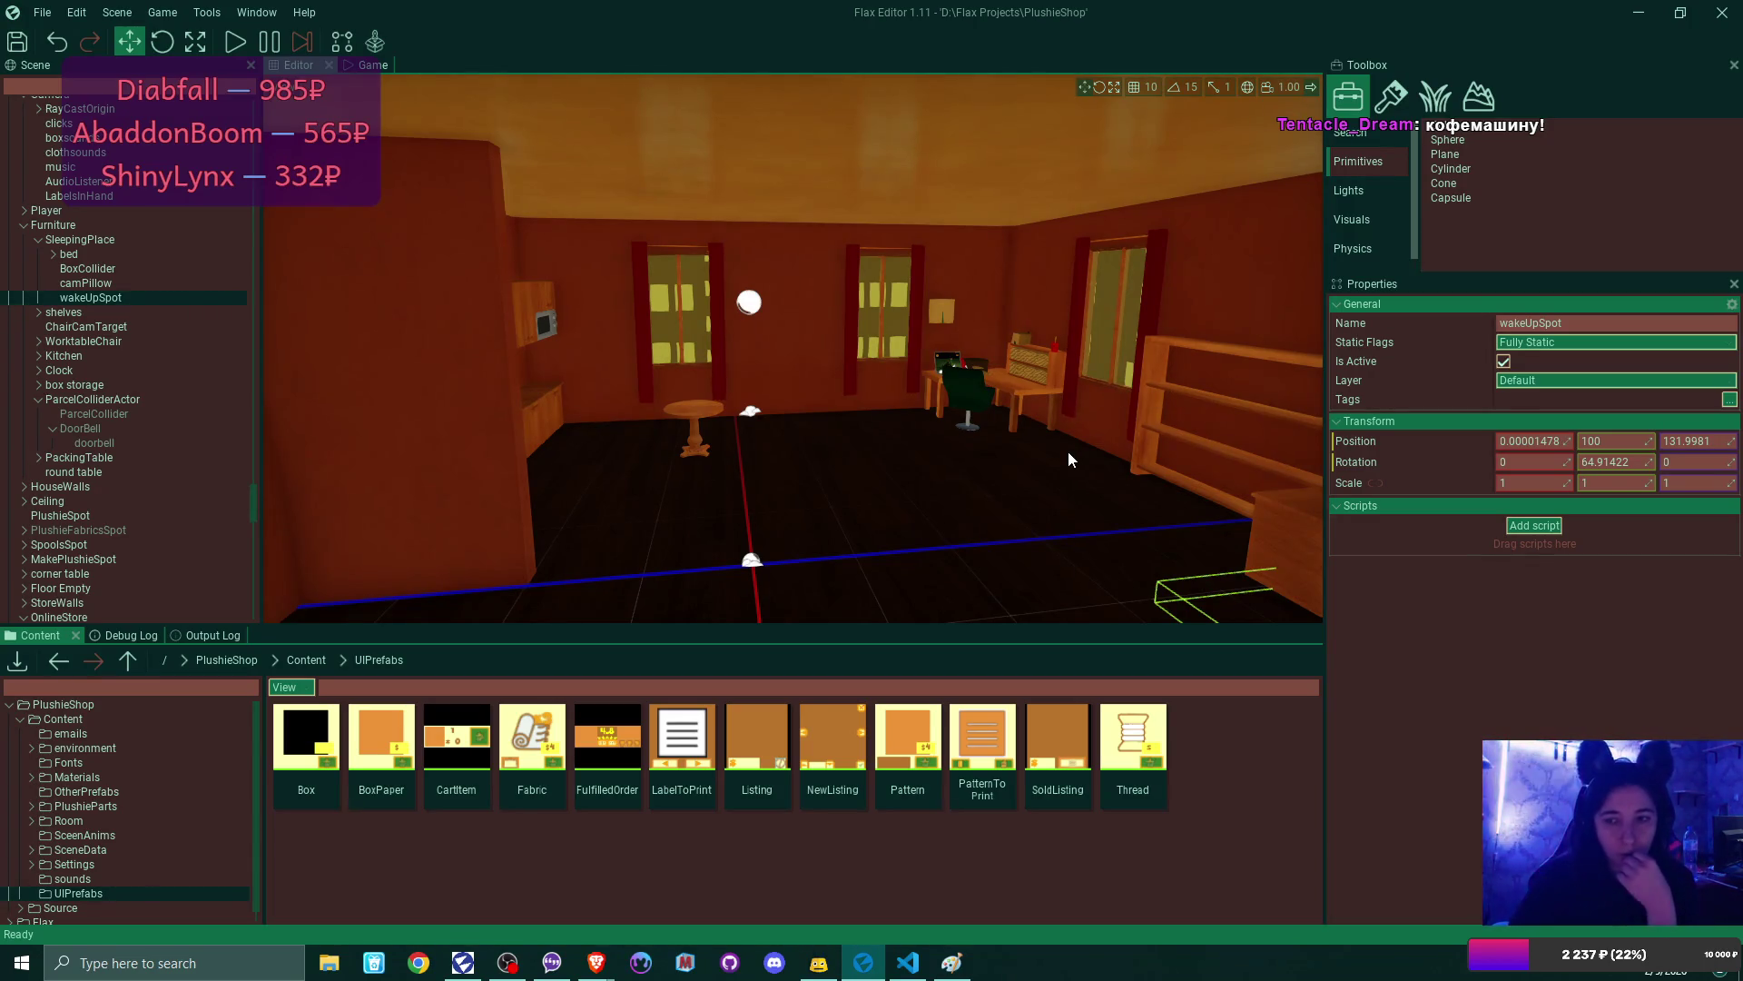
{"action": "left_click_drag", "start_coordinate": [1068, 450], "coordinate": [1144, 450]}
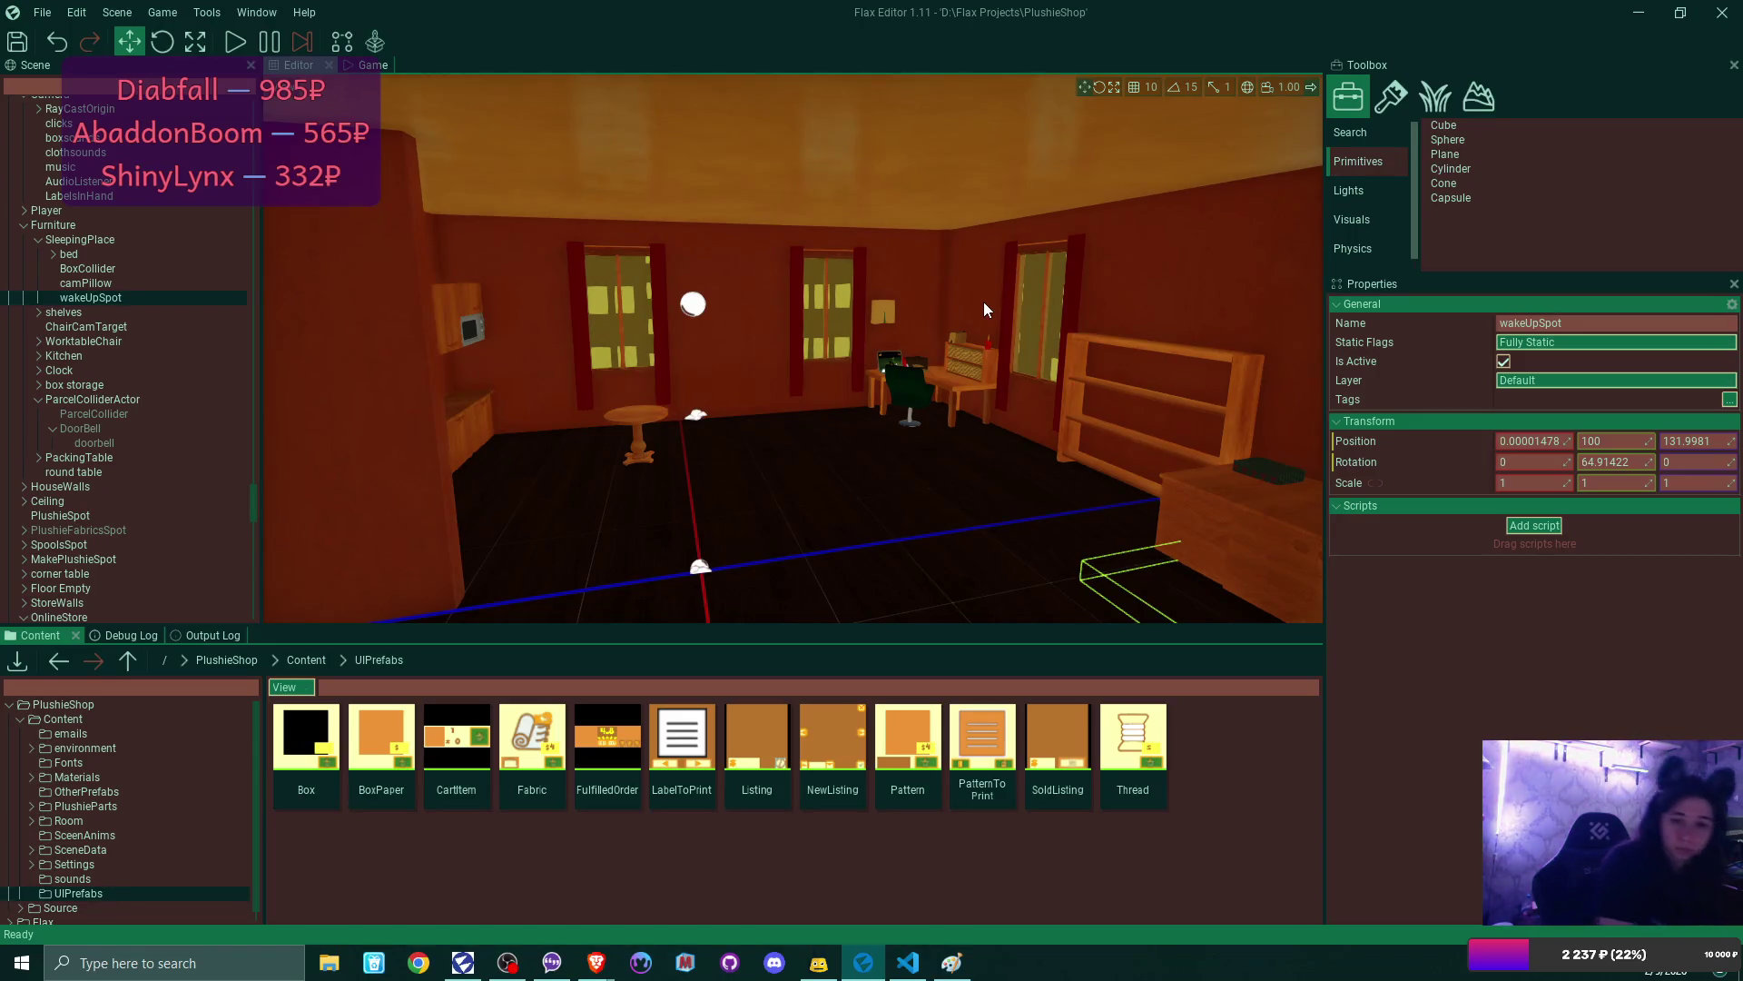
{"action": "mouse_move", "coordinate": [926, 410]}
{"action": "left_mouse_down"}
{"action": "mouse_move", "coordinate": [1072, 416]}
{"action": "mouse_move", "coordinate": [863, 409]}
{"action": "mouse_move", "coordinate": [886, 413]}
{"action": "left_mouse_up"}
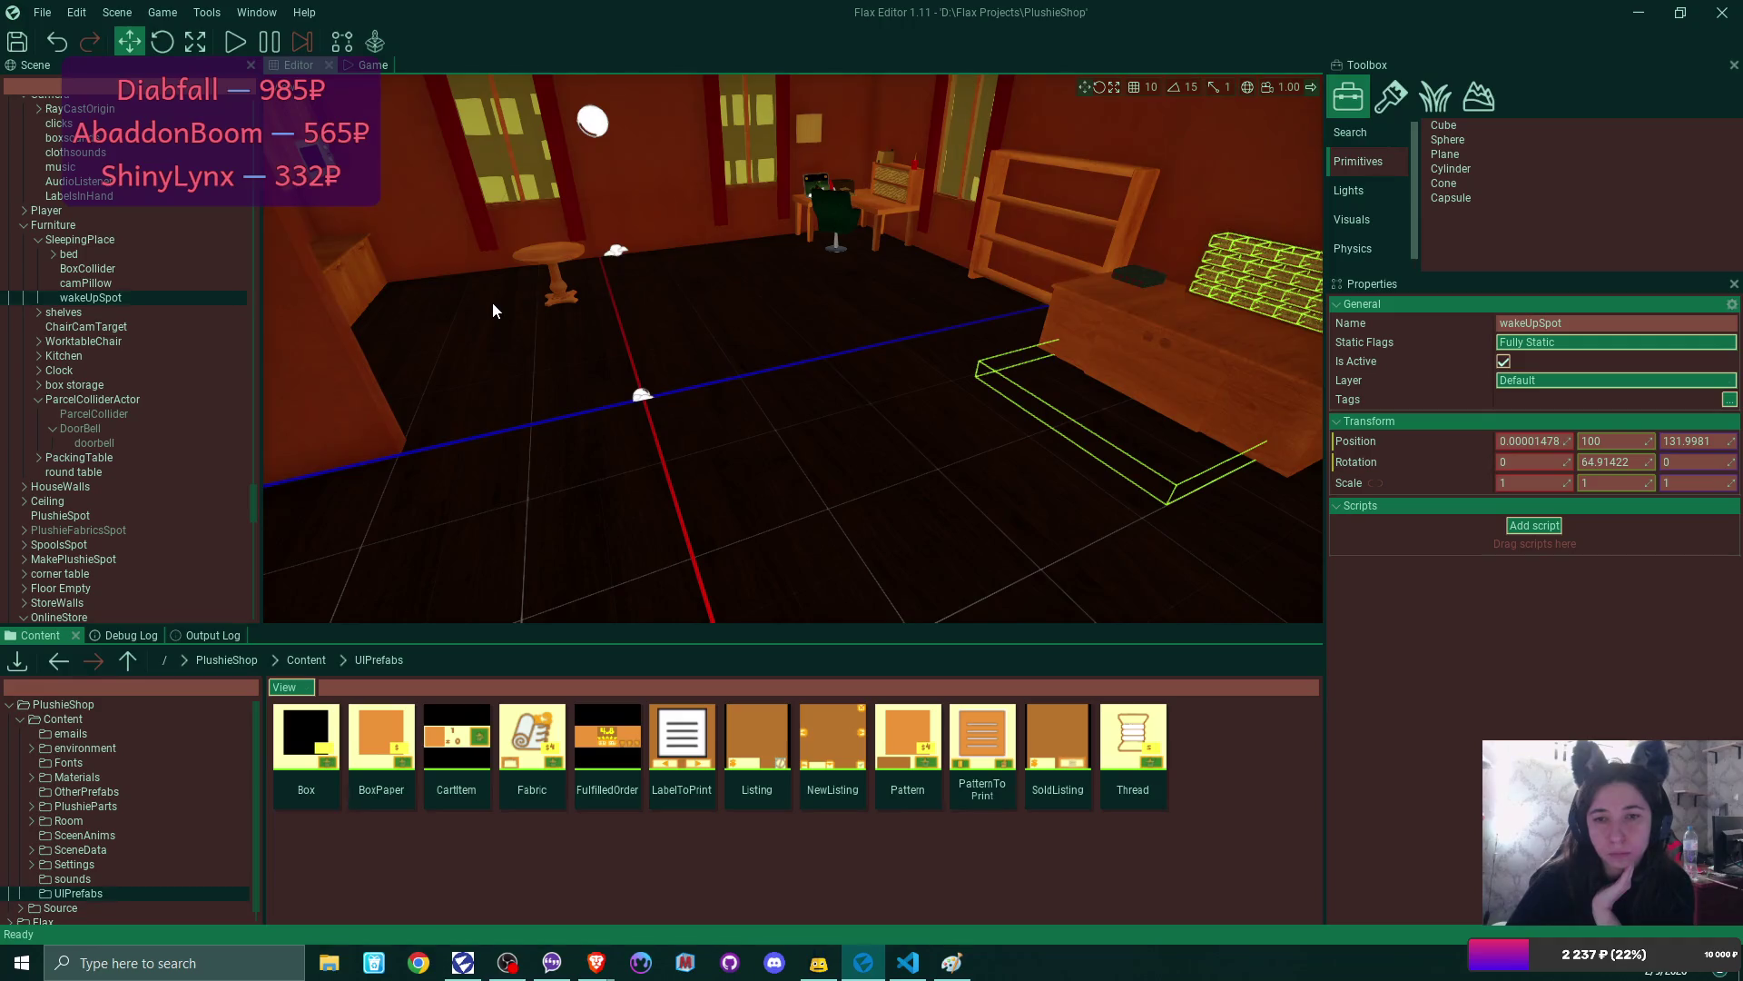
{"action": "left_click_drag", "start_coordinate": [683, 322], "coordinate": [690, 272]}
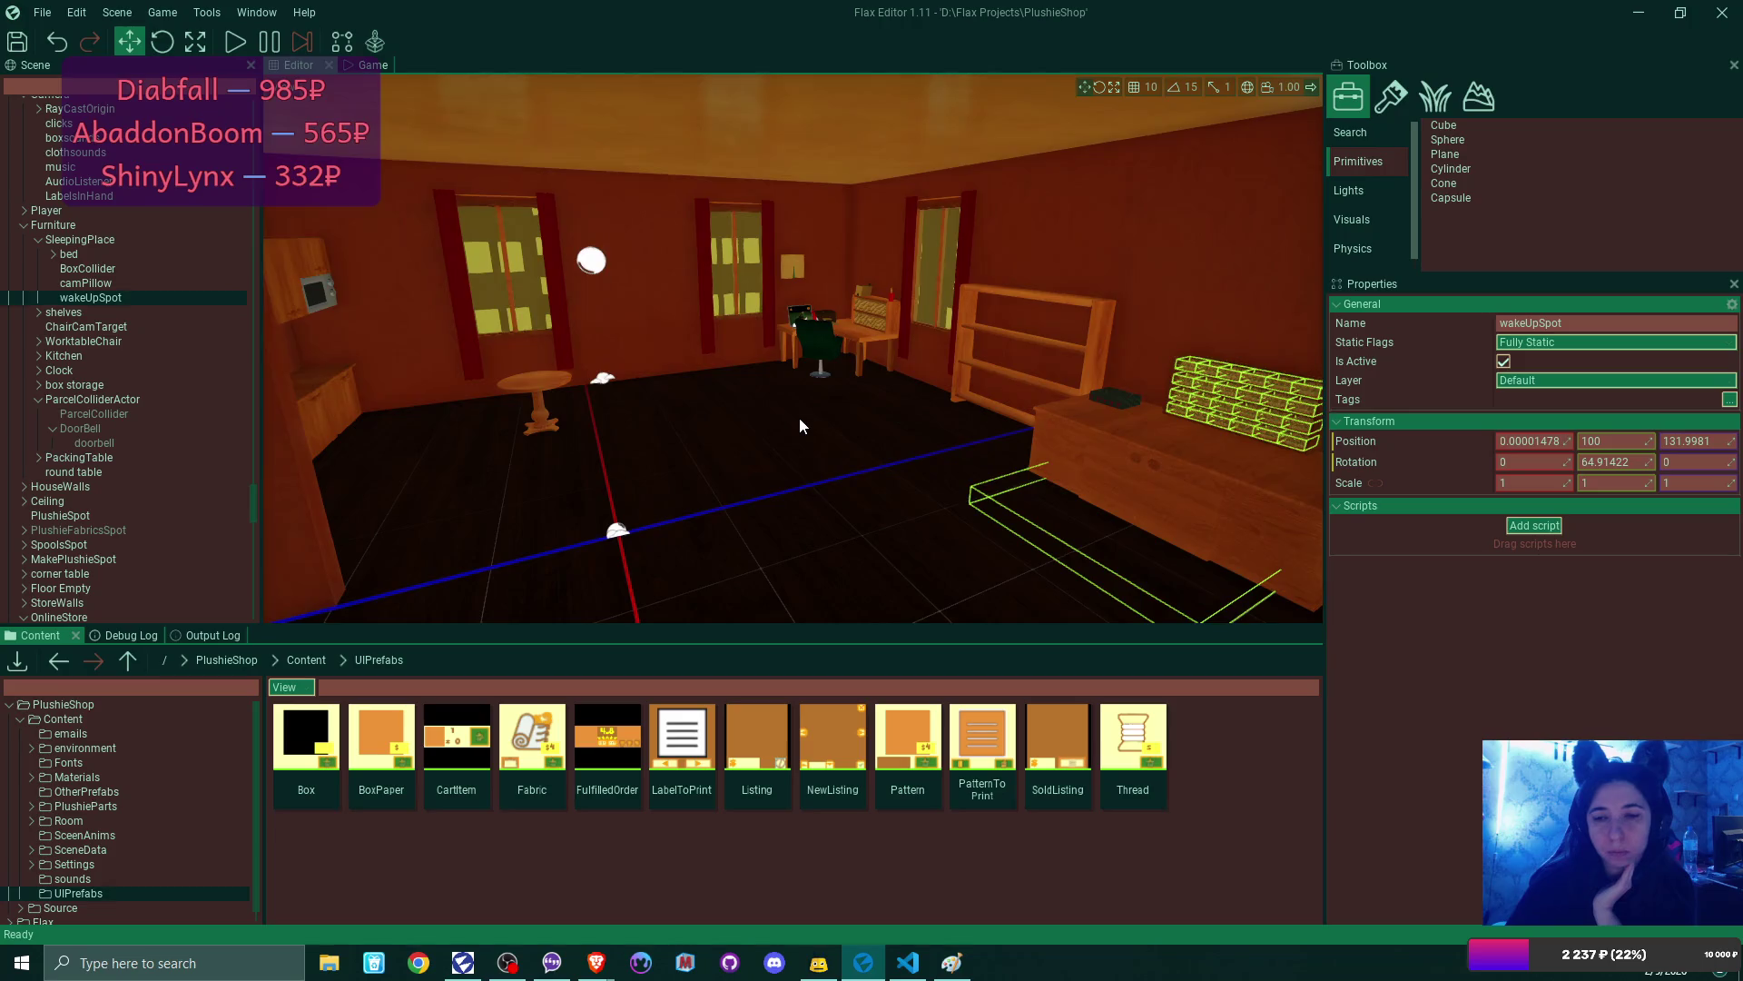
{"action": "left_click_drag", "start_coordinate": [798, 418], "coordinate": [836, 417]}
{"action": "left_click_drag", "start_coordinate": [470, 448], "coordinate": [470, 439]}
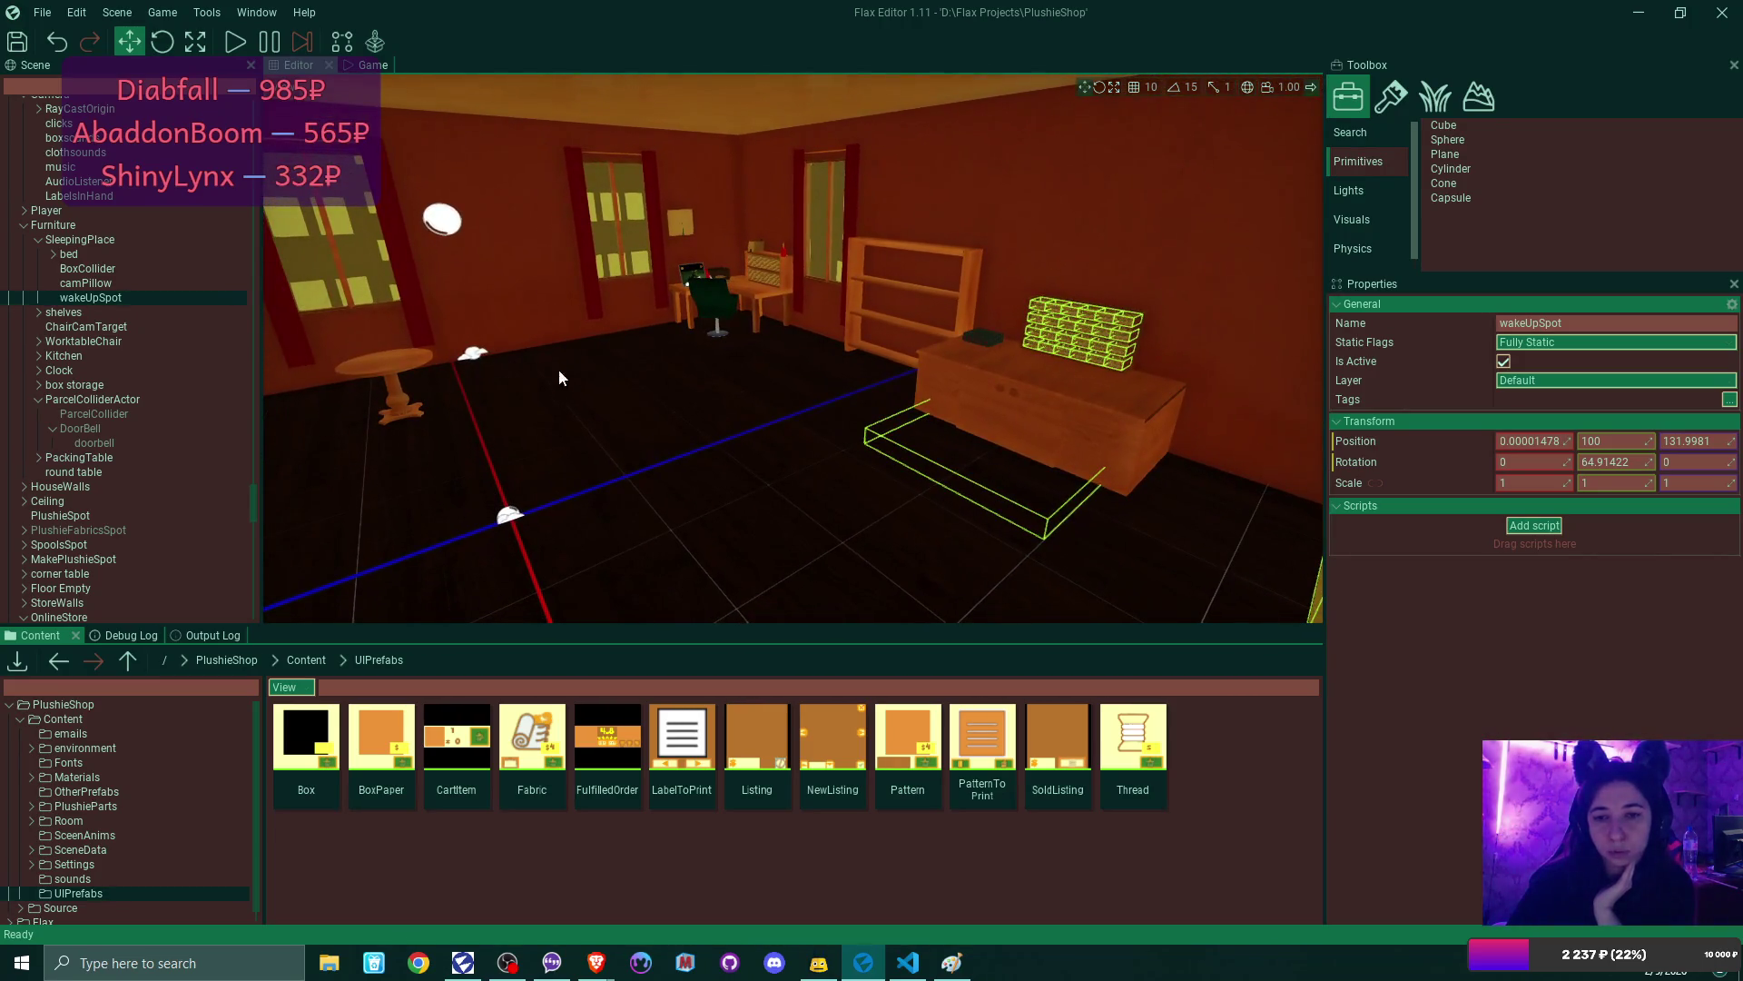
{"action": "mouse_move", "coordinate": [785, 416]}
{"action": "left_mouse_down"}
{"action": "mouse_move", "coordinate": [858, 411]}
{"action": "mouse_move", "coordinate": [858, 372]}
{"action": "mouse_move", "coordinate": [826, 376]}
{"action": "left_mouse_up"}
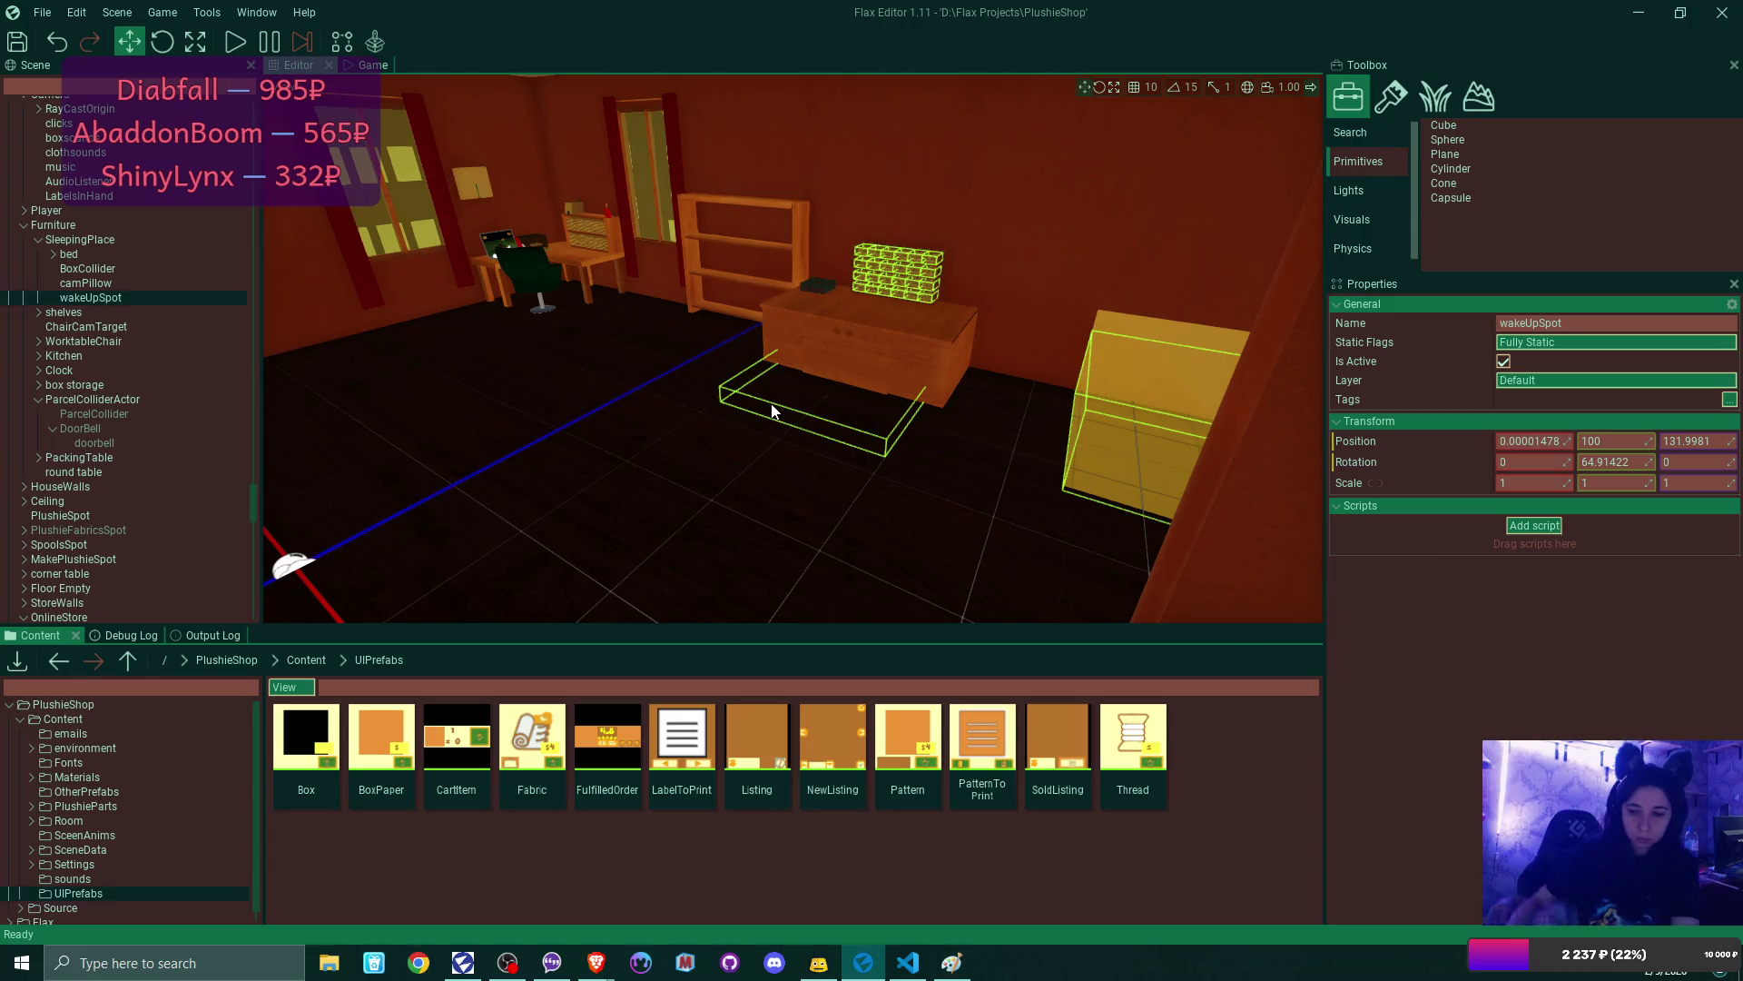
{"action": "key", "text": "w"}
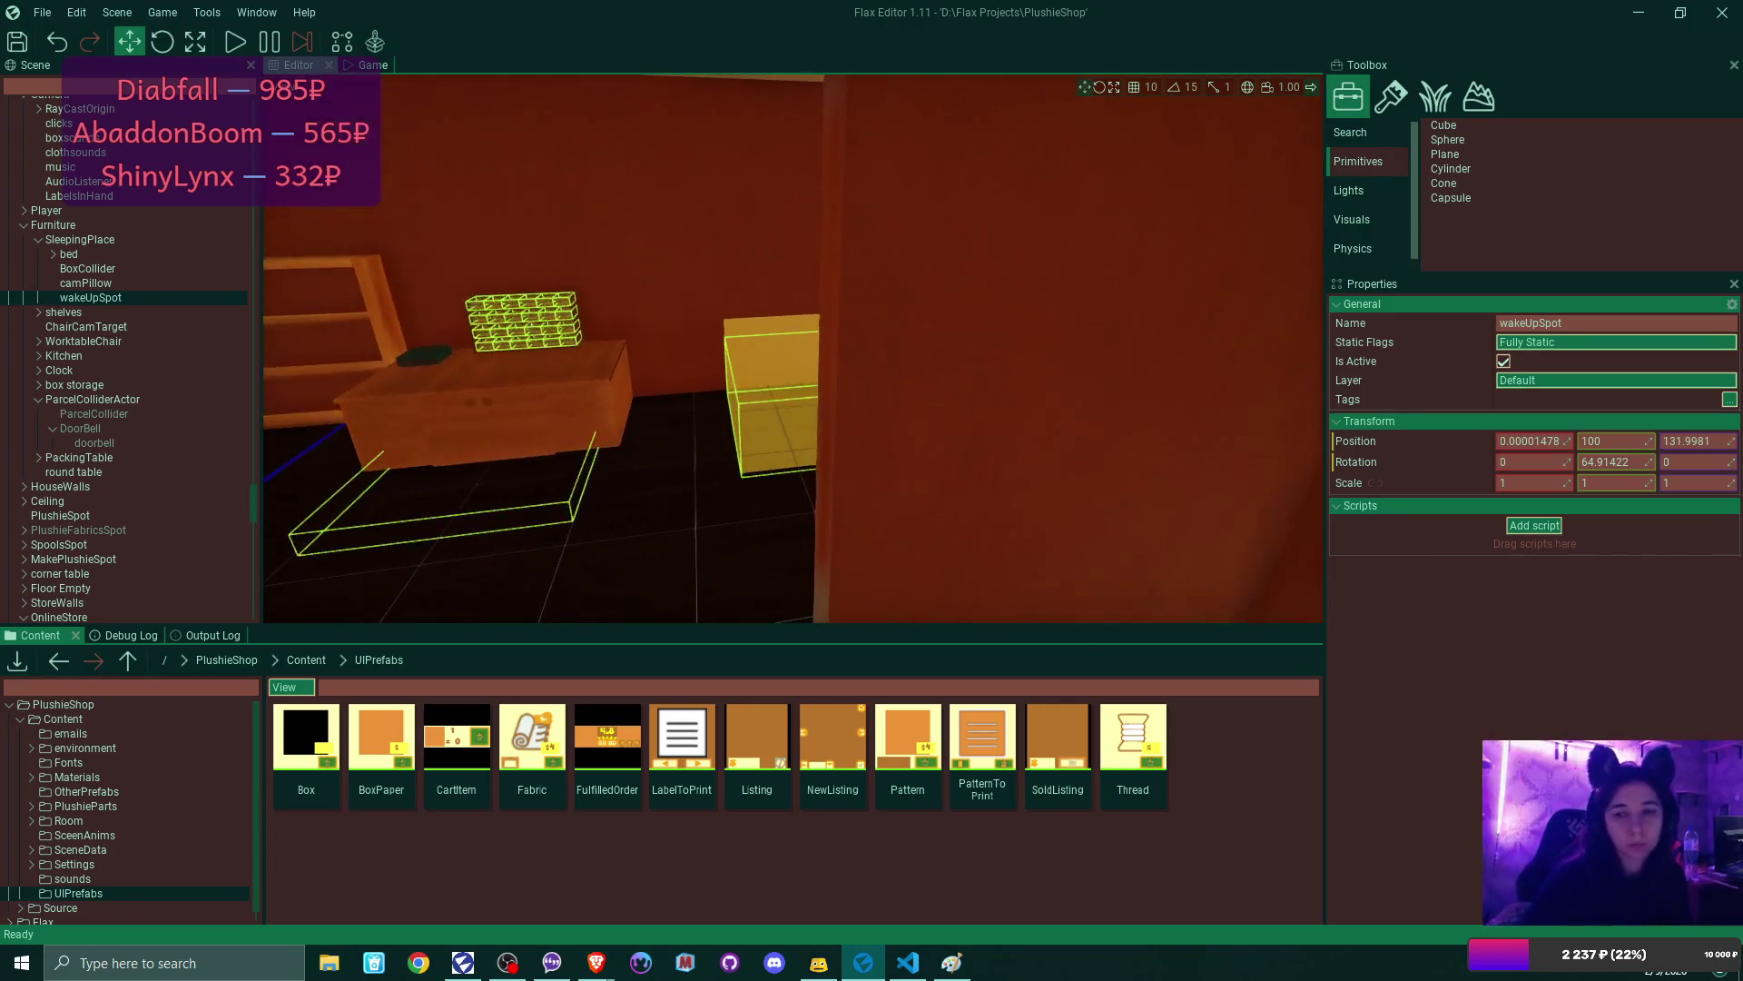
{"action": "key", "text": "w"}
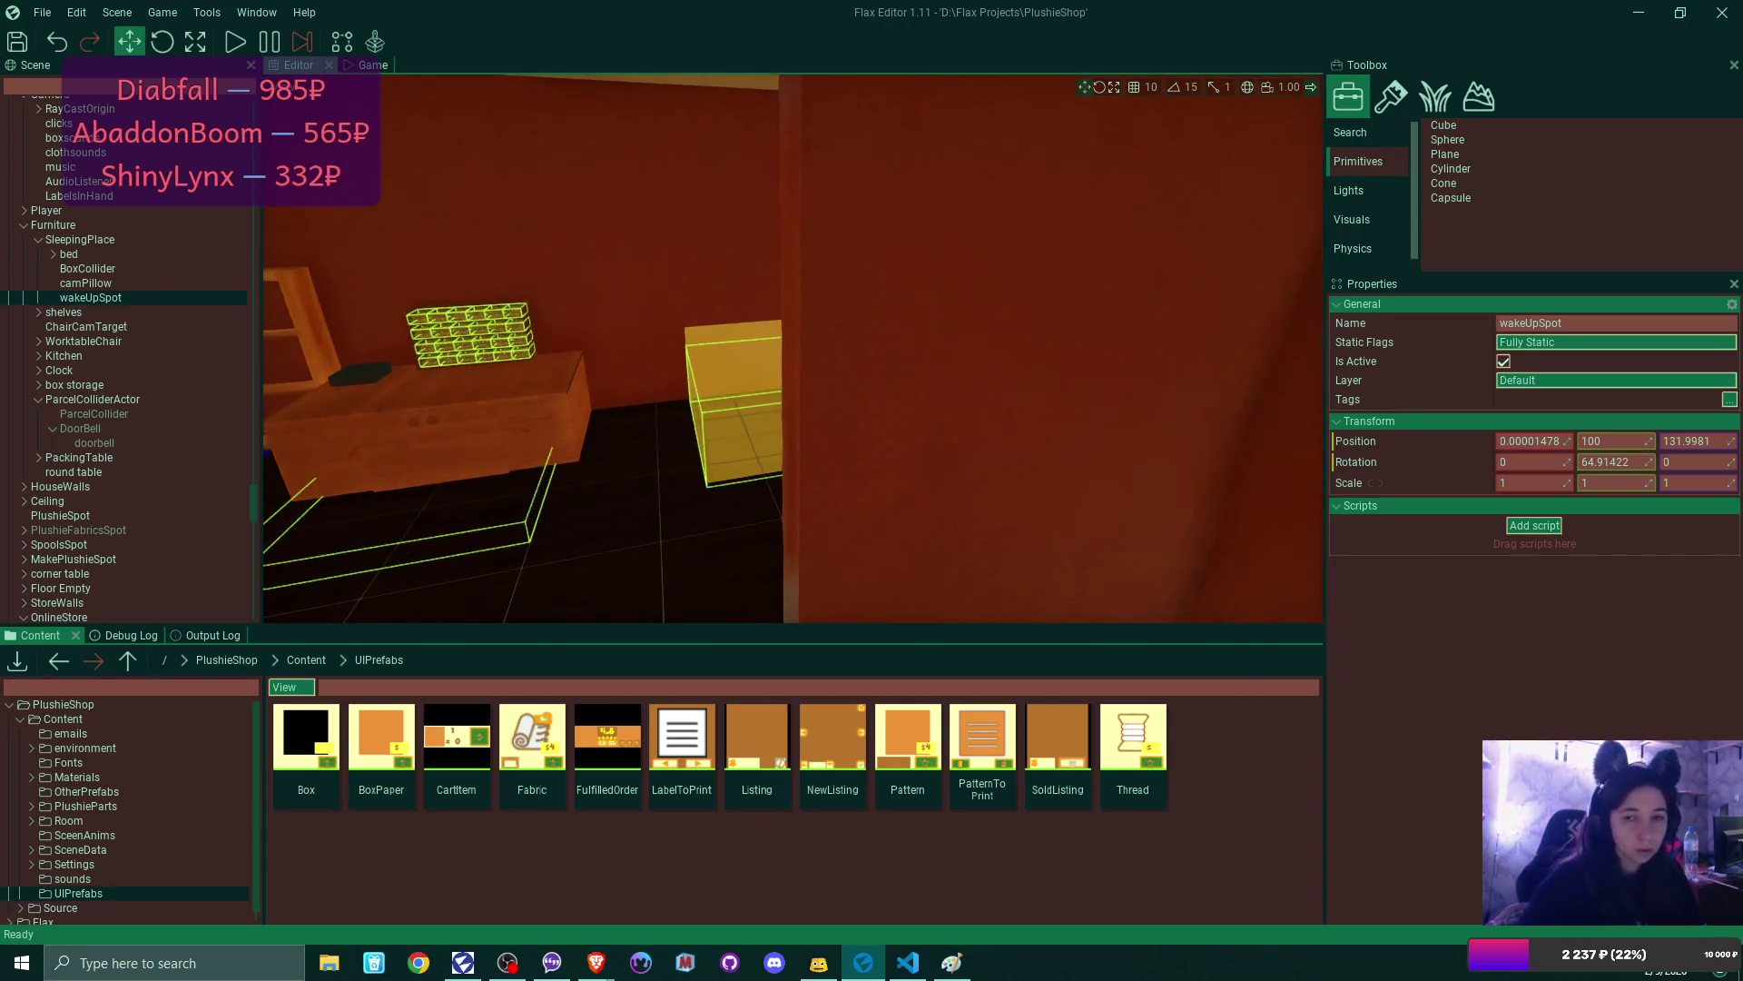
{"action": "key", "text": "w"}
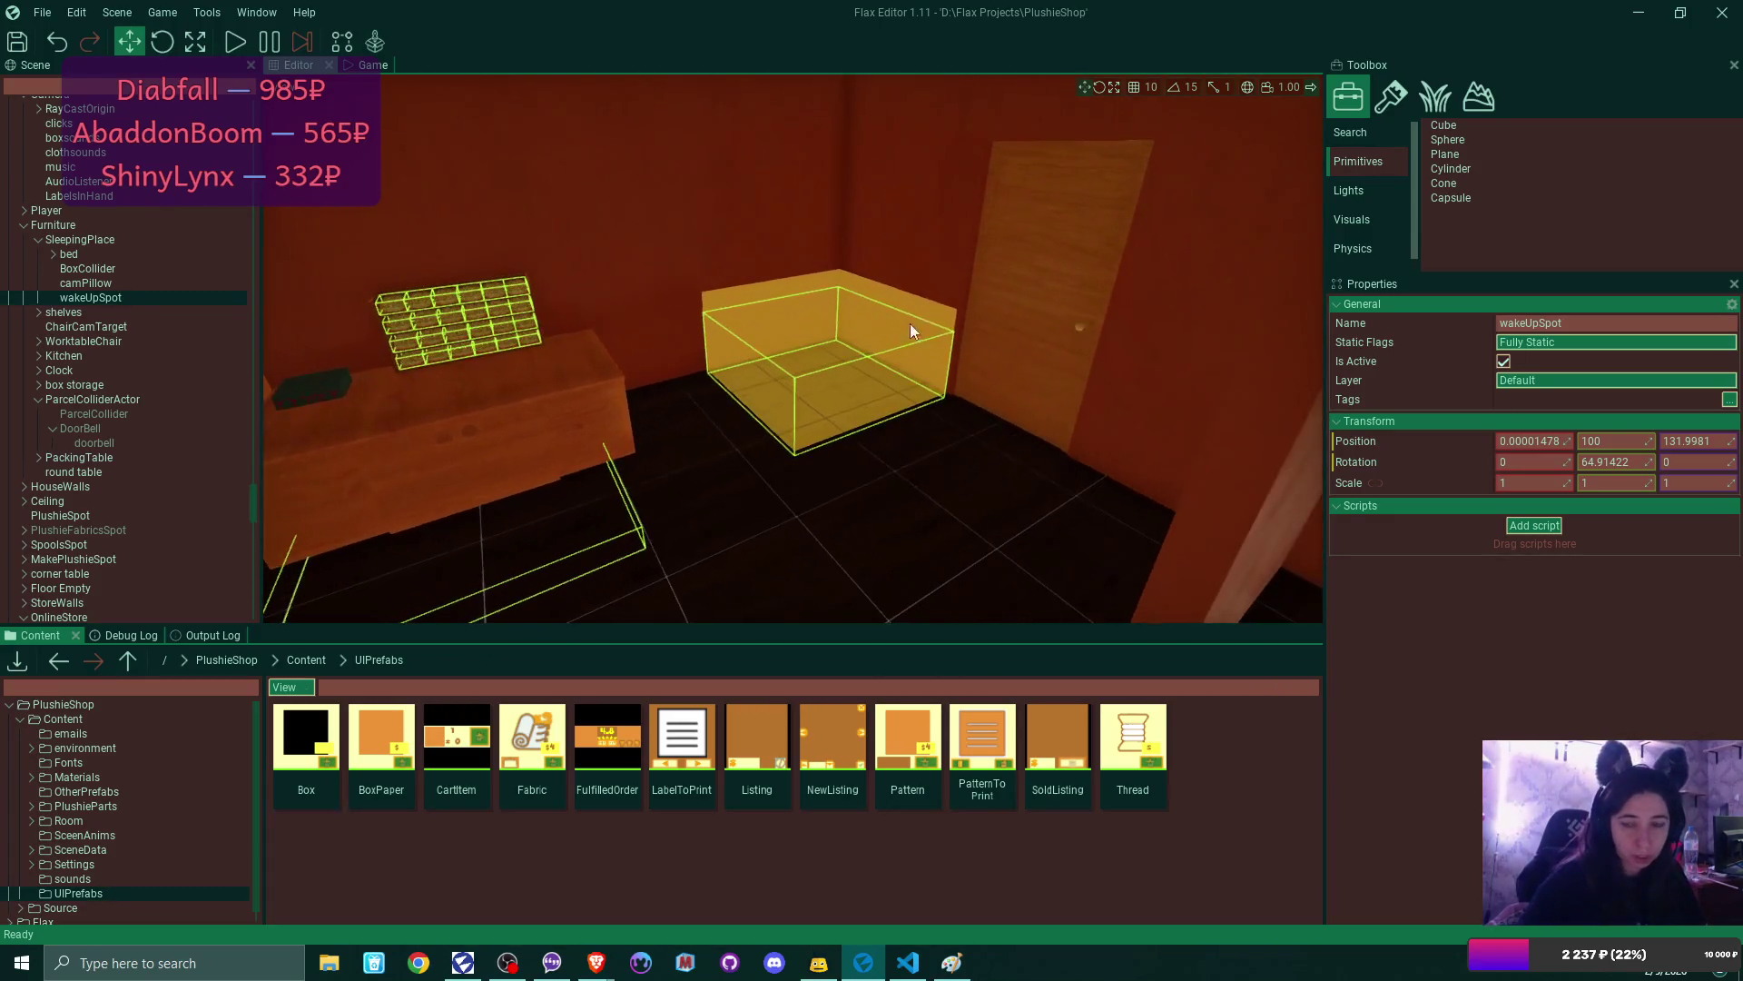
{"action": "left_click_drag", "start_coordinate": [890, 301], "coordinate": [853, 486]}
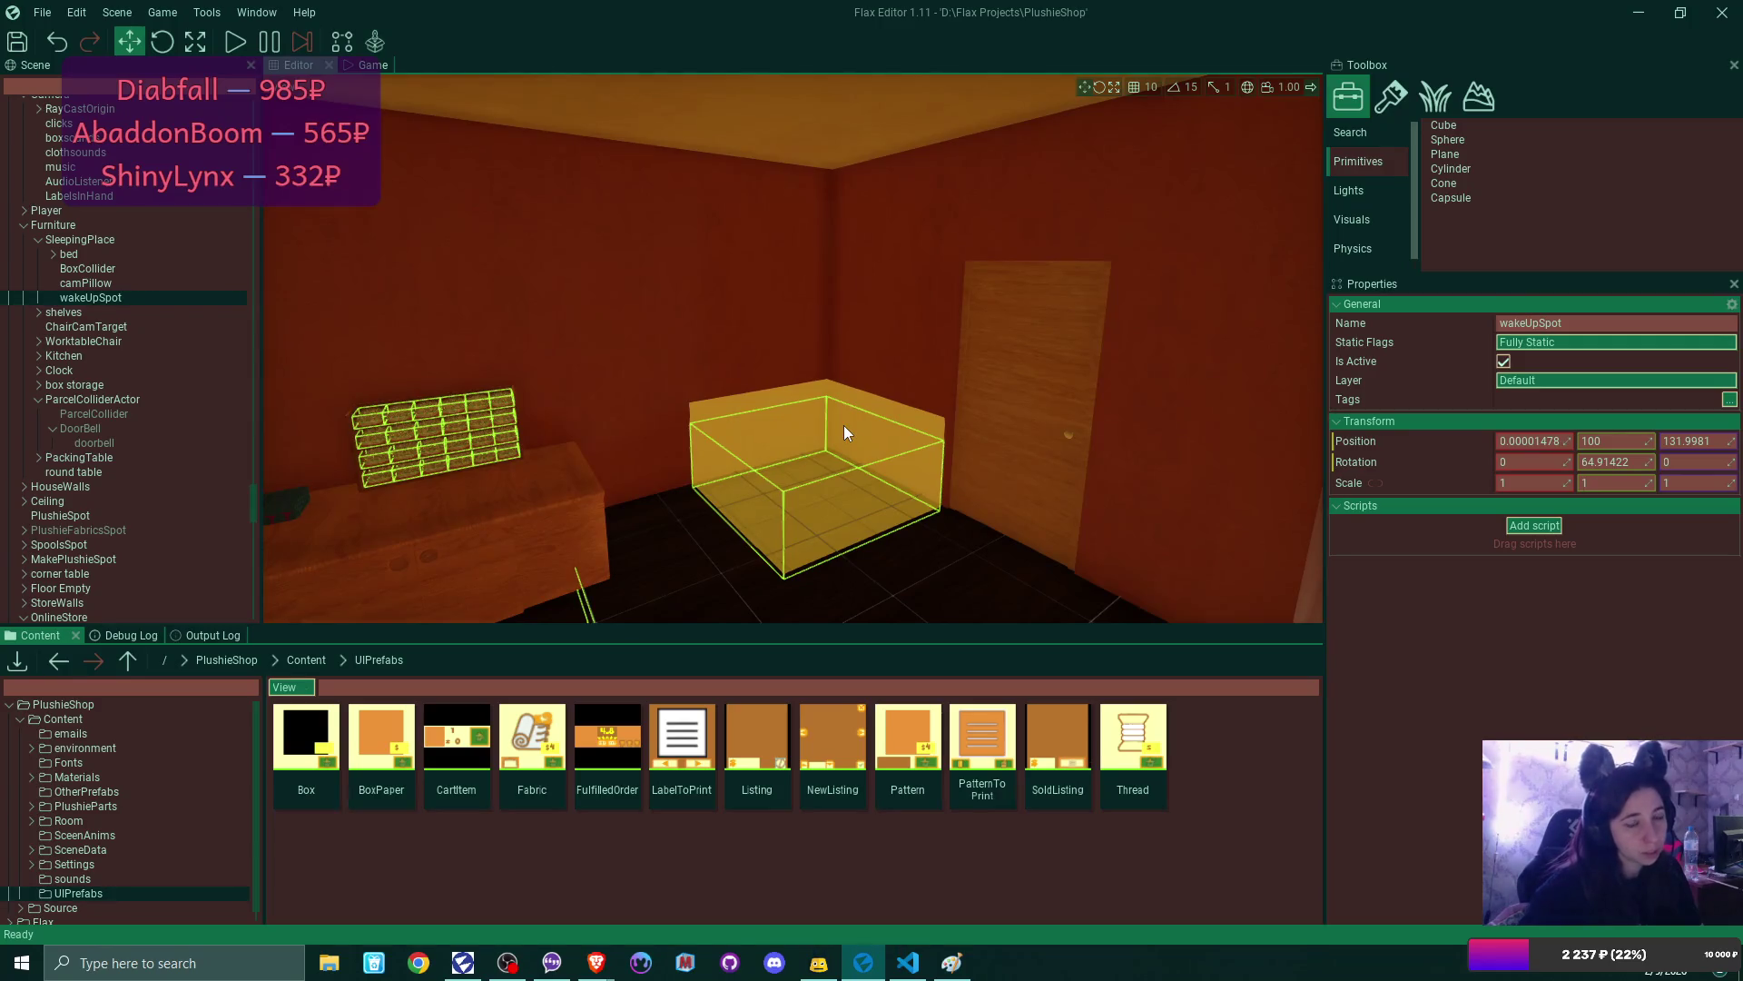
{"action": "mouse_move", "coordinate": [842, 425]}
{"action": "left_mouse_down"}
{"action": "mouse_move", "coordinate": [782, 499]}
{"action": "mouse_move", "coordinate": [842, 425]}
{"action": "left_mouse_up"}
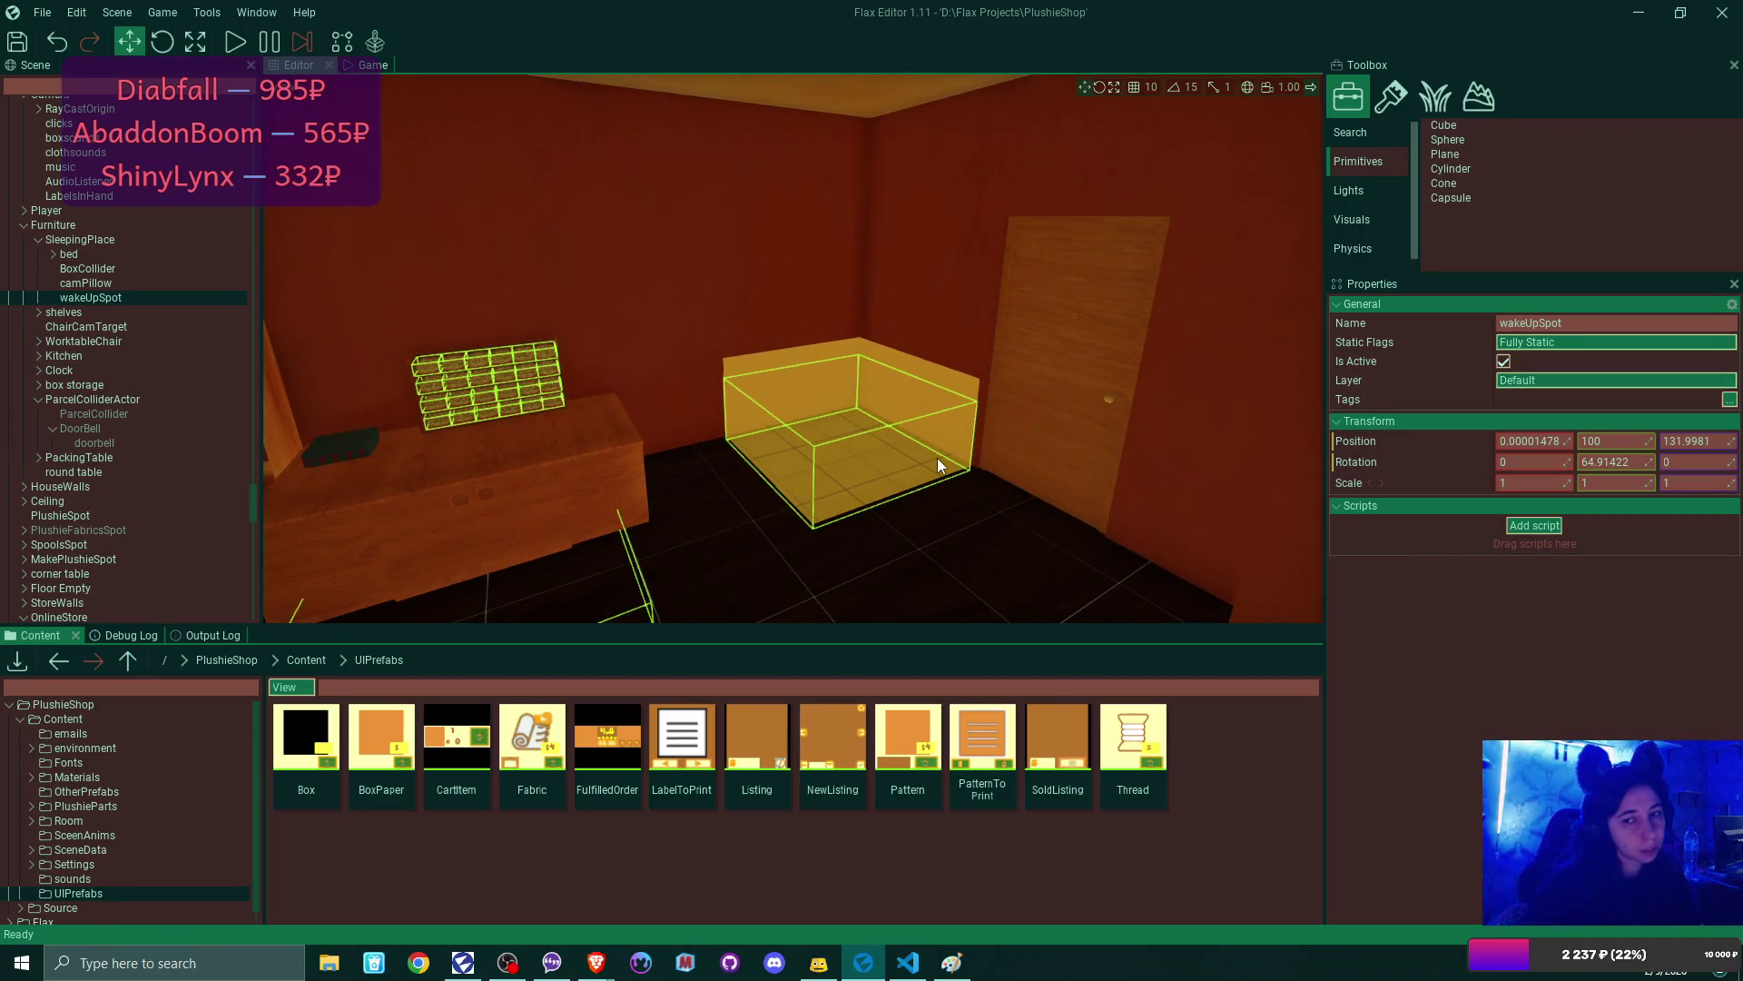